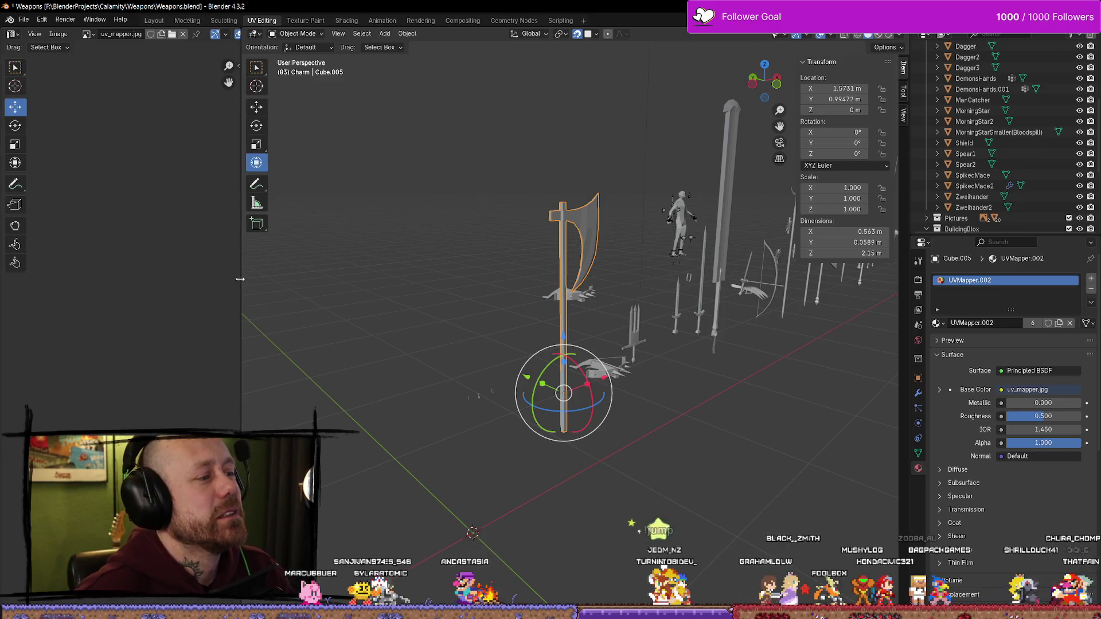
Widen the UV editor, switch to the Modeling workspace and zoom out over the weapon row
{"action": "left_click_drag", "start_coordinate": [240, 279], "coordinate": [339, 279]}
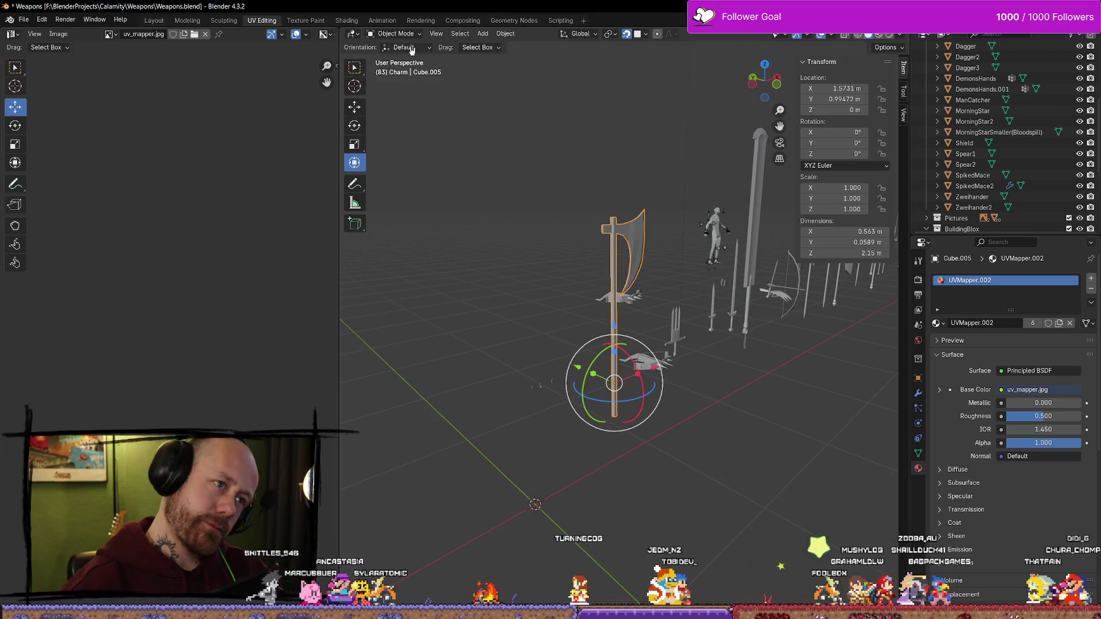
{"action": "left_click", "coordinate": [187, 20]}
{"action": "scroll", "coordinate": [573, 436], "scroll_direction": "down", "scroll_amount": 5}
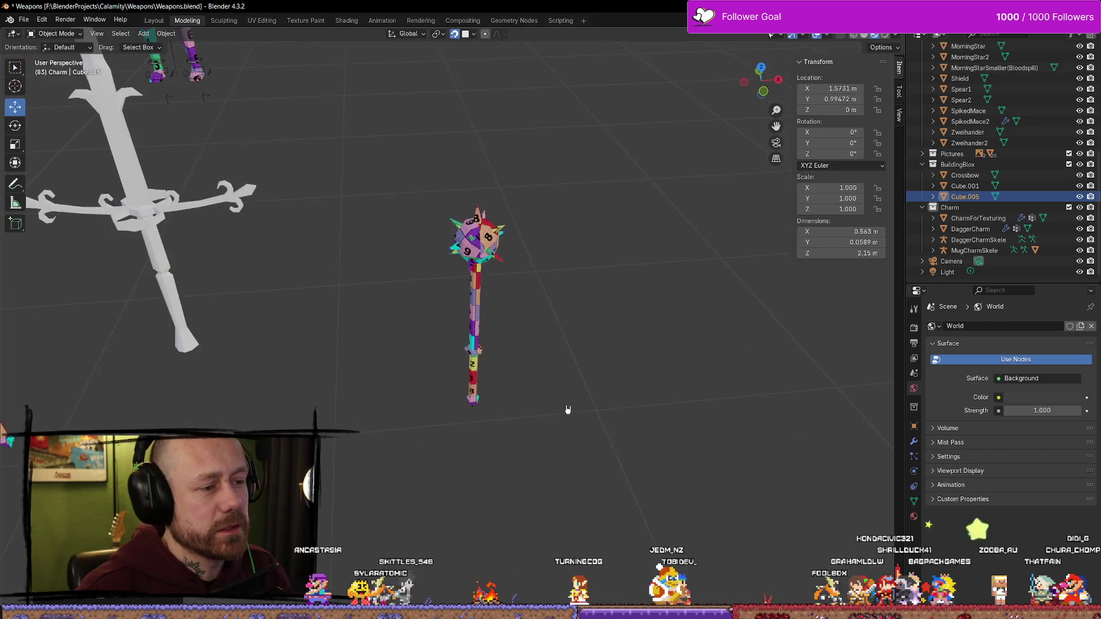
{"action": "mouse_move", "coordinate": [567, 409]}
{"action": "middle_mouse_down"}
{"action": "mouse_move", "coordinate": [416, 346]}
{"action": "mouse_move", "coordinate": [352, 344]}
{"action": "mouse_move", "coordinate": [501, 335]}
{"action": "mouse_move", "coordinate": [432, 321]}
{"action": "mouse_move", "coordinate": [467, 406]}
{"action": "middle_mouse_up"}
{"action": "scroll", "coordinate": [467, 405], "scroll_direction": "down", "scroll_amount": 3}
{"action": "middle_click_drag", "start_coordinate": [234, 393], "coordinate": [638, 474], "text": "shift"}
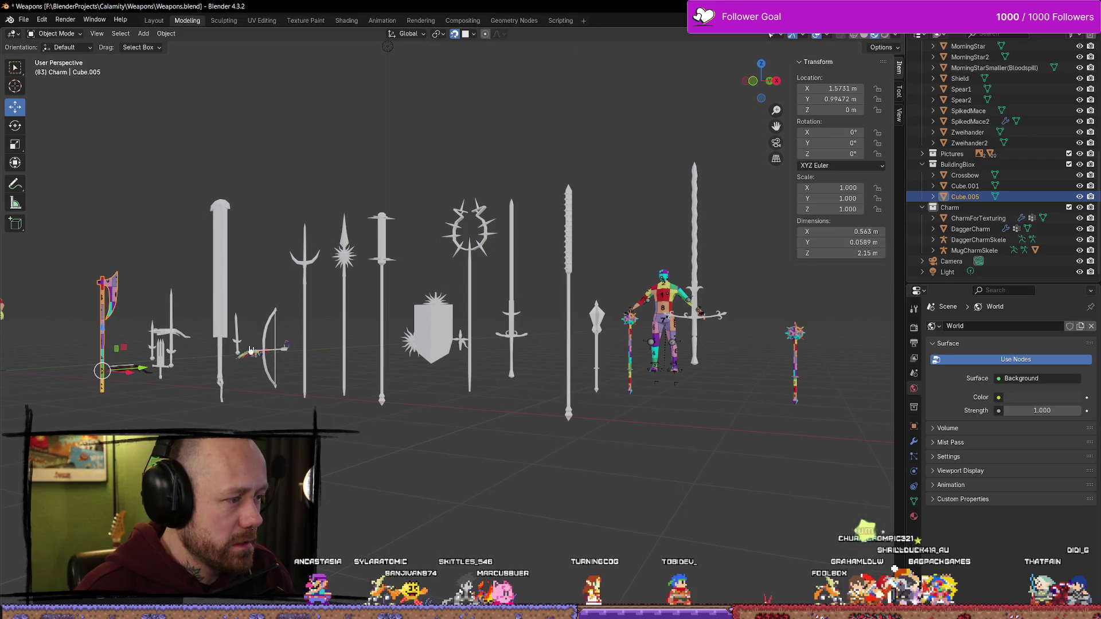
Select Dagger3, orbit around the weapons, and bring up the Add > Mesh shape list
{"action": "left_click", "coordinate": [172, 354]}
{"action": "mouse_move", "coordinate": [174, 358]}
{"action": "middle_mouse_down"}
{"action": "mouse_move", "coordinate": [240, 359]}
{"action": "mouse_move", "coordinate": [364, 418]}
{"action": "mouse_move", "coordinate": [510, 380]}
{"action": "middle_mouse_up"}
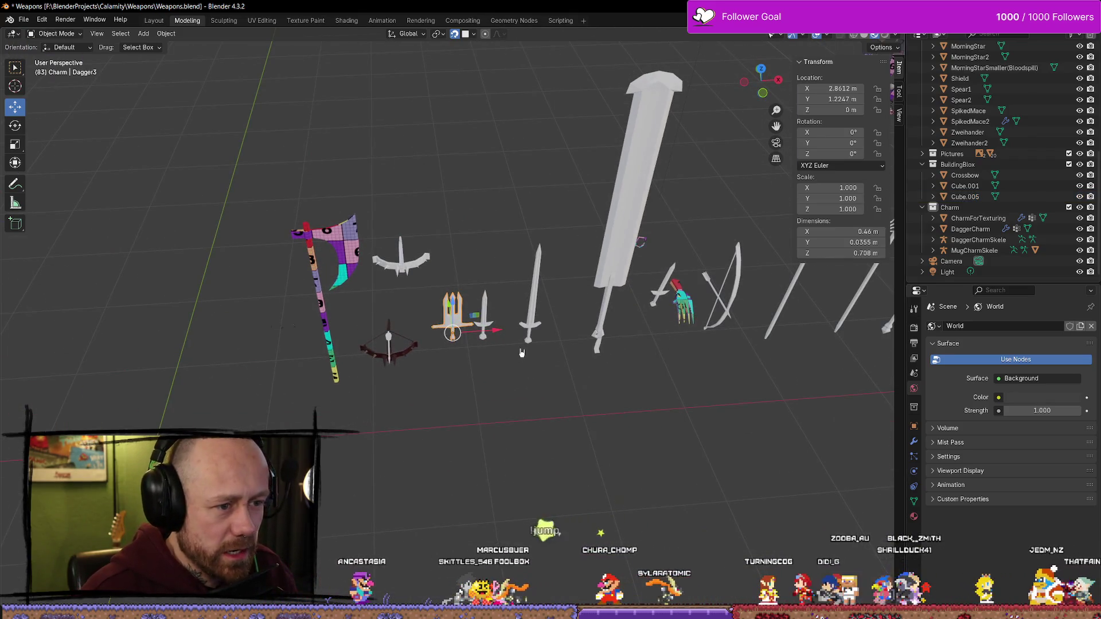
{"action": "middle_click_drag", "start_coordinate": [680, 321], "coordinate": [658, 301]}
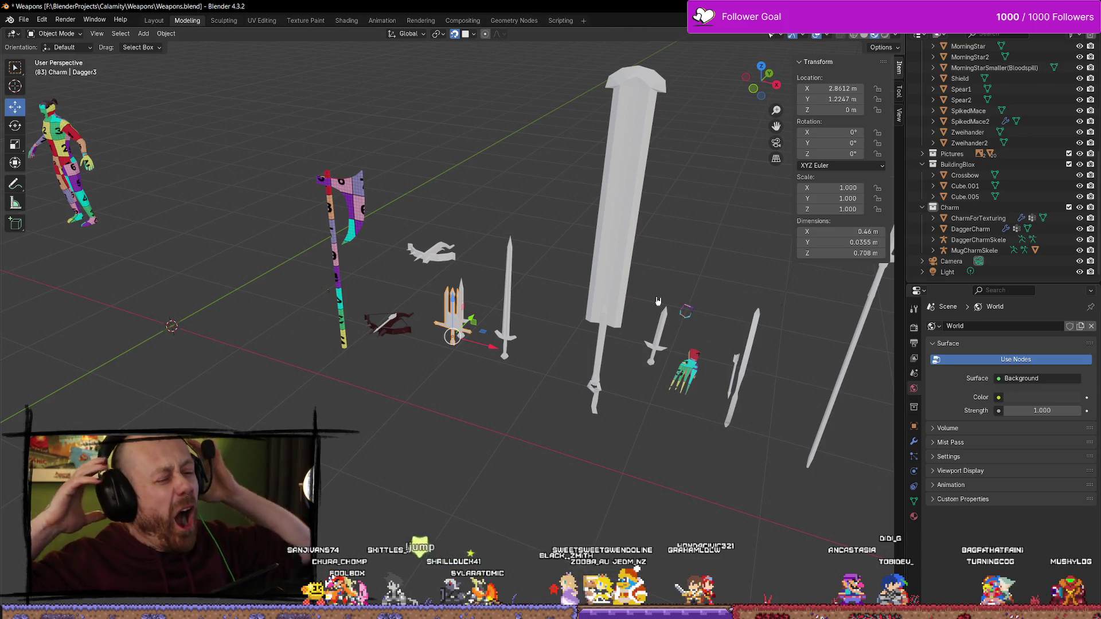
{"action": "middle_click_drag", "start_coordinate": [205, 356], "coordinate": [260, 431]}
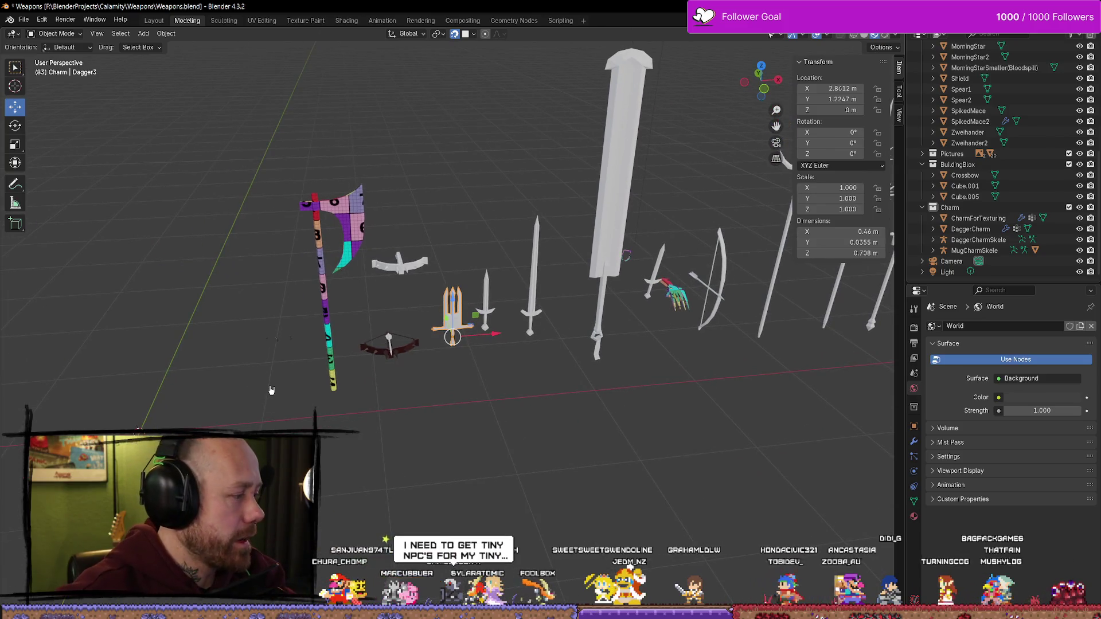
{"action": "key", "text": "shift+a"}
{"action": "mouse_move", "coordinate": [232, 405]}
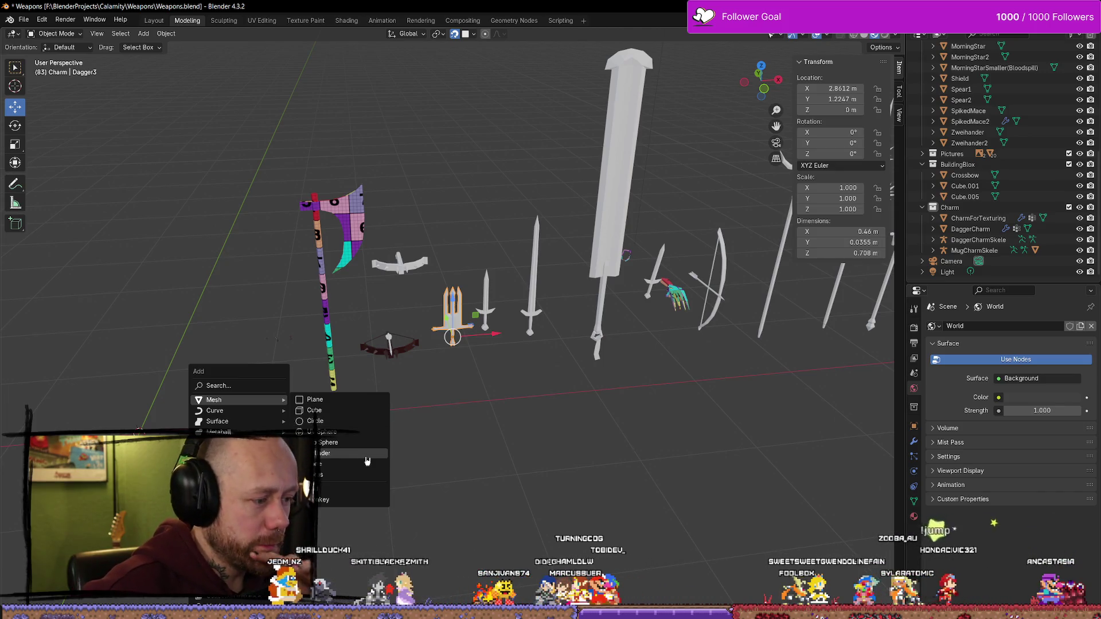
Add a cylinder at the origin, frame it, and set its side count to nine
{"action": "left_click", "coordinate": [334, 453]}
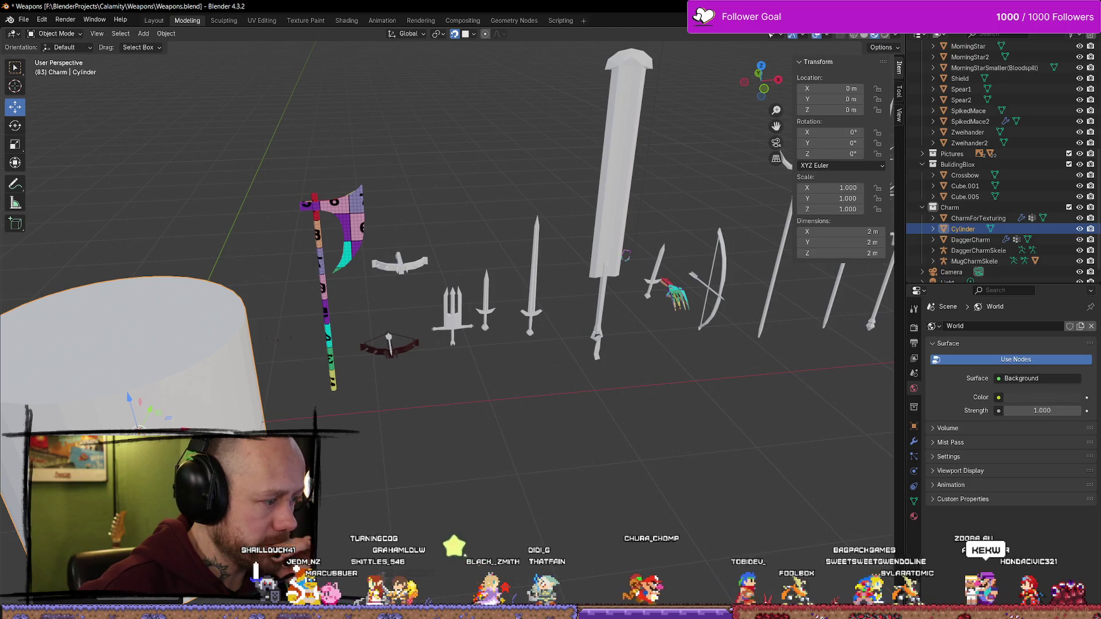
{"action": "left_click_drag", "start_coordinate": [860, 472], "coordinate": [726, 472]}
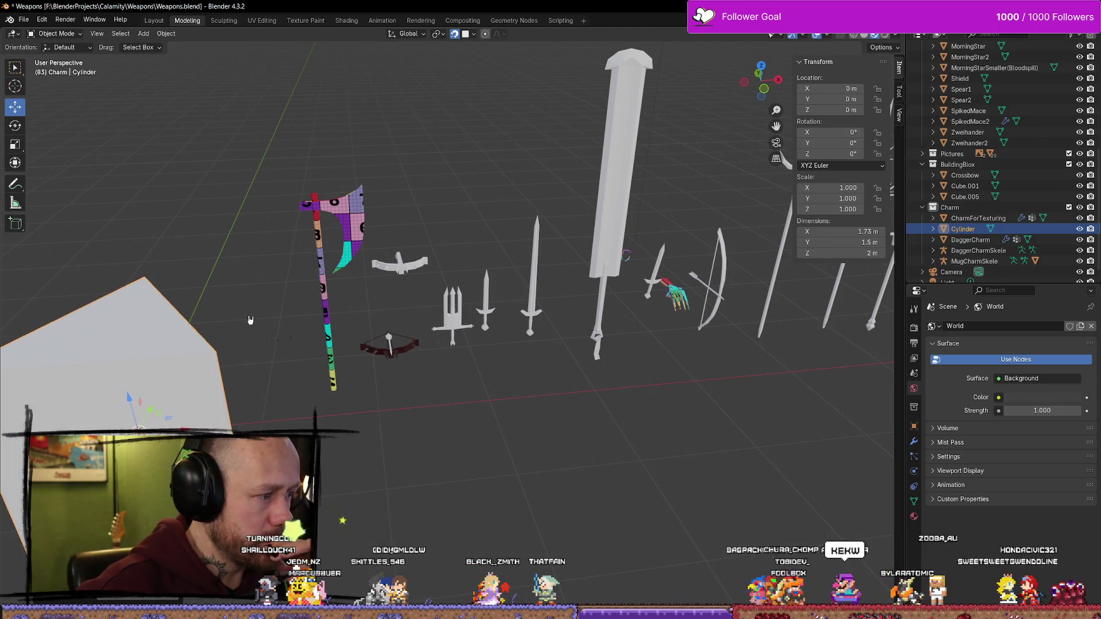
{"action": "middle_click_drag", "start_coordinate": [493, 408], "coordinate": [252, 345]}
{"action": "key", "text": "KP_Decimal"}
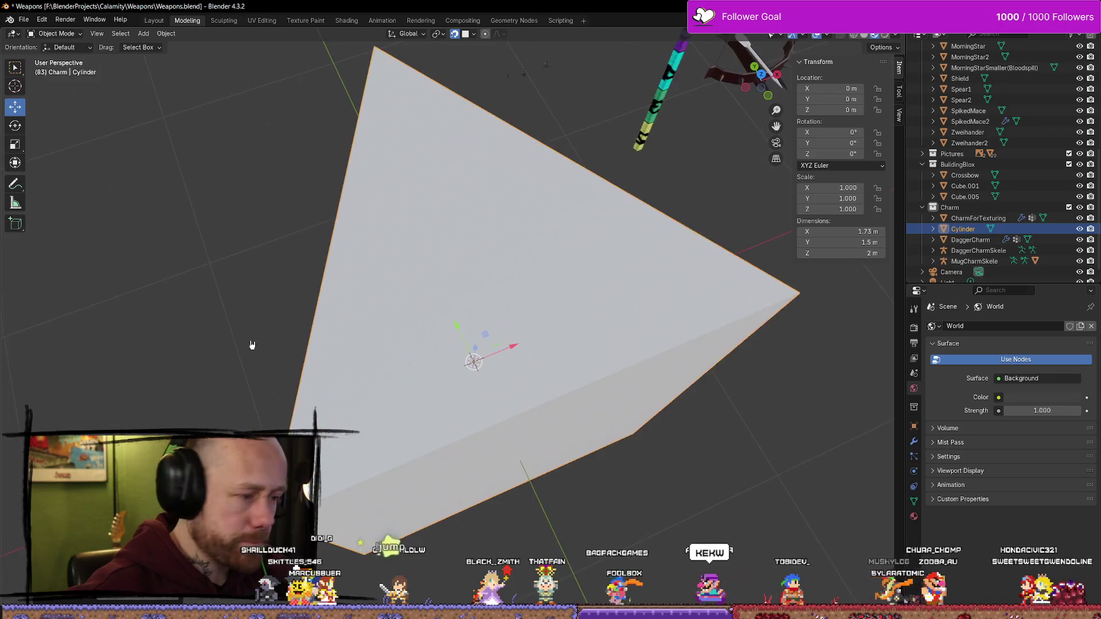
{"action": "scroll", "coordinate": [369, 307], "scroll_direction": "down", "scroll_amount": 5}
{"action": "middle_click_drag", "start_coordinate": [368, 308], "coordinate": [381, 320]}
{"action": "scroll", "coordinate": [323, 334], "scroll_direction": "up", "scroll_amount": 2}
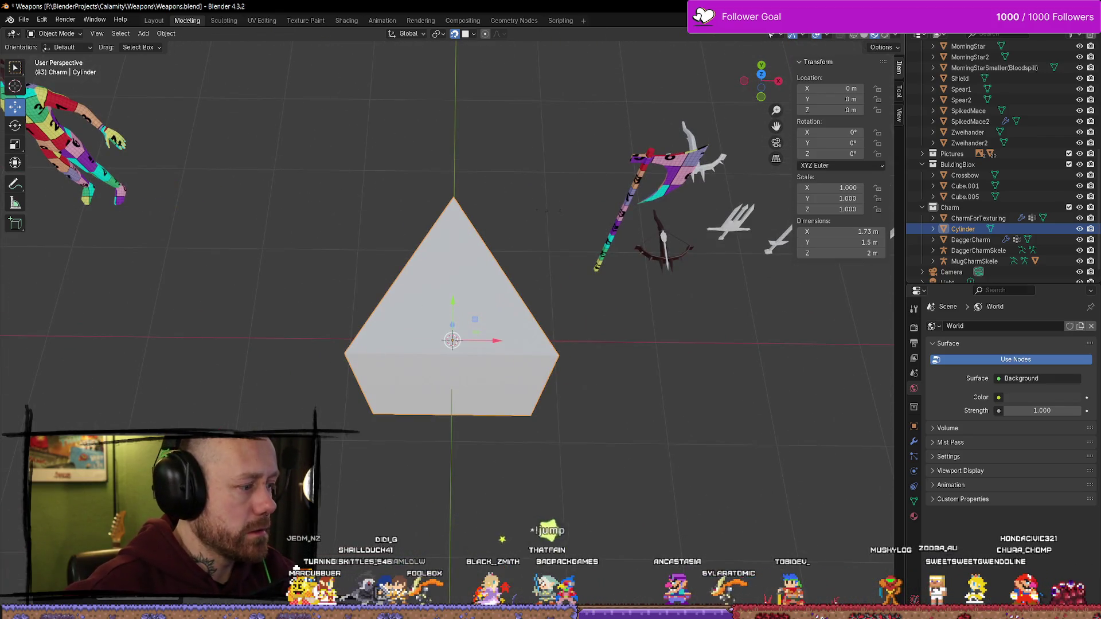
{"action": "mouse_move", "coordinate": [69, 487]}
{"action": "left_mouse_down"}
{"action": "mouse_move", "coordinate": [138, 488]}
{"action": "mouse_move", "coordinate": [74, 487]}
{"action": "mouse_move", "coordinate": [101, 488]}
{"action": "left_mouse_up"}
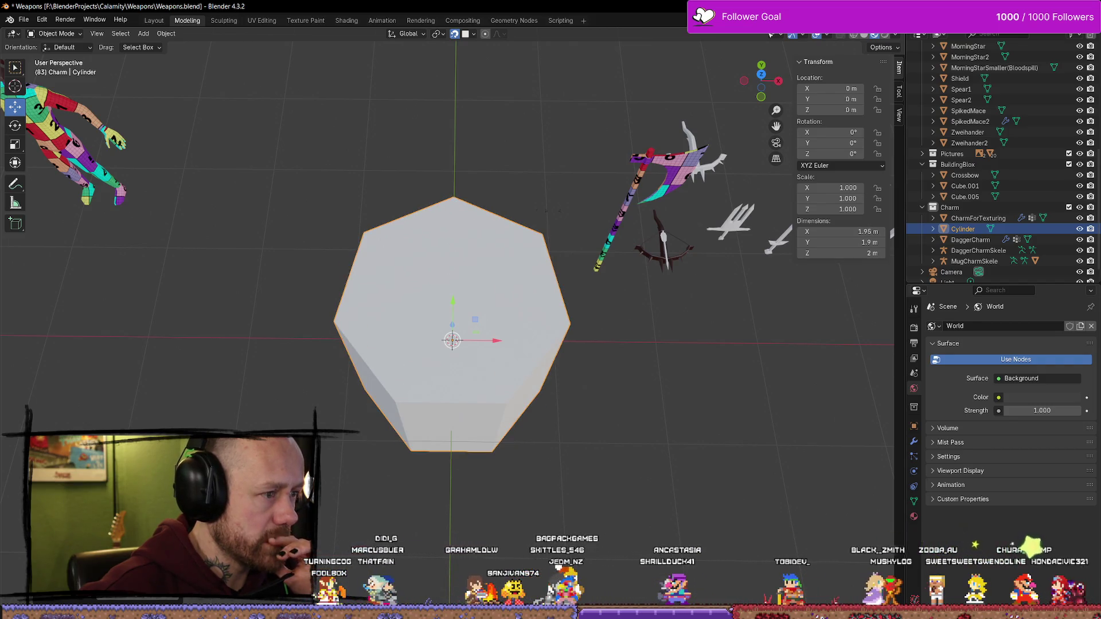
{"action": "mouse_move", "coordinate": [100, 487]}
{"action": "left_mouse_down"}
{"action": "mouse_move", "coordinate": [86, 487]}
{"action": "mouse_move", "coordinate": [116, 488]}
{"action": "mouse_move", "coordinate": [106, 487]}
{"action": "left_mouse_up"}
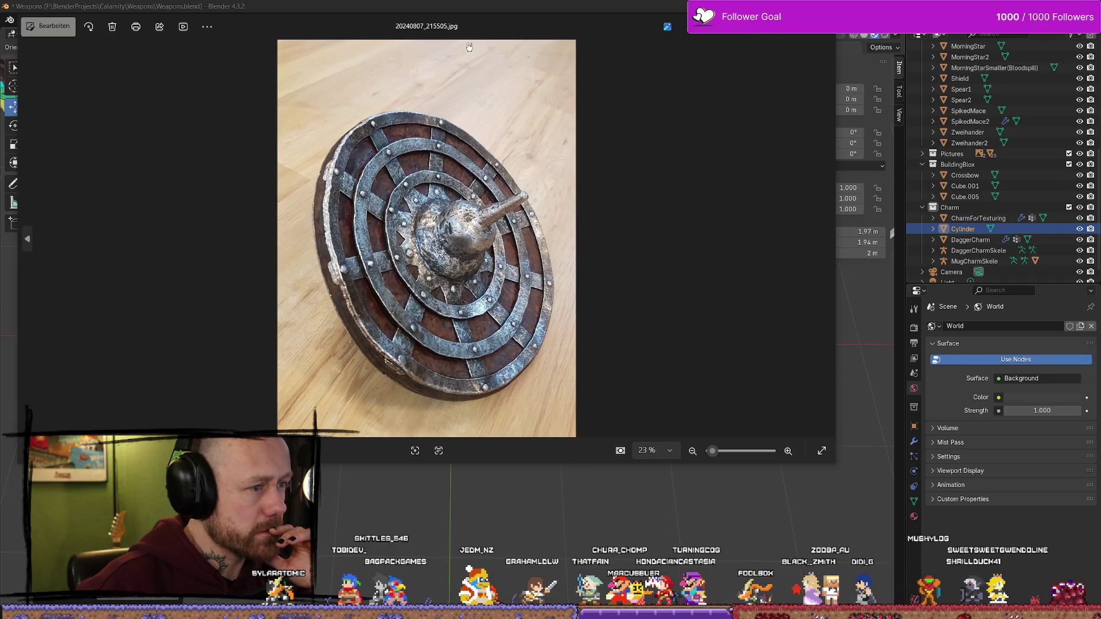
Move the shield reference photo over the viewport to study it, then close the viewer
{"action": "left_click_drag", "start_coordinate": [501, 23], "coordinate": [644, 88]}
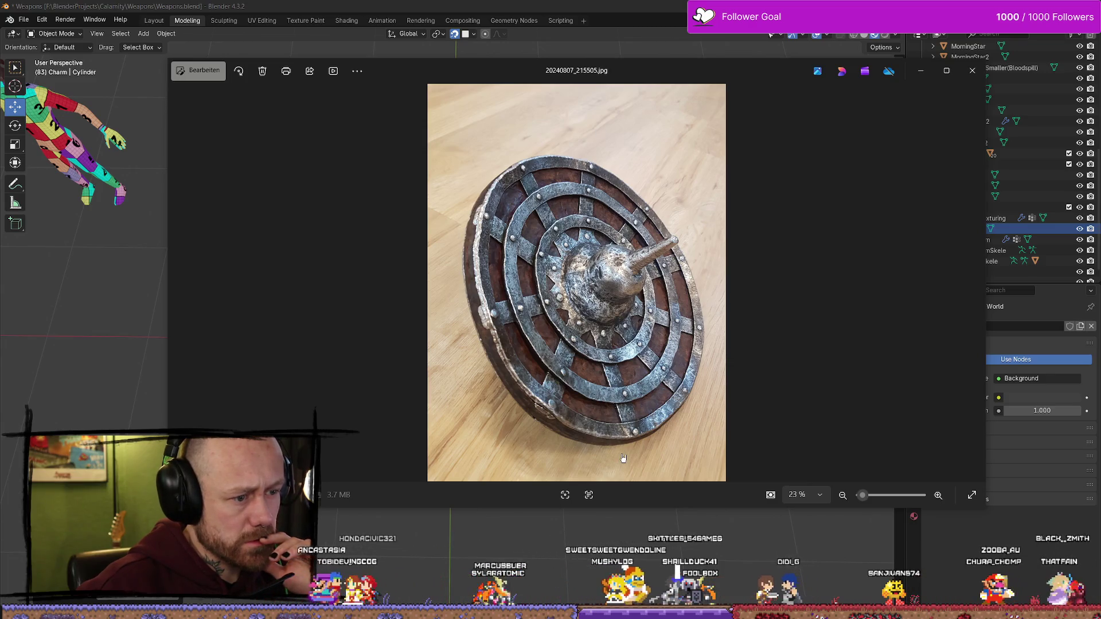
{"action": "left_click", "coordinate": [912, 47]}
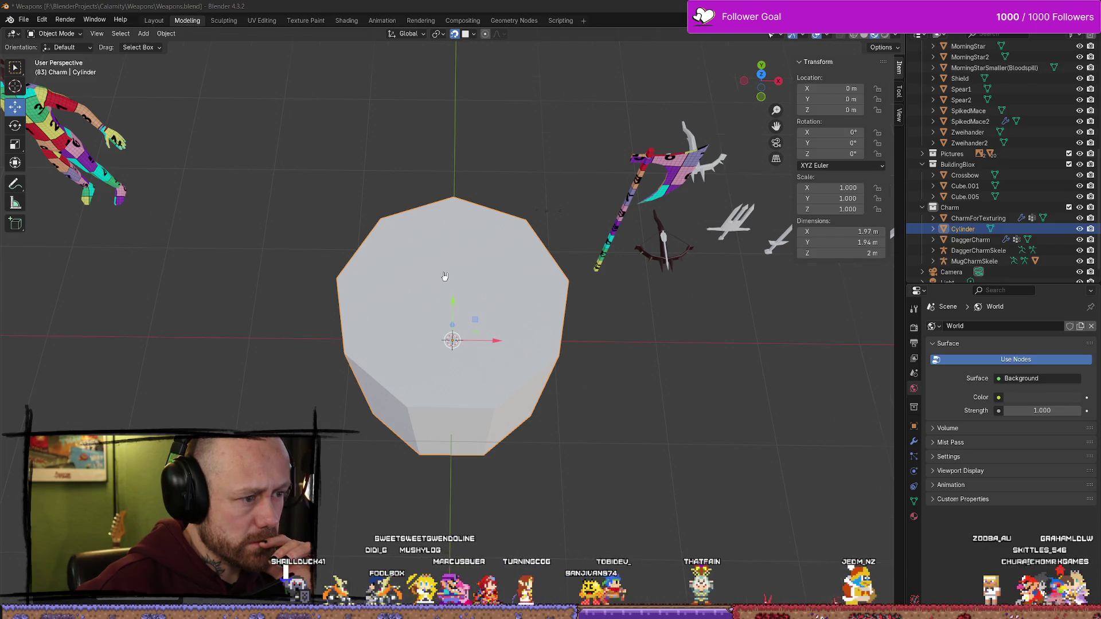
Make the cylinder eight-sided and orbit to a top-down view of the disc
{"action": "scroll", "coordinate": [554, 367], "scroll_direction": "down", "scroll_amount": 1}
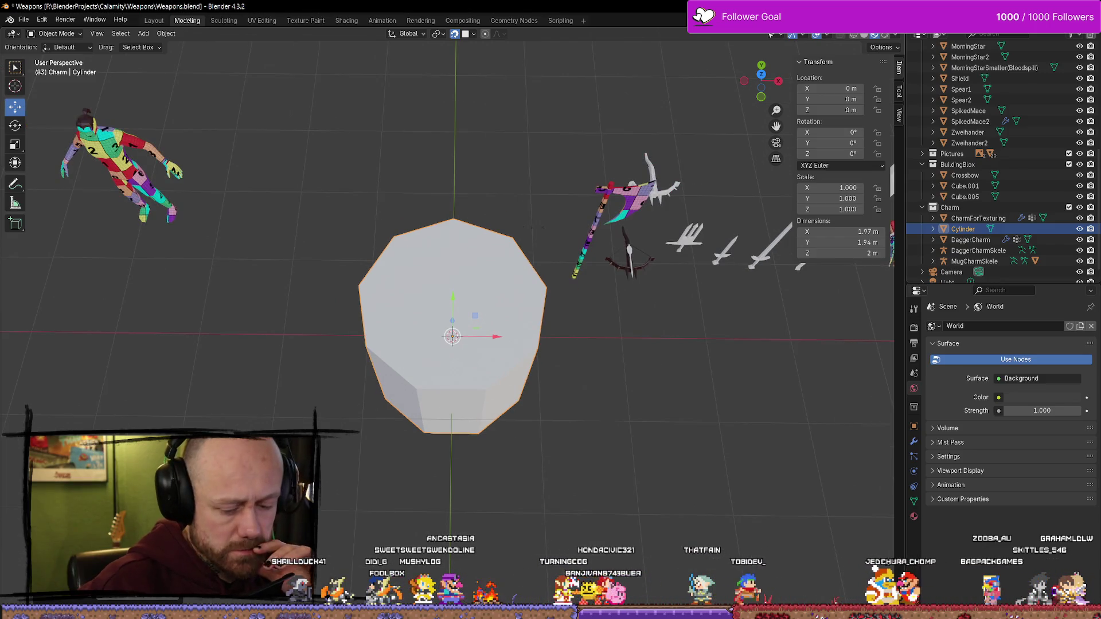
{"action": "key", "text": "ctrl+z"}
{"action": "mouse_move", "coordinate": [402, 321]}
{"action": "middle_mouse_down"}
{"action": "mouse_move", "coordinate": [401, 351]}
{"action": "mouse_move", "coordinate": [453, 313]}
{"action": "middle_mouse_up"}
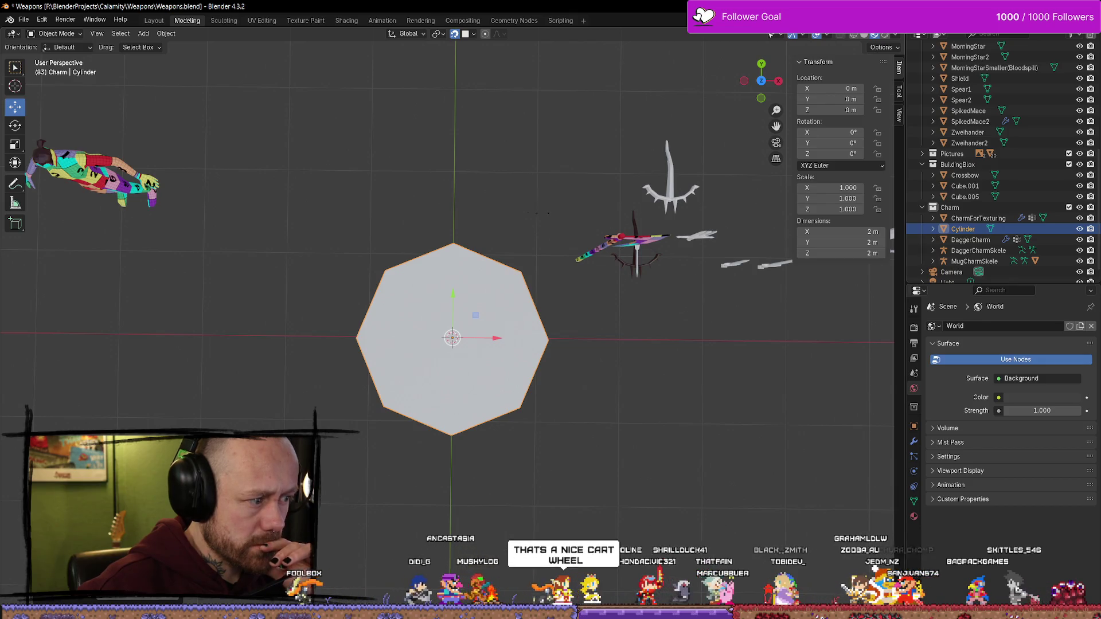
Try cylinder side counts of 10, 3, 11 and 12, returning to 8
{"action": "left_click_drag", "start_coordinate": [86, 504], "coordinate": [114, 504]}
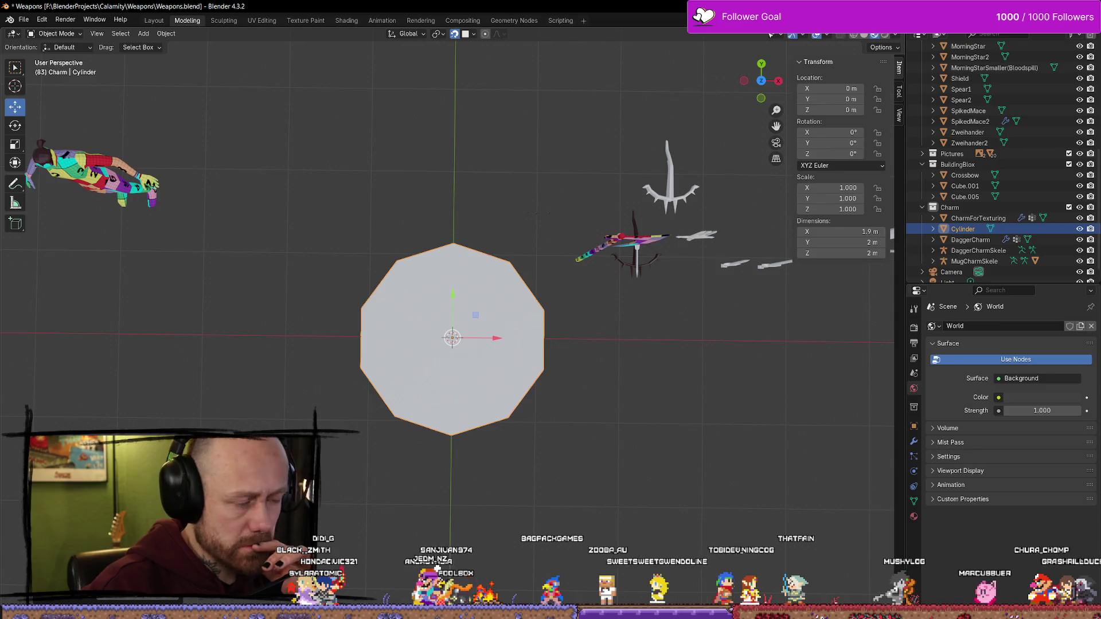
{"action": "key", "text": "ctrl+z"}
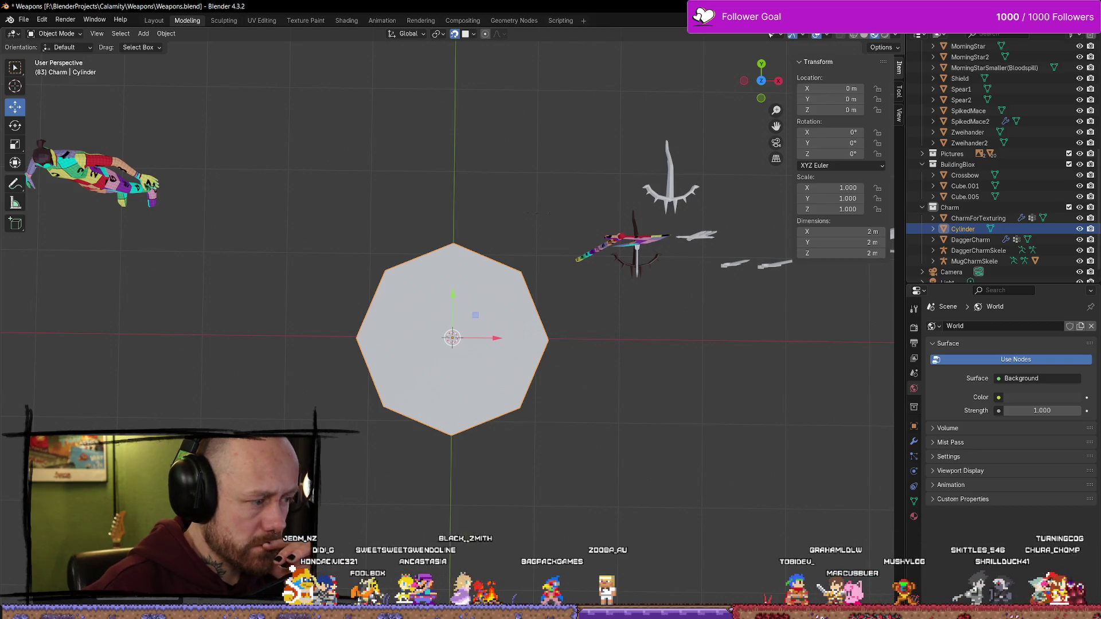
{"action": "key", "text": "Return"}
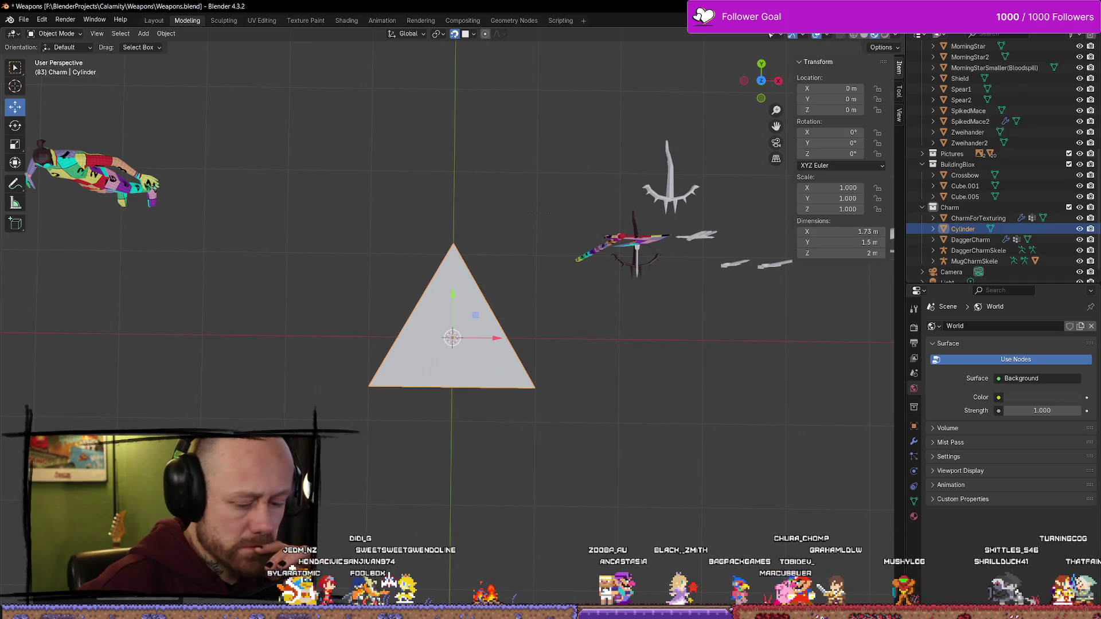
{"action": "key", "text": "Return"}
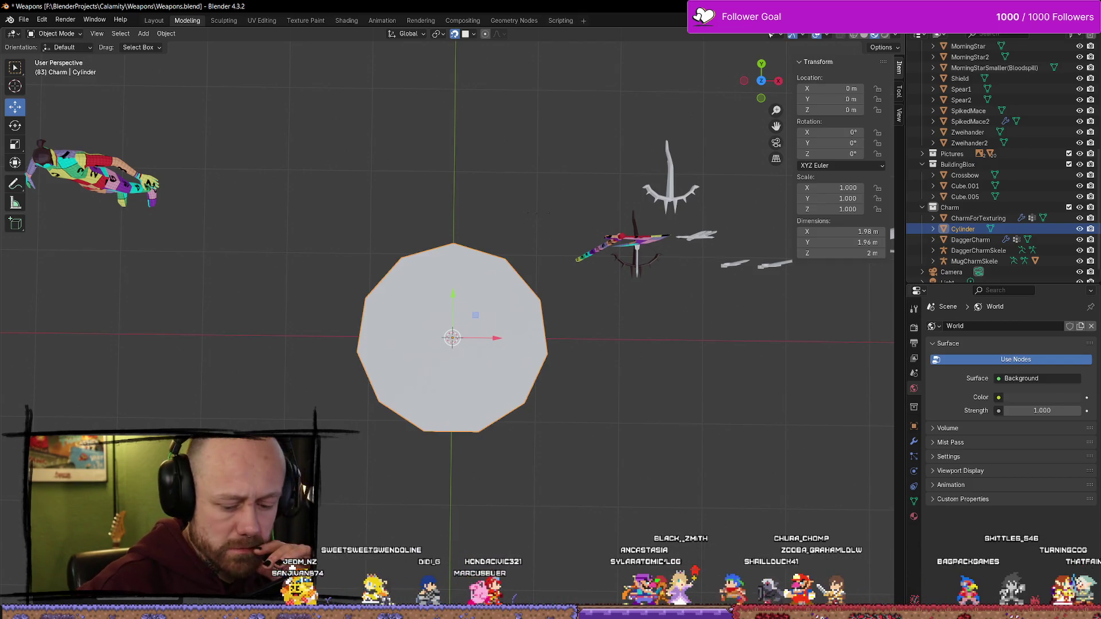
{"action": "type", "text": "2"}
{"action": "key", "text": "Return"}
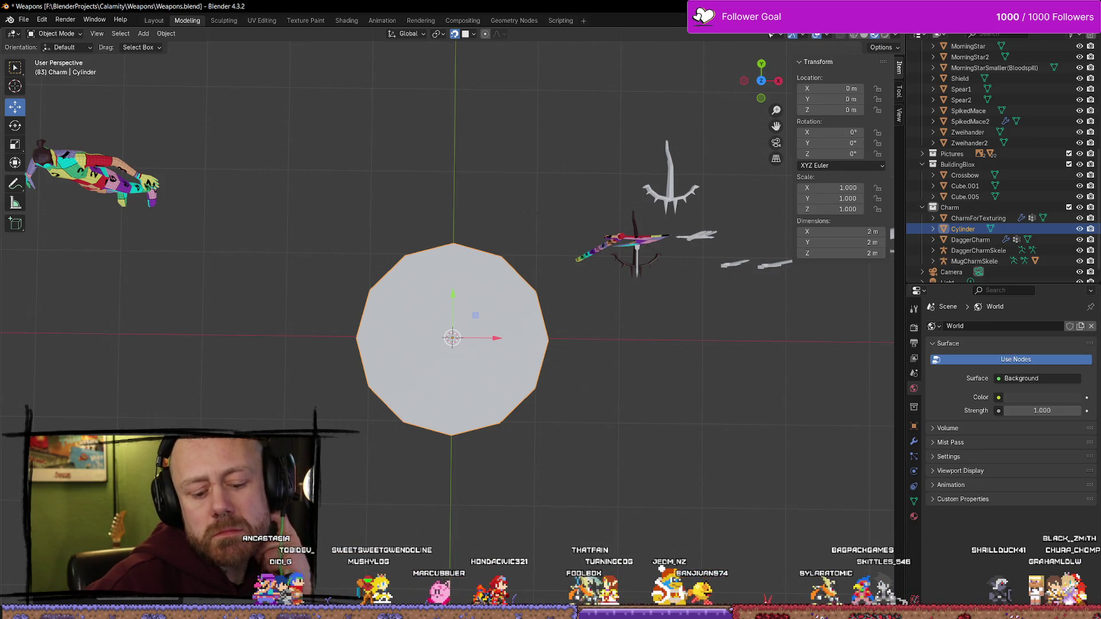
{"action": "key", "text": "ctrl+z"}
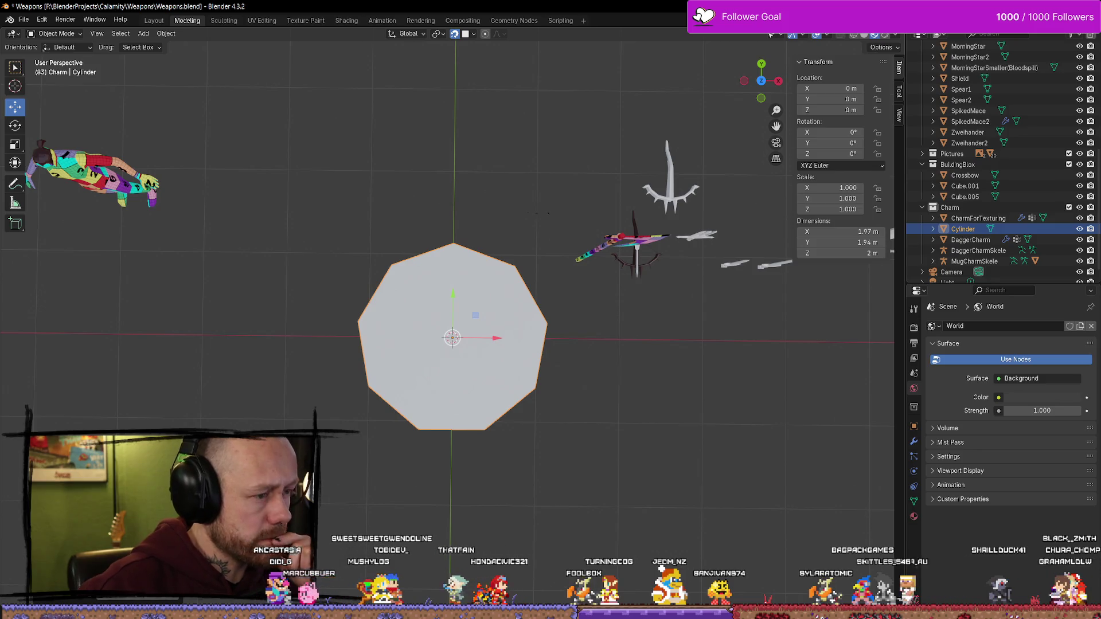
{"action": "key", "text": "ctrl+z"}
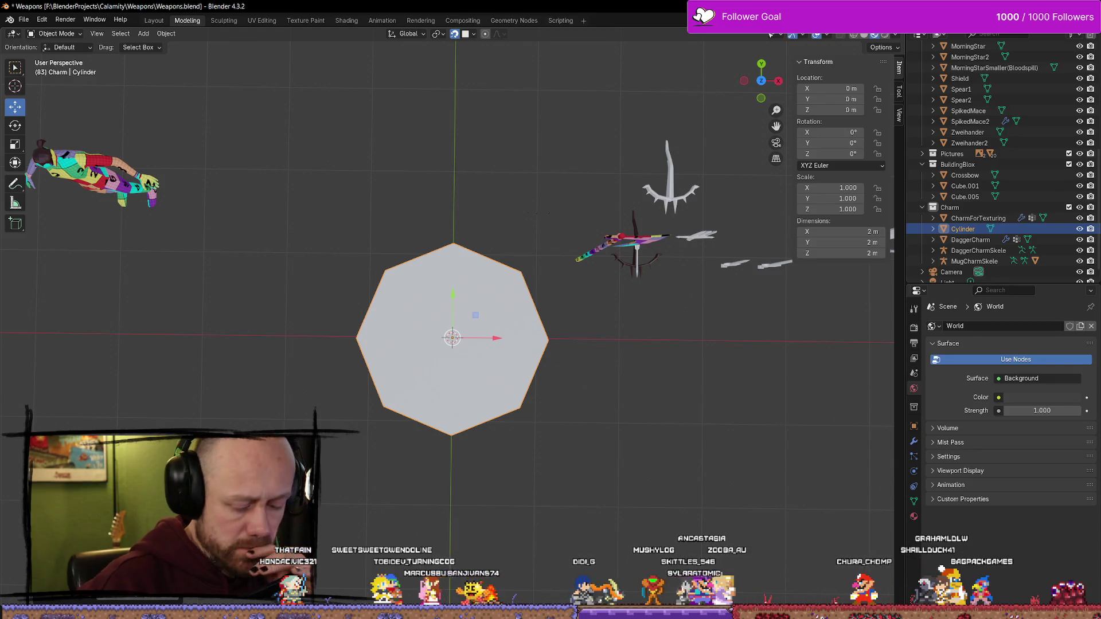
Enter 10 sides for the cylinder, then undo to remove the cylinder entirely
{"action": "type", "text": "10"}
{"action": "key", "text": "Return"}
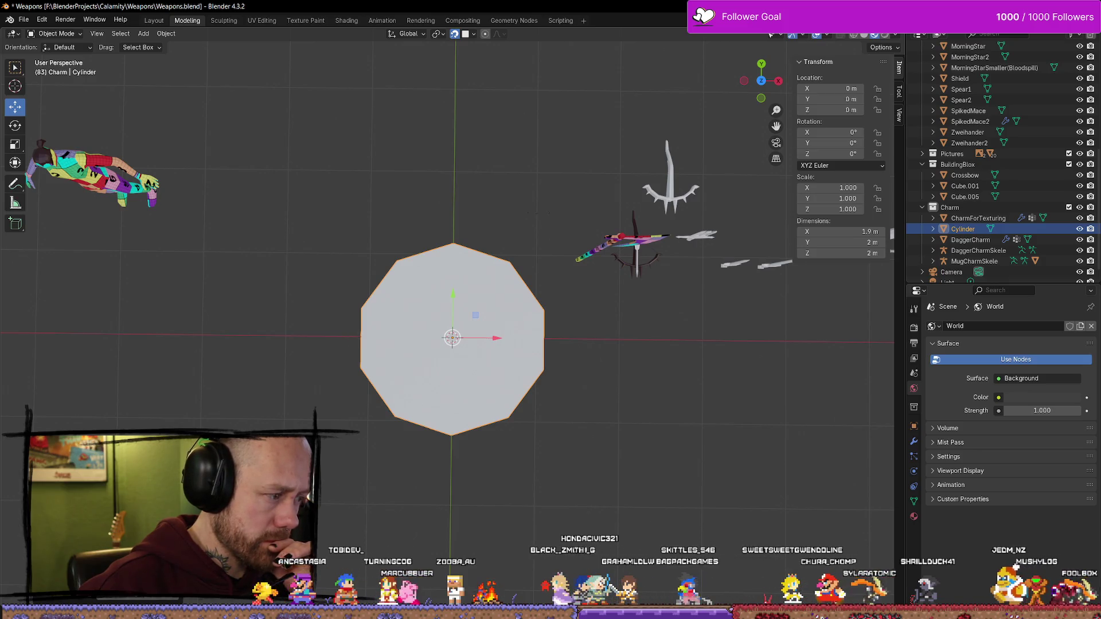
{"action": "key", "text": "ctrl+z"}
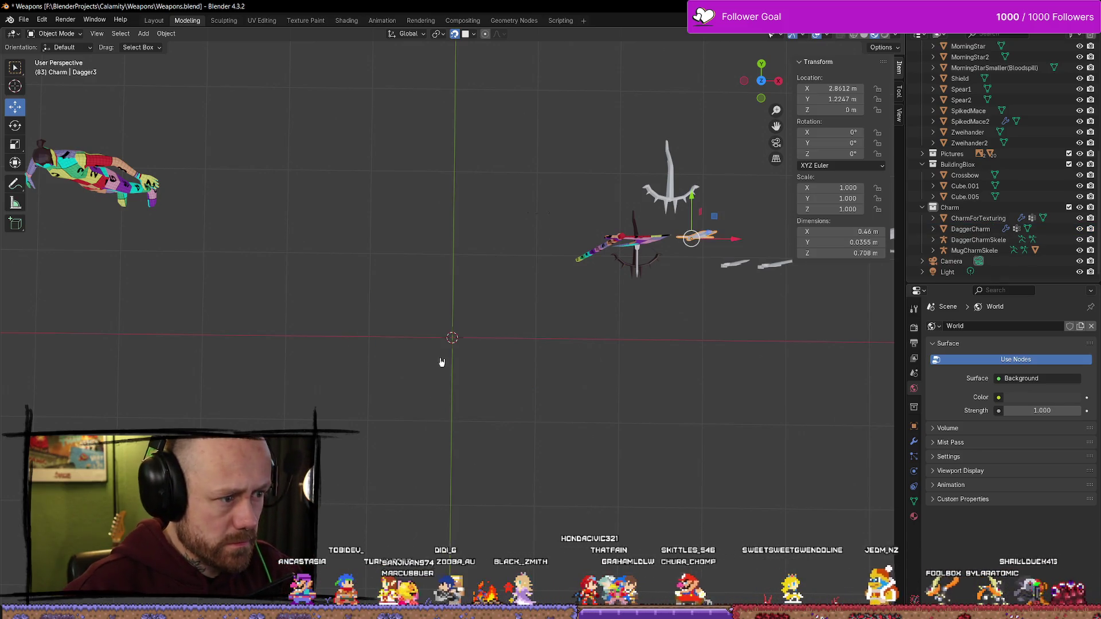
Undo the earlier selection changes and dismiss the Apply transforms options
{"action": "key", "text": "ctrl+z"}
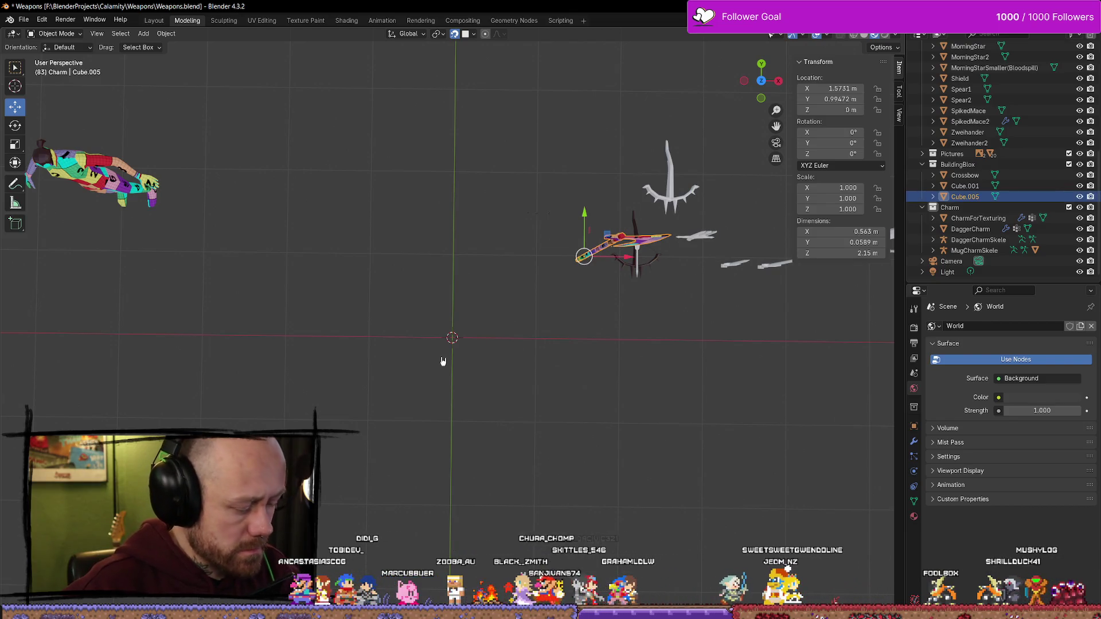
{"action": "key", "text": "ctrl+z"}
{"action": "key", "text": "ctrl+a"}
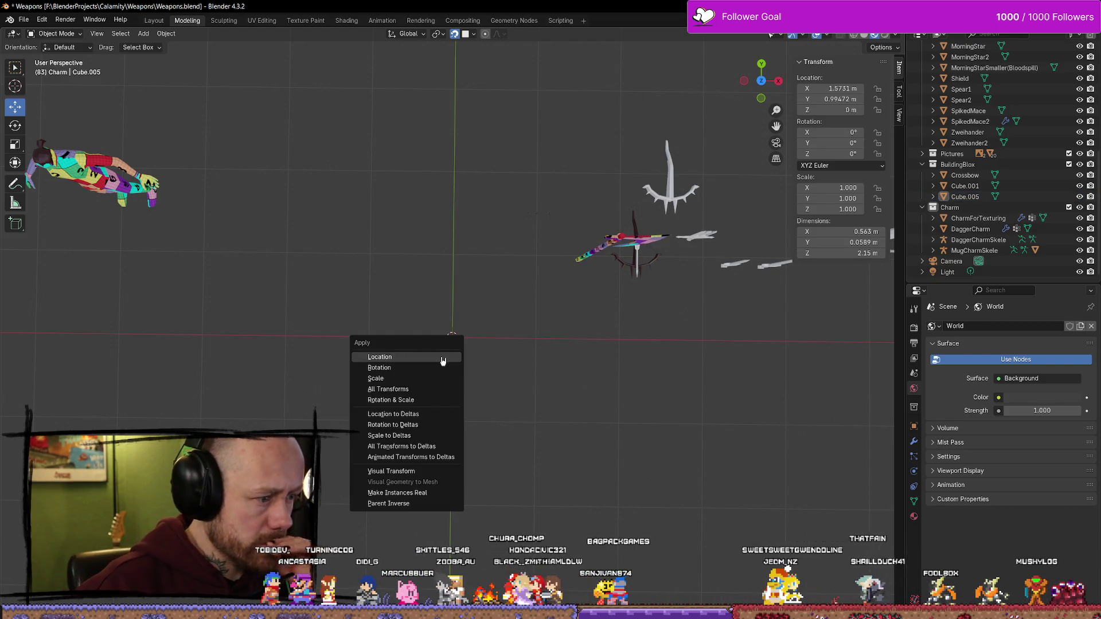
{"action": "key", "text": "Escape"}
Add a new cylinder at the origin and settle on eight sides after trying ten
{"action": "key", "text": "shift+a"}
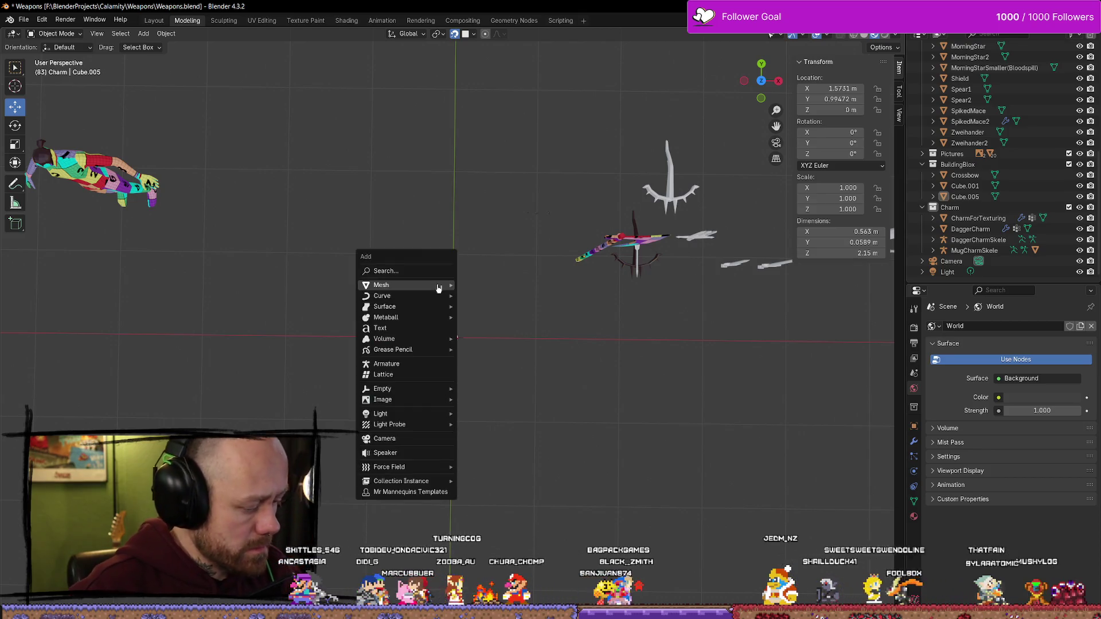
{"action": "mouse_move", "coordinate": [440, 286]}
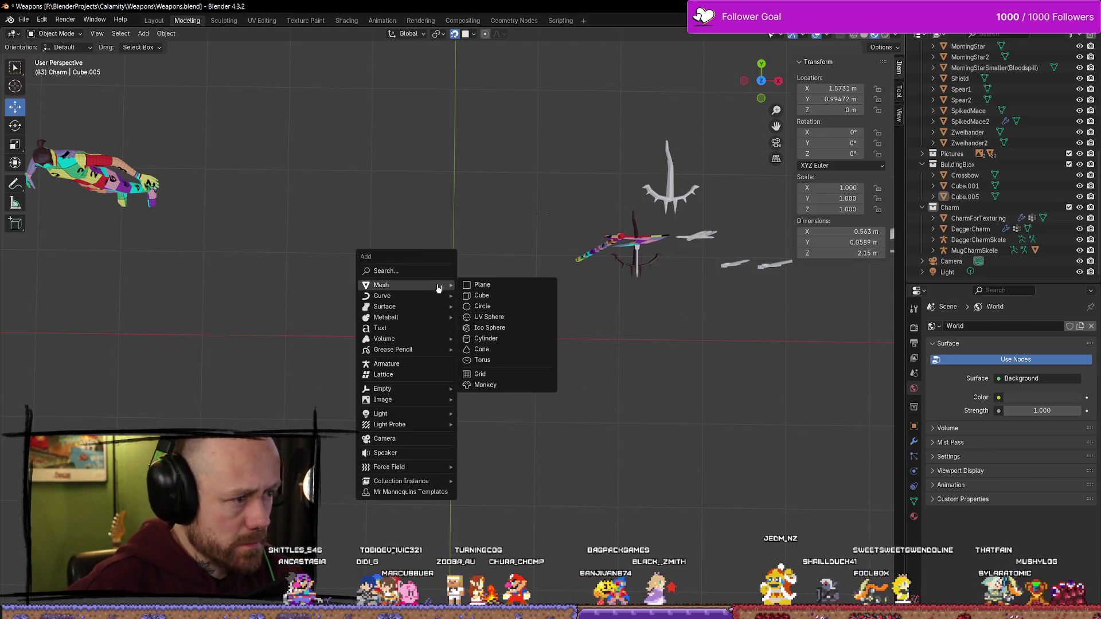
{"action": "left_click", "coordinate": [488, 339]}
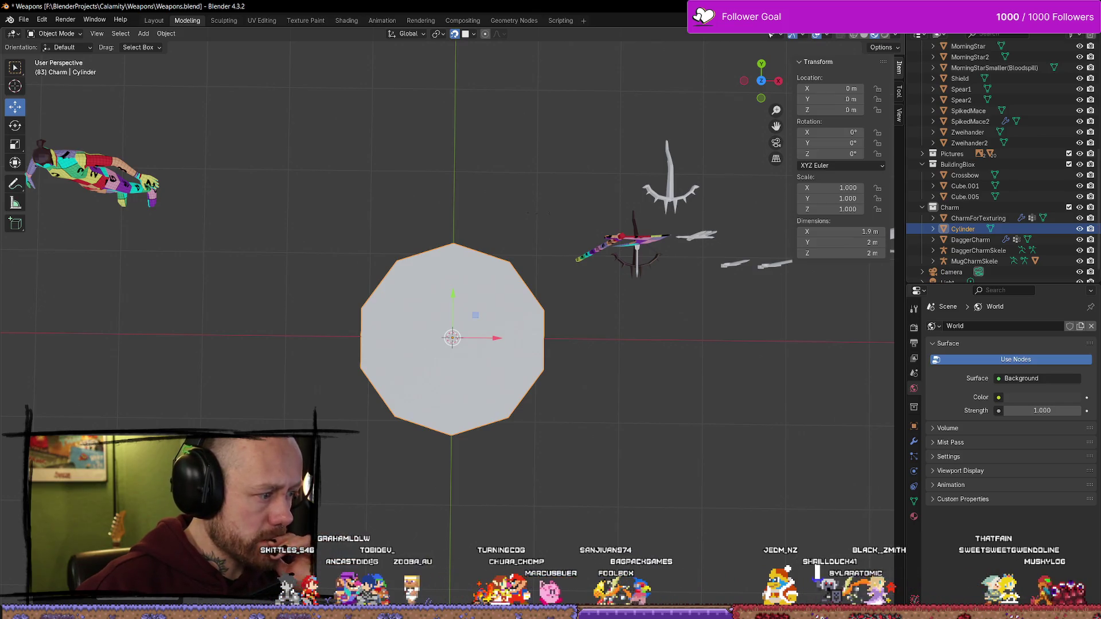
{"action": "left_click_drag", "start_coordinate": [75, 505], "coordinate": [63, 505]}
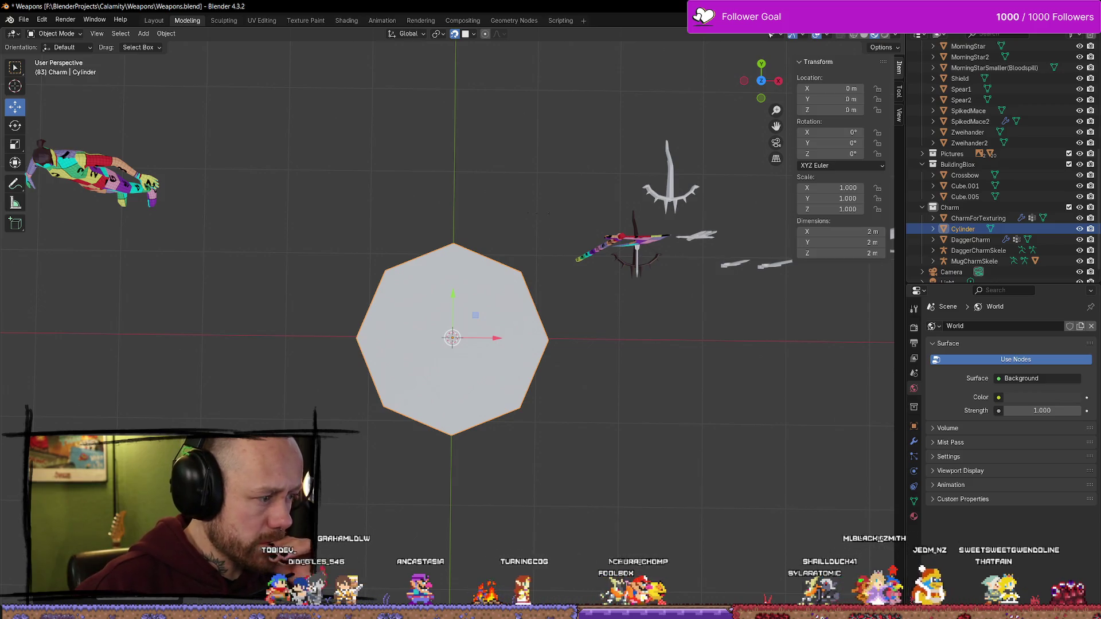
{"action": "left_click_drag", "start_coordinate": [63, 505], "coordinate": [80, 504]}
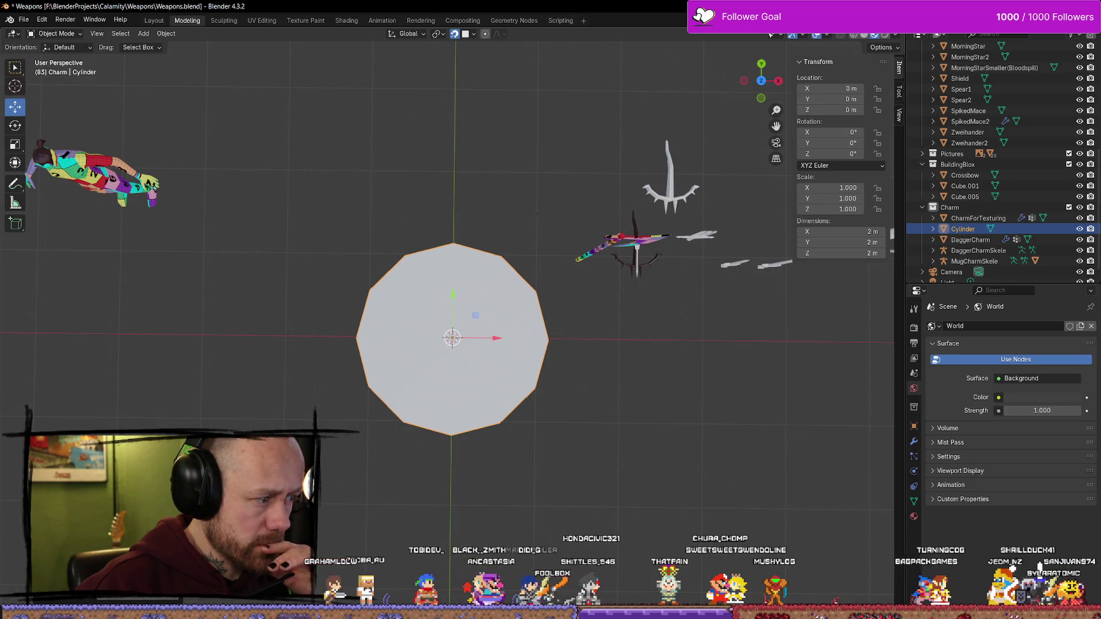
{"action": "left_click_drag", "start_coordinate": [103, 421], "coordinate": [80, 422]}
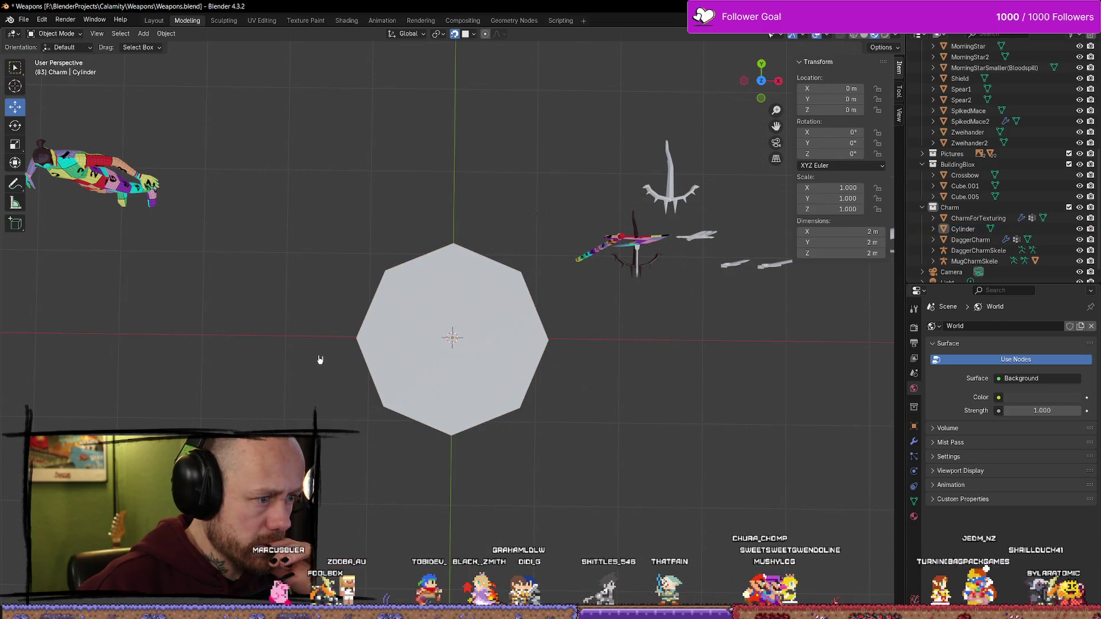
{"action": "mouse_move", "coordinate": [320, 361]}
{"action": "middle_mouse_down"}
{"action": "mouse_move", "coordinate": [363, 290]}
{"action": "mouse_move", "coordinate": [515, 278]}
{"action": "mouse_move", "coordinate": [509, 259]}
{"action": "middle_mouse_up"}
{"action": "key", "text": "w"}
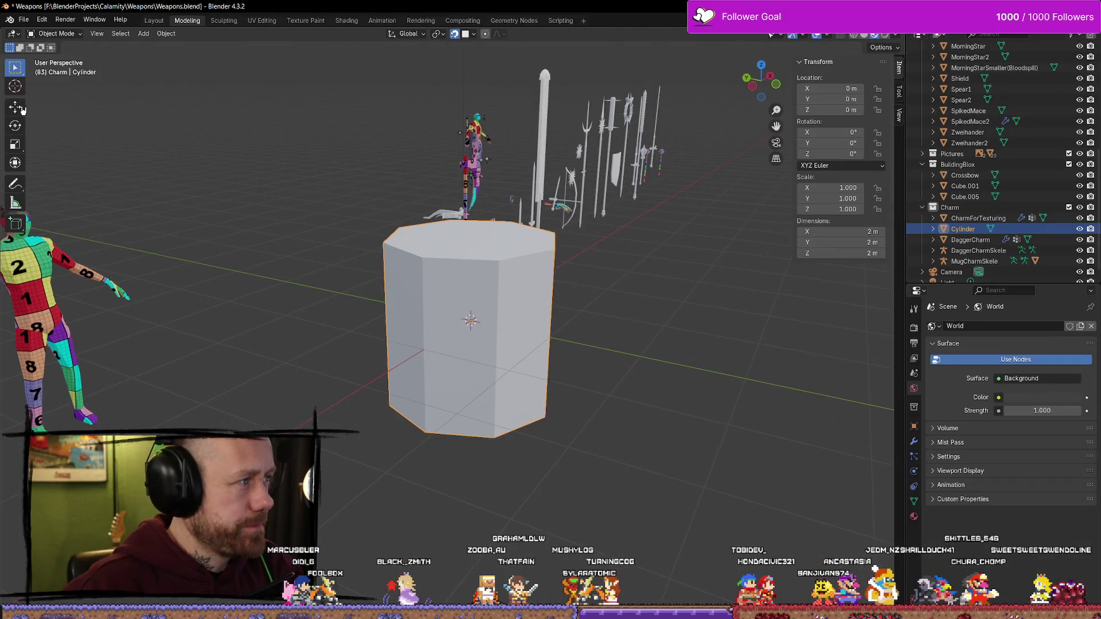
Scale the octagonal cylinder along Z to about 0.085, a disc 0.17 m thick
{"action": "left_click", "coordinate": [18, 115]}
{"action": "key", "text": "w"}
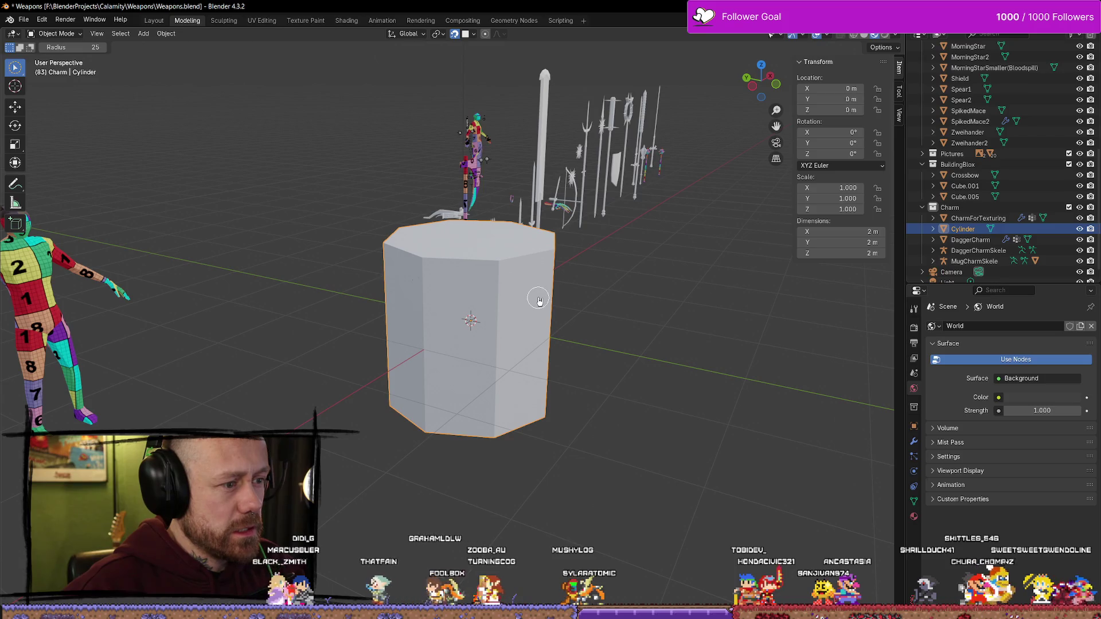
{"action": "left_click", "coordinate": [15, 108]}
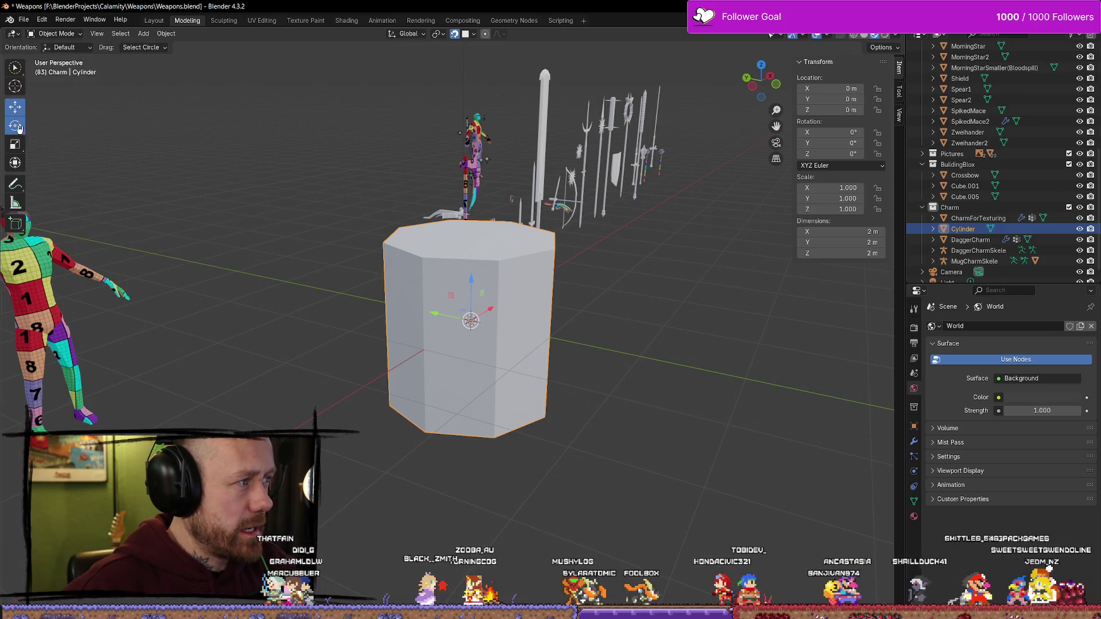
{"action": "left_click", "coordinate": [15, 107]}
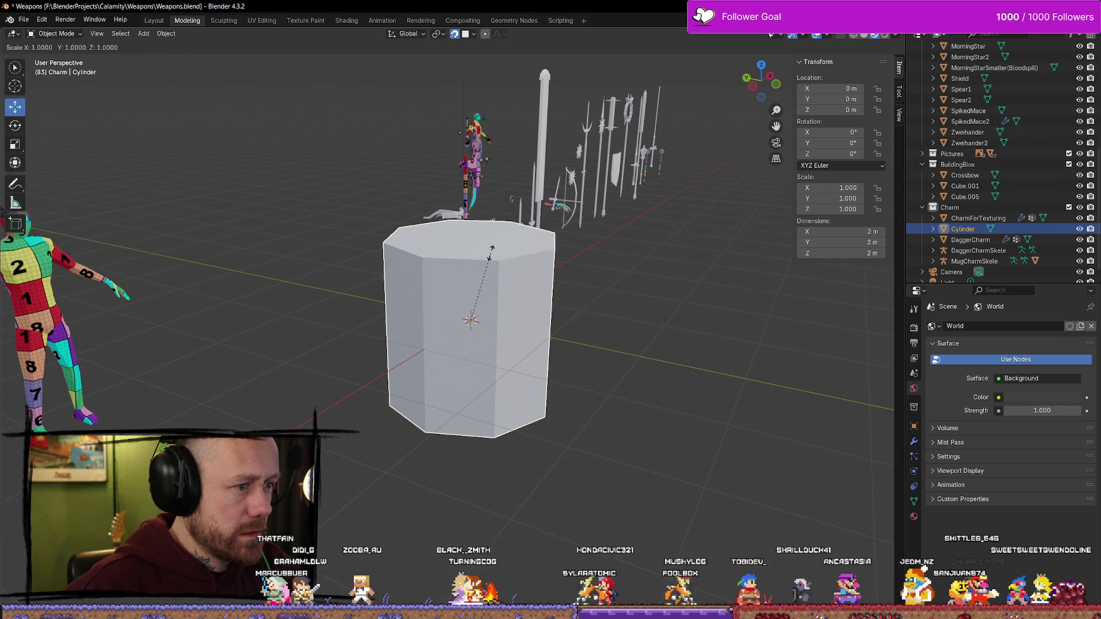
{"action": "key", "text": "s"}
{"action": "key", "text": "y"}
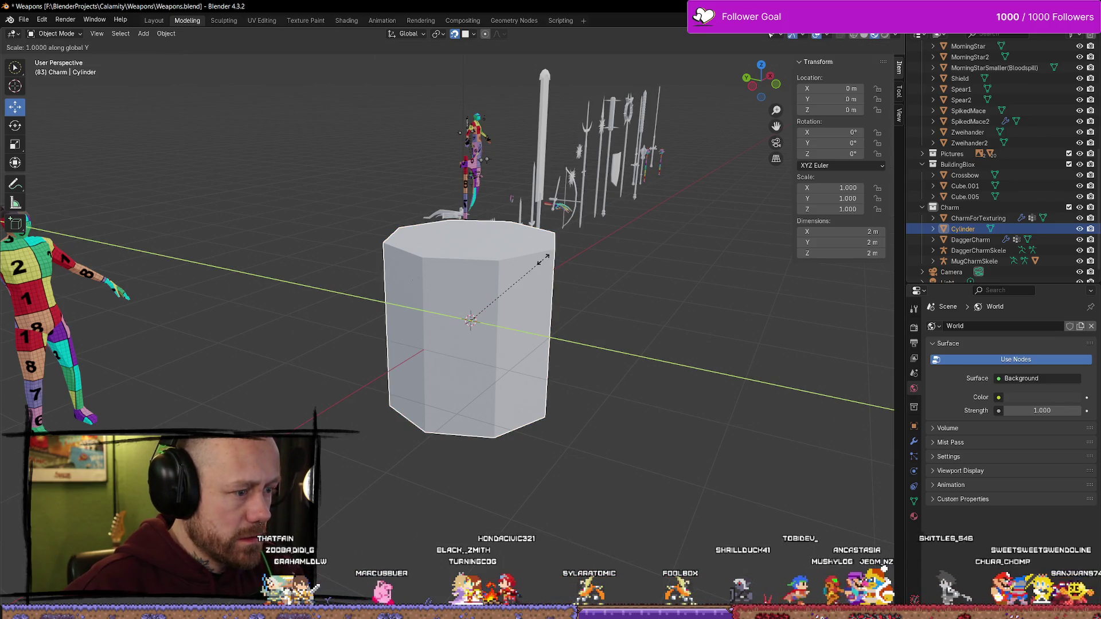
{"action": "key", "text": "z"}
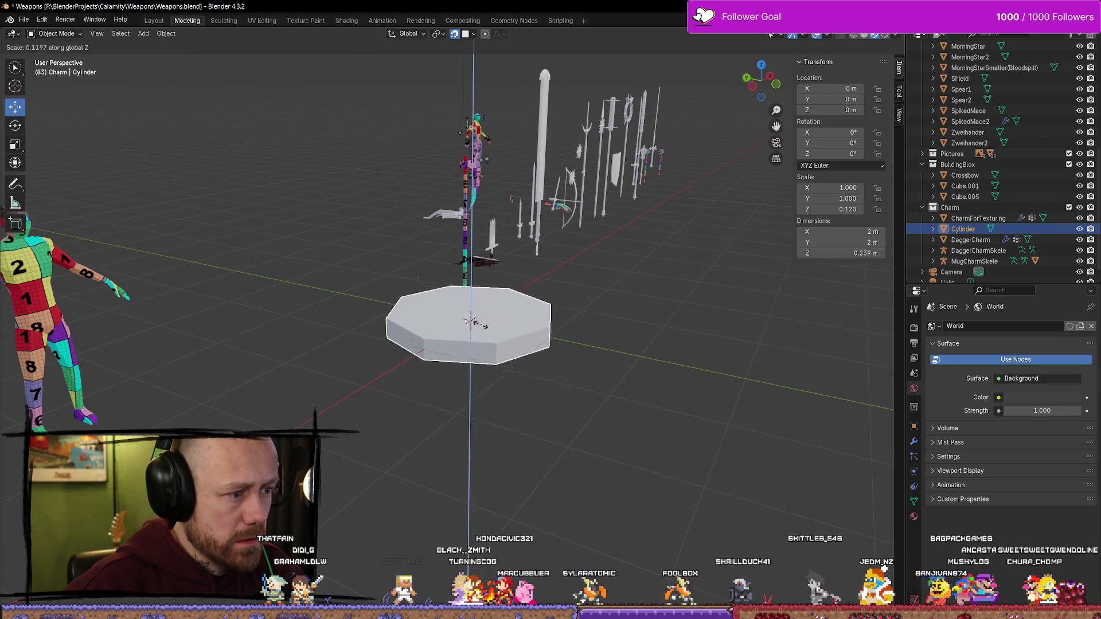
{"action": "left_click", "coordinate": [476, 313]}
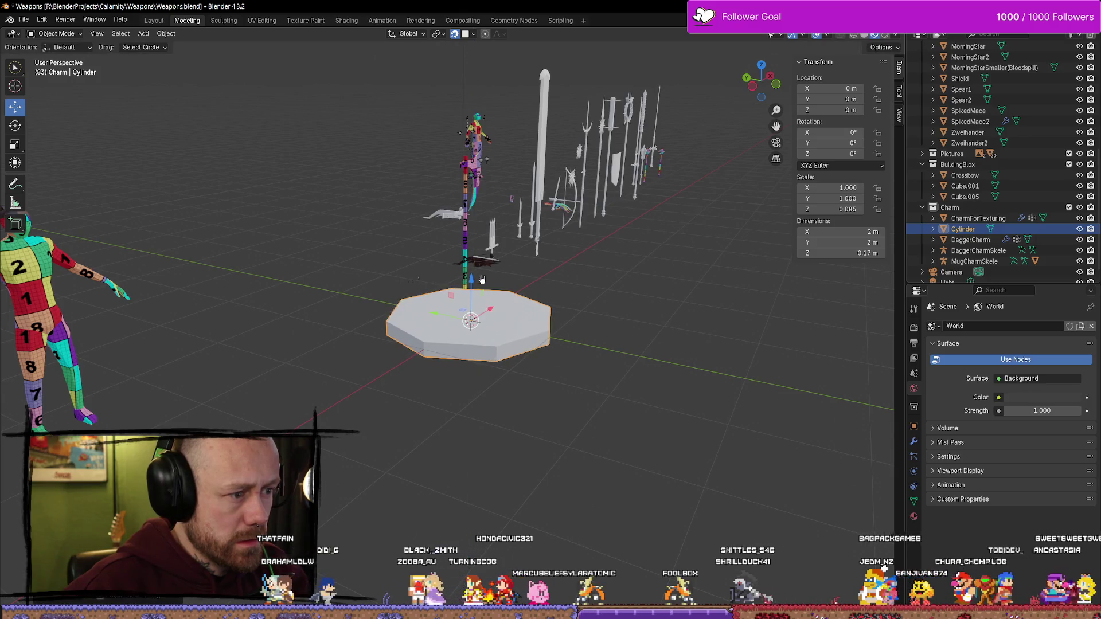
Rotate the disc around X and enter exactly 90° as its X rotation
{"action": "left_click", "coordinate": [15, 125]}
{"action": "left_click_drag", "start_coordinate": [507, 313], "coordinate": [748, 323]}
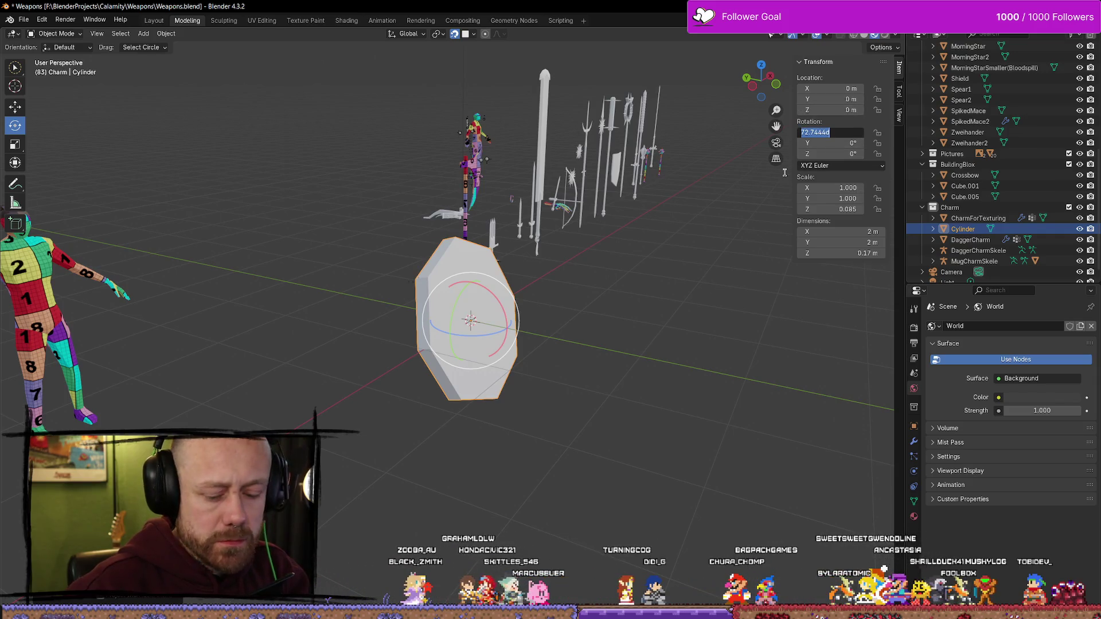
{"action": "type", "text": "90"}
{"action": "key", "text": "Return"}
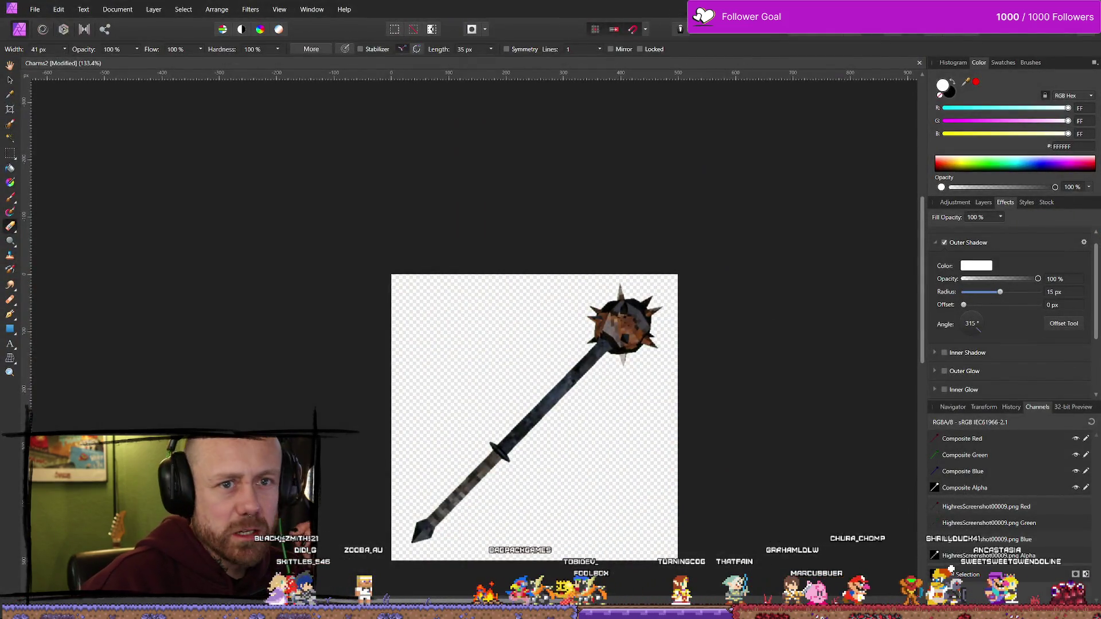
Close the Charms2 document in Affinity Photo without saving its changes
{"action": "key", "text": "ctrl+w"}
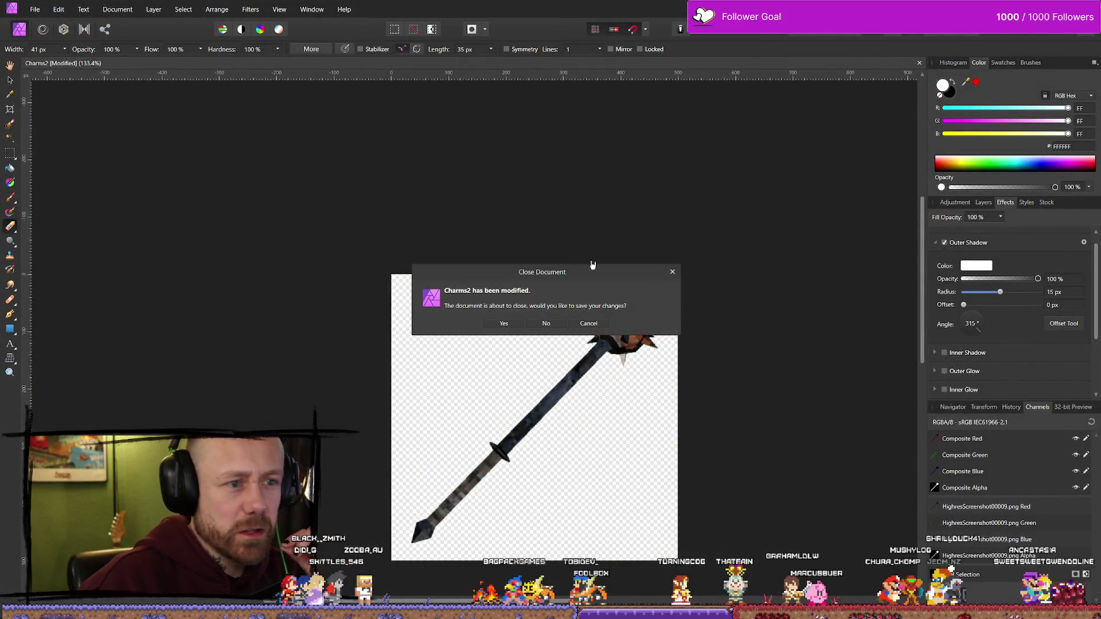
{"action": "left_click", "coordinate": [549, 324]}
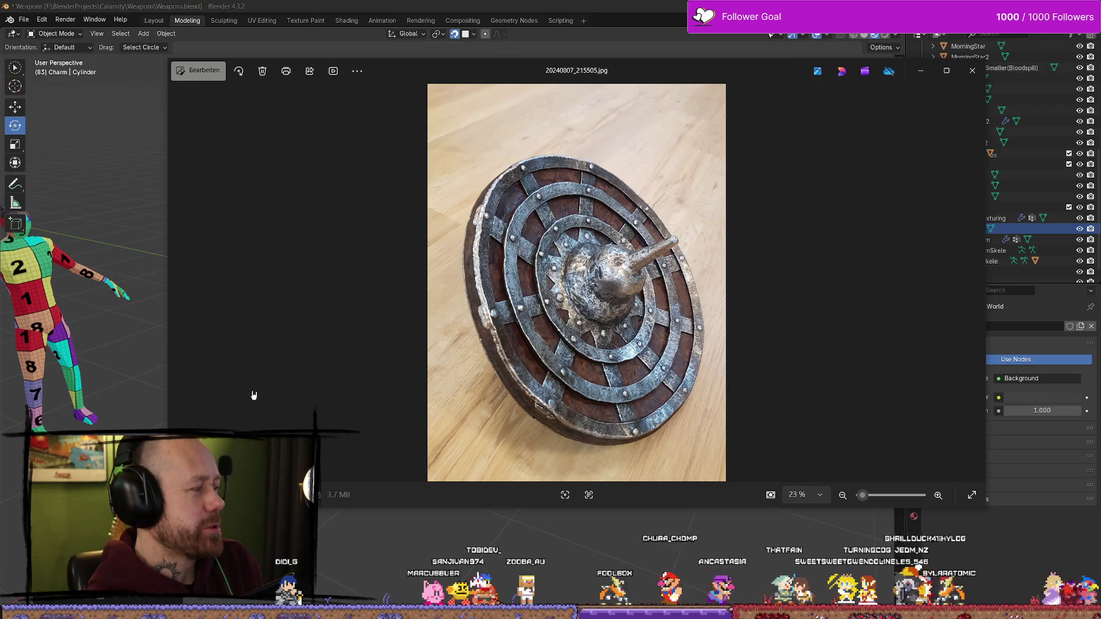
Drag the shield photo viewer off to the left and close it
{"action": "left_click_drag", "start_coordinate": [828, 69], "coordinate": [35, 69]}
{"action": "left_click", "coordinate": [41, 73]}
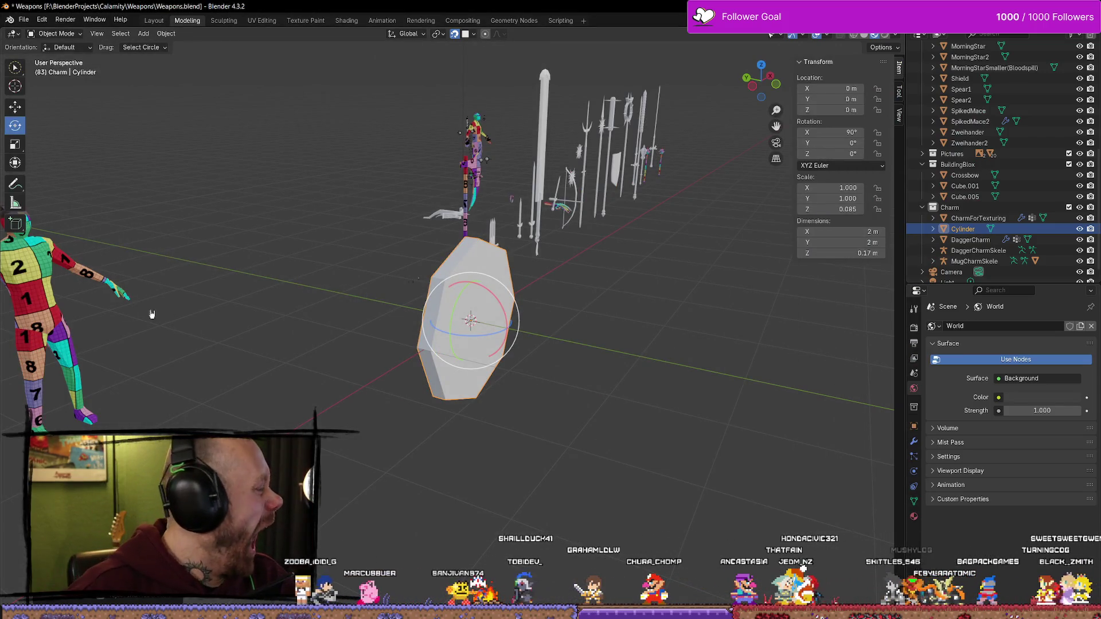
Scale the octagonal disc down to 0.227, about 0.453 m across
{"action": "mouse_move", "coordinate": [435, 286]}
{"action": "middle_mouse_down"}
{"action": "mouse_move", "coordinate": [367, 287]}
{"action": "mouse_move", "coordinate": [531, 278]}
{"action": "middle_mouse_up"}
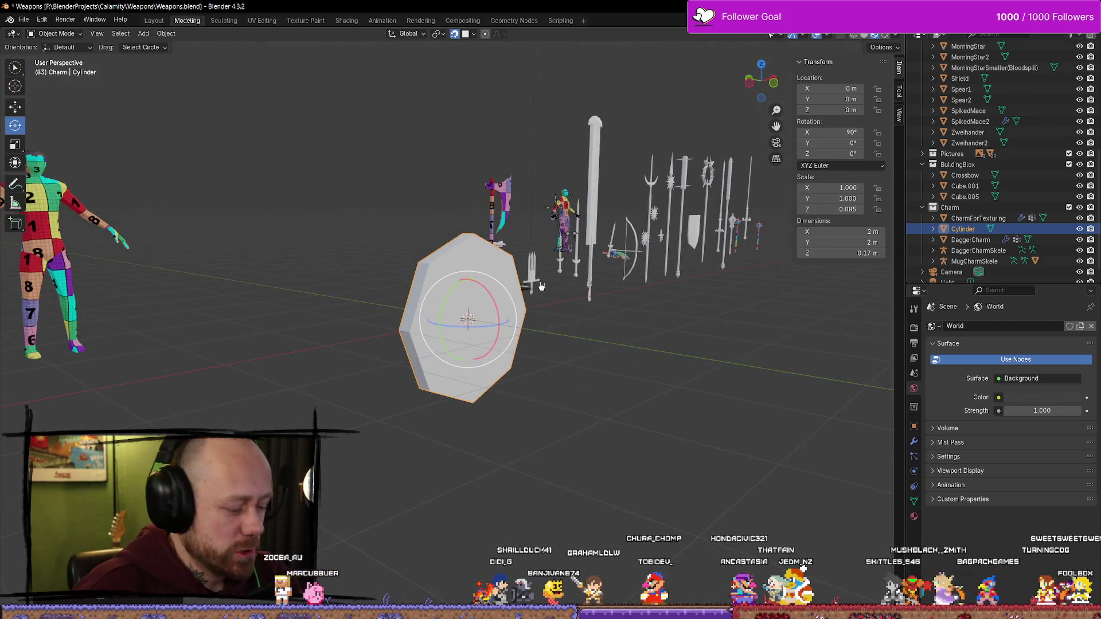
{"action": "key", "text": "s"}
{"action": "left_click", "coordinate": [499, 319]}
{"action": "mouse_move", "coordinate": [499, 319]}
{"action": "middle_mouse_down"}
{"action": "mouse_move", "coordinate": [487, 313]}
{"action": "mouse_move", "coordinate": [535, 349]}
{"action": "mouse_move", "coordinate": [642, 318]}
{"action": "mouse_move", "coordinate": [703, 319]}
{"action": "mouse_move", "coordinate": [616, 319]}
{"action": "mouse_move", "coordinate": [568, 282]}
{"action": "middle_mouse_up"}
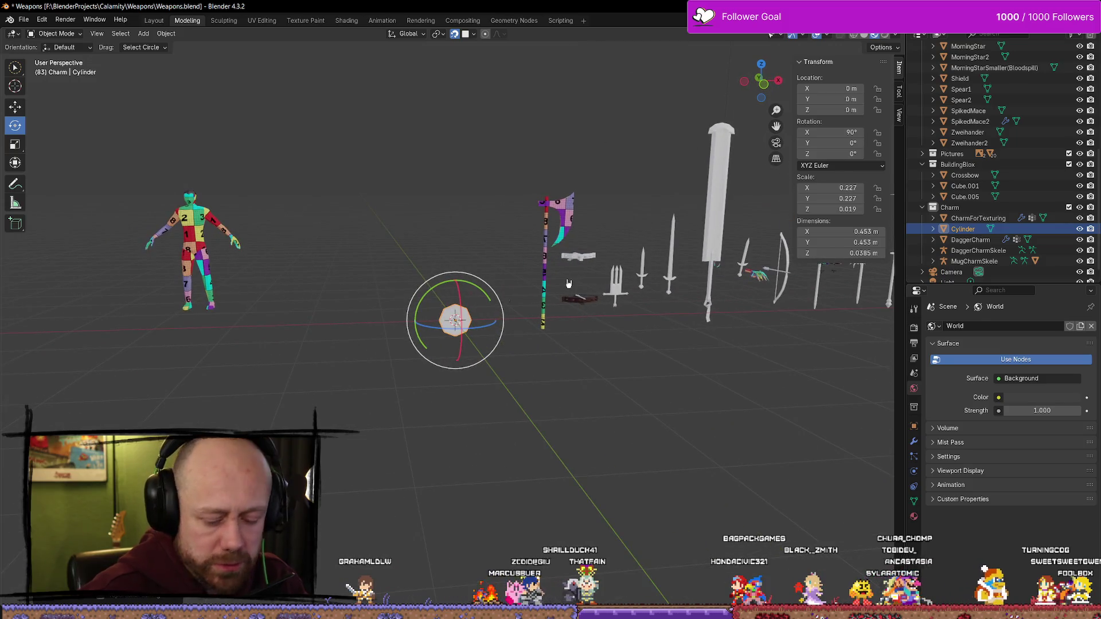
{"action": "scroll", "coordinate": [568, 283], "scroll_direction": "up", "scroll_amount": 5}
{"action": "scroll", "coordinate": [583, 268], "scroll_direction": "down", "scroll_amount": 4}
{"action": "mouse_move", "coordinate": [496, 246]}
{"action": "middle_mouse_down"}
{"action": "mouse_move", "coordinate": [590, 244]}
{"action": "mouse_move", "coordinate": [582, 272]}
{"action": "mouse_move", "coordinate": [516, 284]}
{"action": "mouse_move", "coordinate": [625, 278]}
{"action": "mouse_move", "coordinate": [531, 262]}
{"action": "mouse_move", "coordinate": [612, 336]}
{"action": "mouse_move", "coordinate": [737, 350]}
{"action": "mouse_move", "coordinate": [737, 284]}
{"action": "mouse_move", "coordinate": [619, 351]}
{"action": "mouse_move", "coordinate": [533, 321]}
{"action": "mouse_move", "coordinate": [535, 337]}
{"action": "middle_mouse_up"}
Toggle the disc between Edit Mode and Object Mode while orbiting around it
{"action": "key", "text": "Tab"}
{"action": "key", "text": "Tab"}
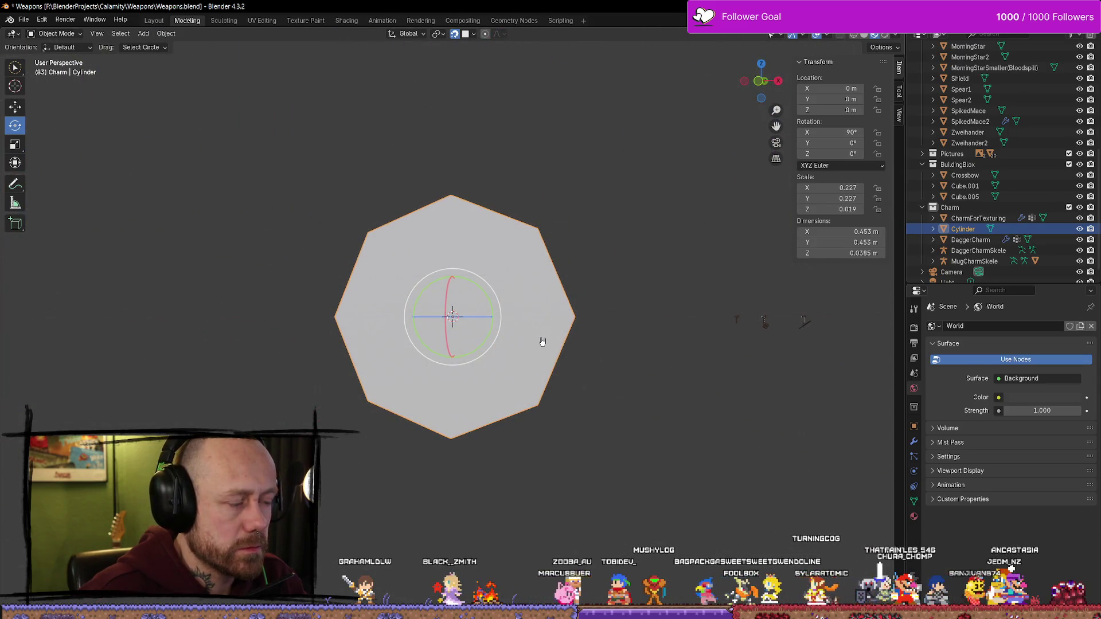
{"action": "middle_click_drag", "start_coordinate": [316, 247], "coordinate": [355, 275]}
{"action": "key", "text": "Tab"}
{"action": "key", "text": "Tab"}
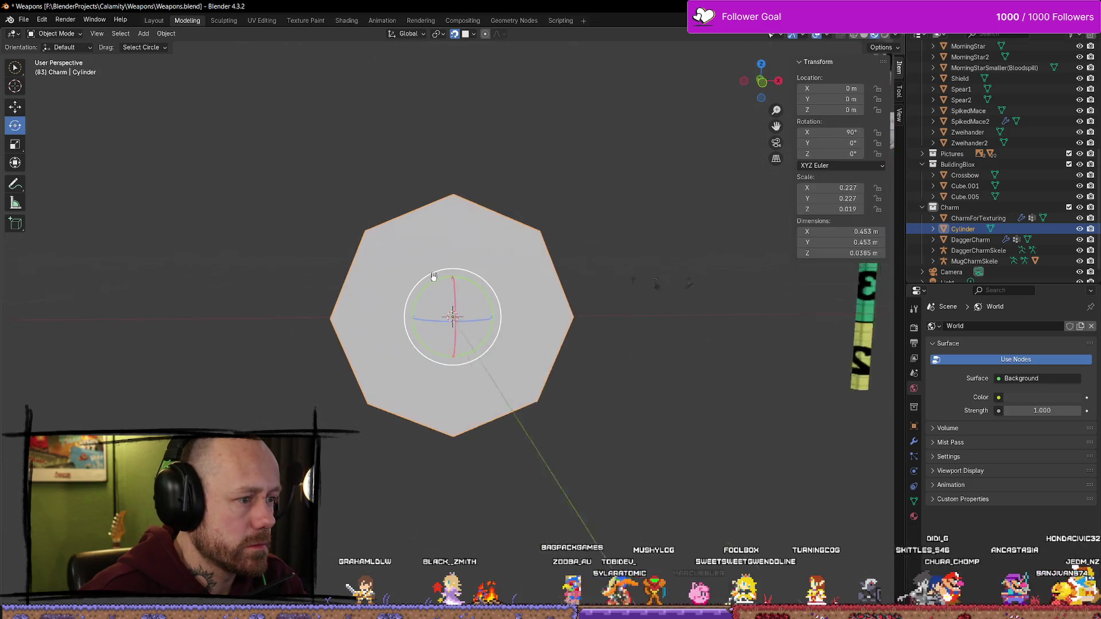
{"action": "middle_click_drag", "start_coordinate": [432, 278], "coordinate": [538, 282]}
{"action": "key", "text": "Tab"}
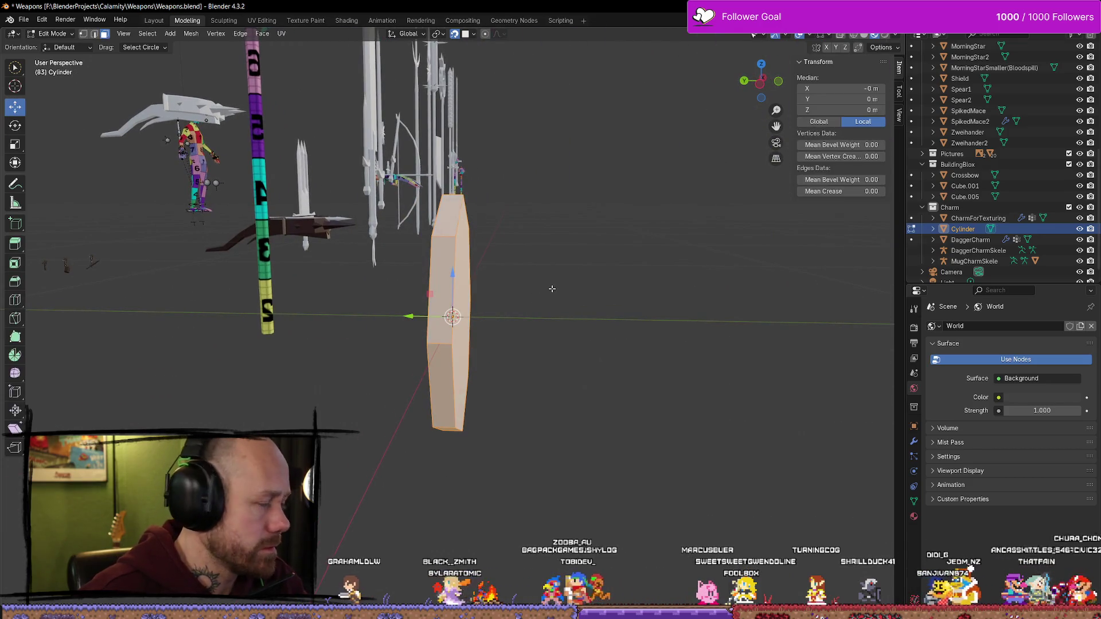
Scale the mesh along Y to make the disc about 0.025 m thick
{"action": "key", "text": "s"}
{"action": "key", "text": "y"}
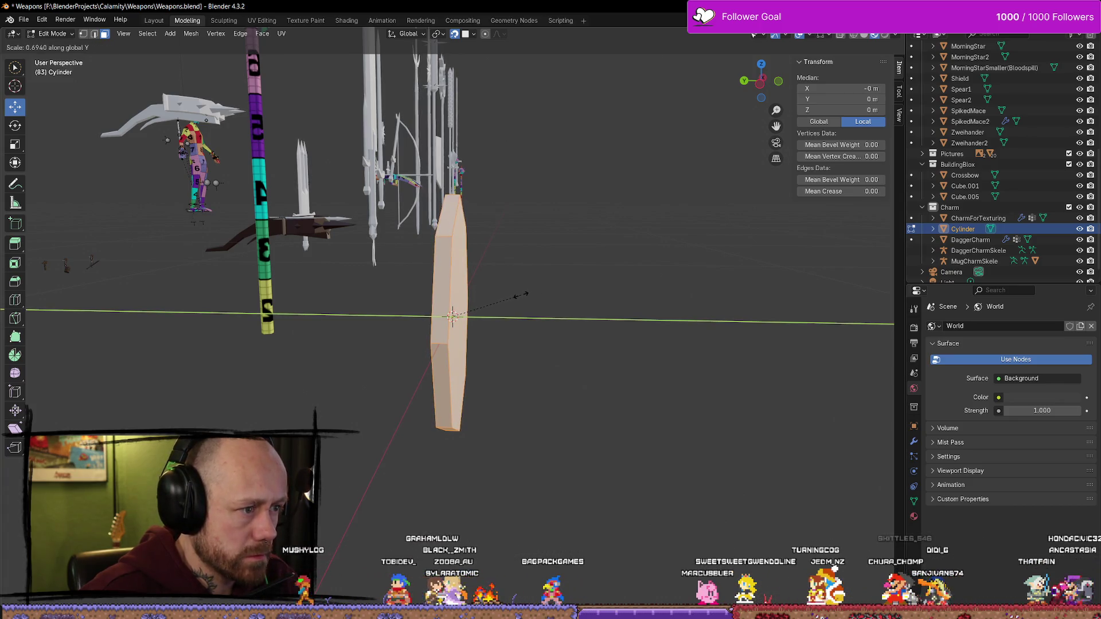
{"action": "left_click", "coordinate": [584, 307]}
{"action": "key", "text": "alt+a"}
{"action": "key", "text": "KP_6"}
{"action": "key", "text": "KP_6"}
{"action": "key", "text": "KP_6"}
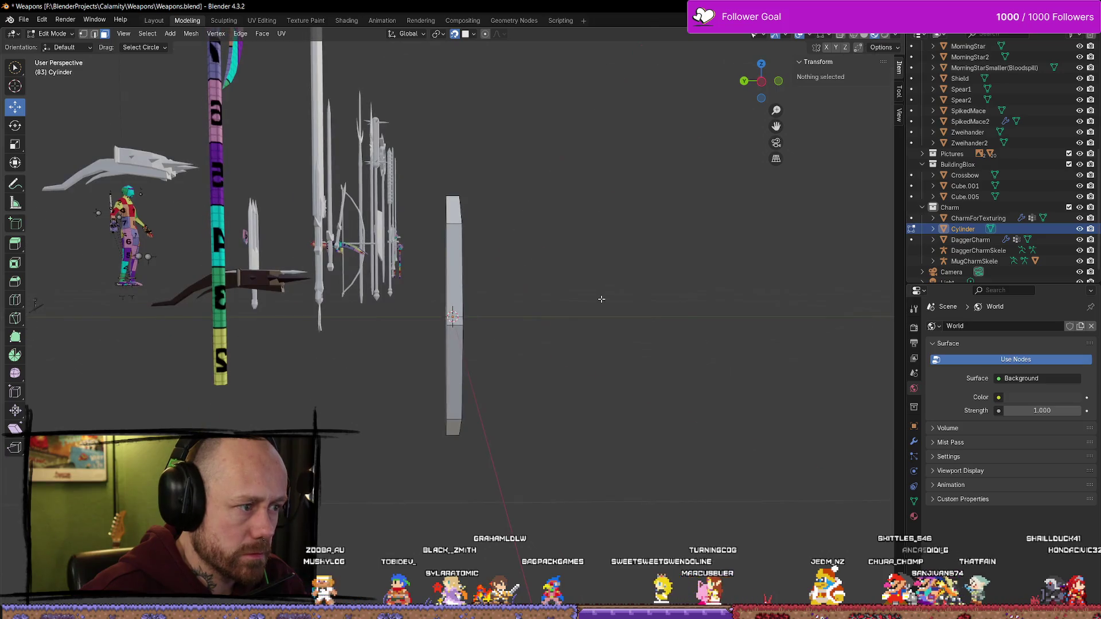
{"action": "mouse_move", "coordinate": [648, 307]}
{"action": "middle_mouse_down"}
{"action": "mouse_move", "coordinate": [590, 295]}
{"action": "mouse_move", "coordinate": [560, 322]}
{"action": "mouse_move", "coordinate": [421, 308]}
{"action": "middle_mouse_up"}
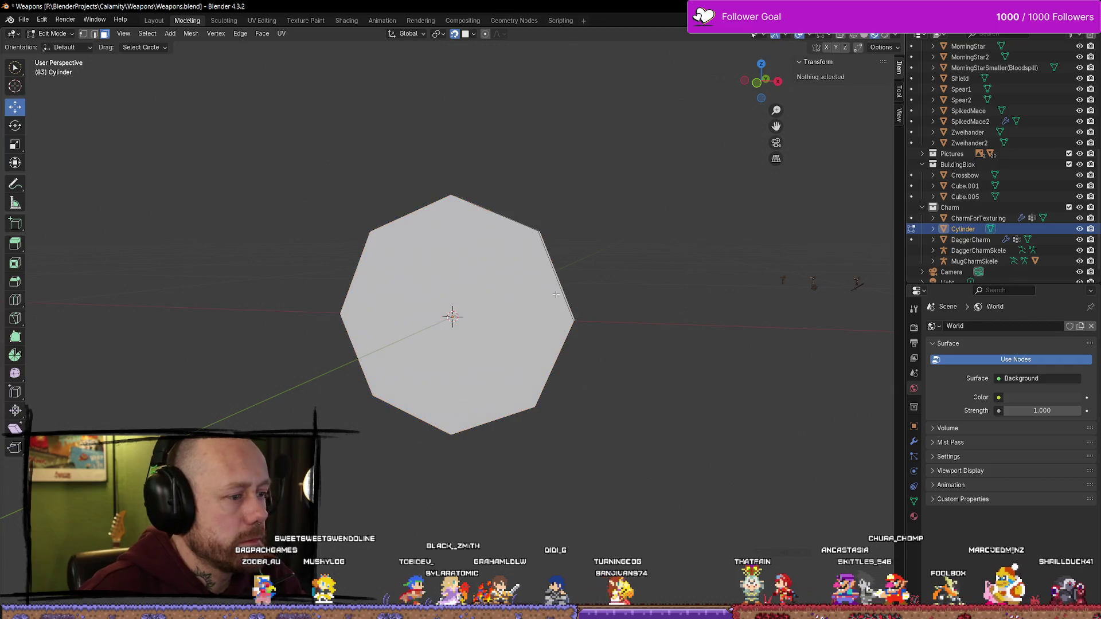
Inspect the thinned disc from several angles, select its front face, and return to Object Mode
{"action": "left_click", "coordinate": [21, 302]}
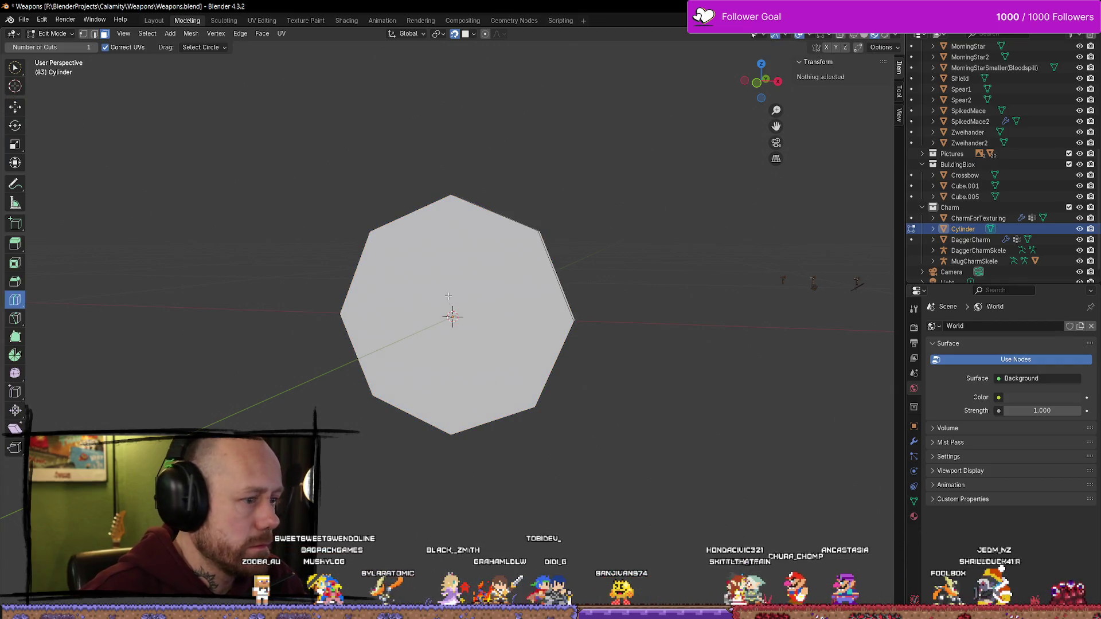
{"action": "mouse_move", "coordinate": [434, 340]}
{"action": "middle_mouse_down"}
{"action": "mouse_move", "coordinate": [597, 369]}
{"action": "mouse_move", "coordinate": [491, 279]}
{"action": "mouse_move", "coordinate": [201, 281]}
{"action": "mouse_move", "coordinate": [80, 267]}
{"action": "middle_mouse_up"}
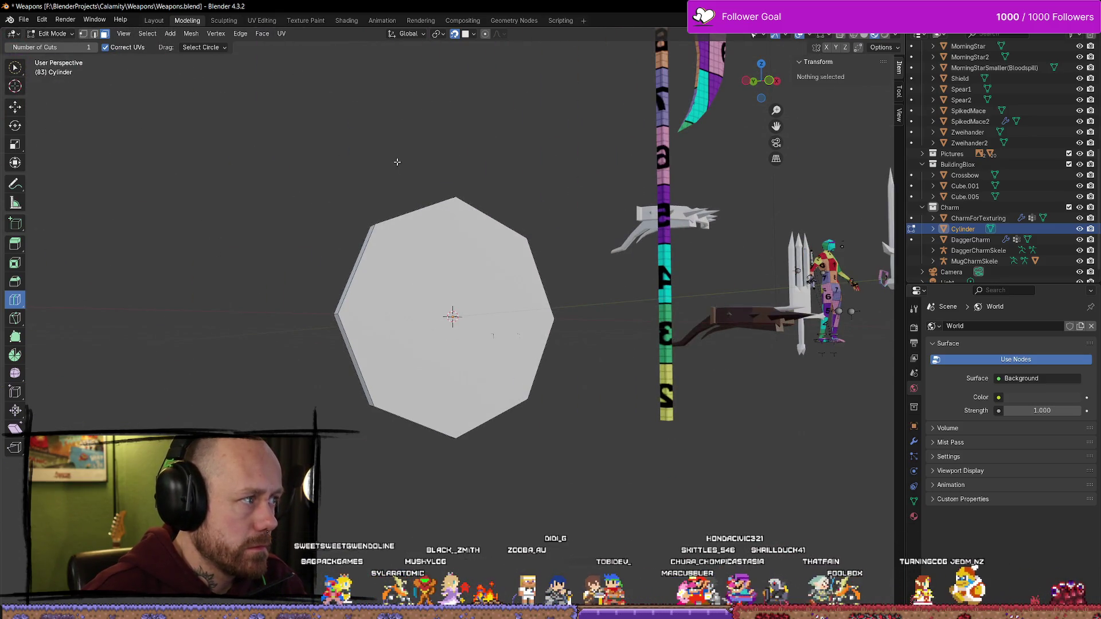
{"action": "middle_click_drag", "start_coordinate": [454, 199], "coordinate": [448, 261]}
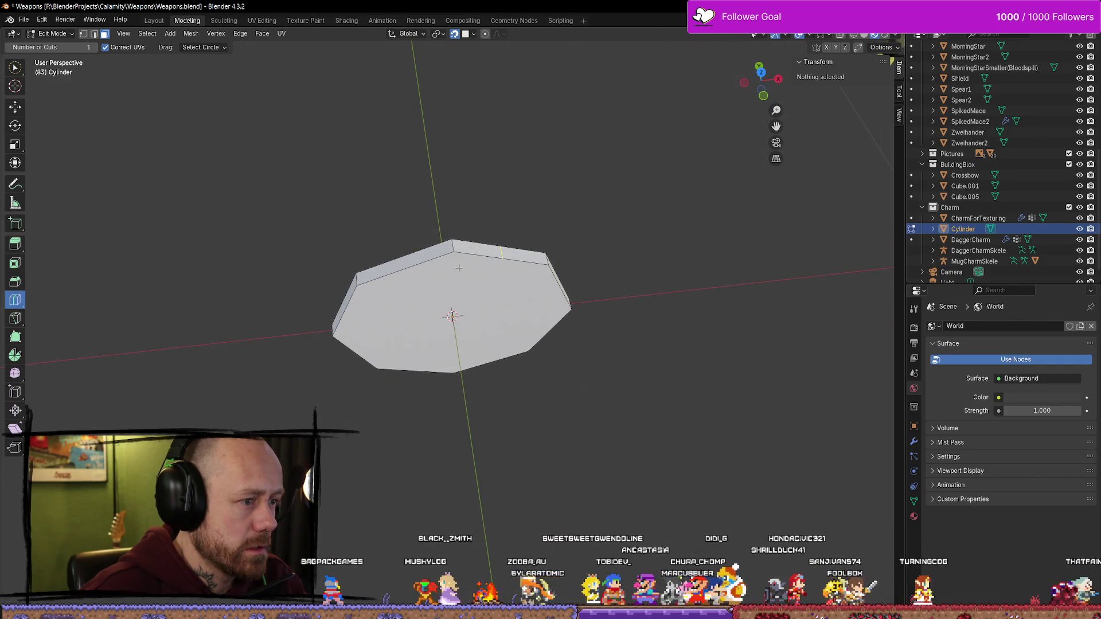
{"action": "middle_click_drag", "start_coordinate": [459, 268], "coordinate": [451, 186]}
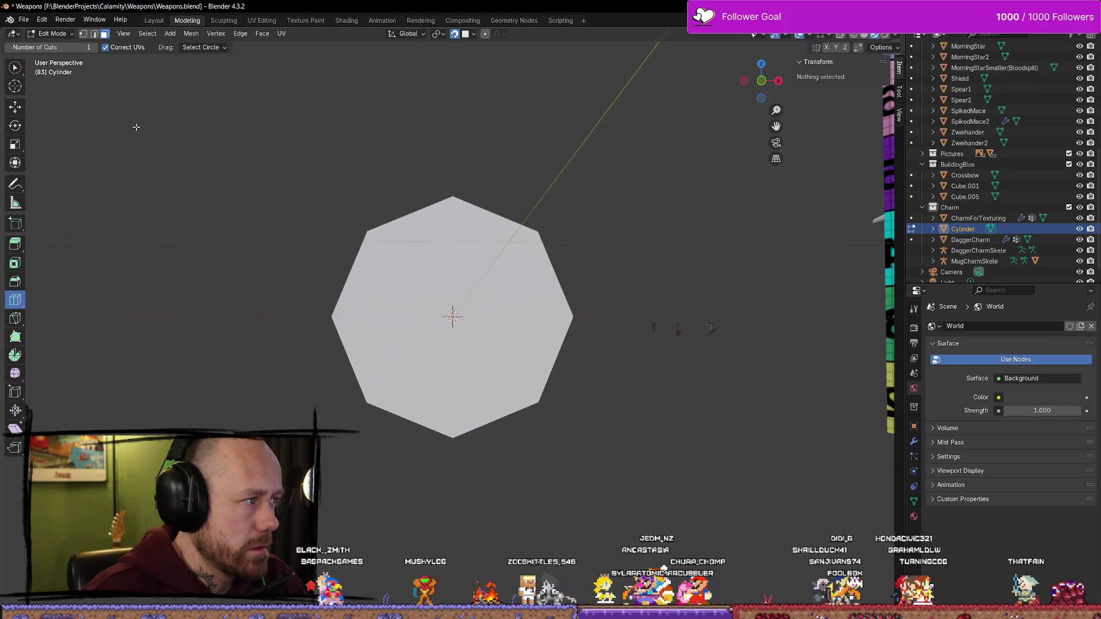
{"action": "left_click", "coordinate": [15, 107]}
{"action": "left_click", "coordinate": [453, 298]}
{"action": "mouse_move", "coordinate": [453, 299]}
{"action": "middle_mouse_down"}
{"action": "mouse_move", "coordinate": [557, 264]}
{"action": "mouse_move", "coordinate": [633, 266]}
{"action": "middle_mouse_up"}
{"action": "key", "text": "Tab"}
{"action": "key", "text": "shift+space"}
Apply Un-Subdivide to the disc's front face in Edit Mode
{"action": "key", "text": "r"}
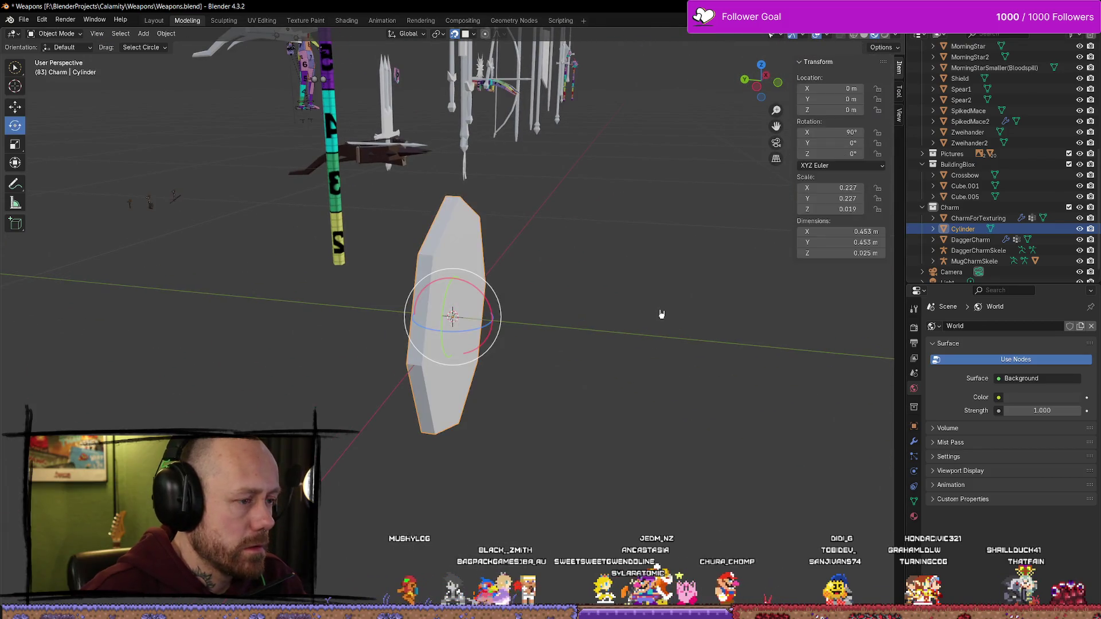
{"action": "middle_click_drag", "start_coordinate": [658, 312], "coordinate": [589, 302]}
{"action": "right_click", "coordinate": [516, 287]}
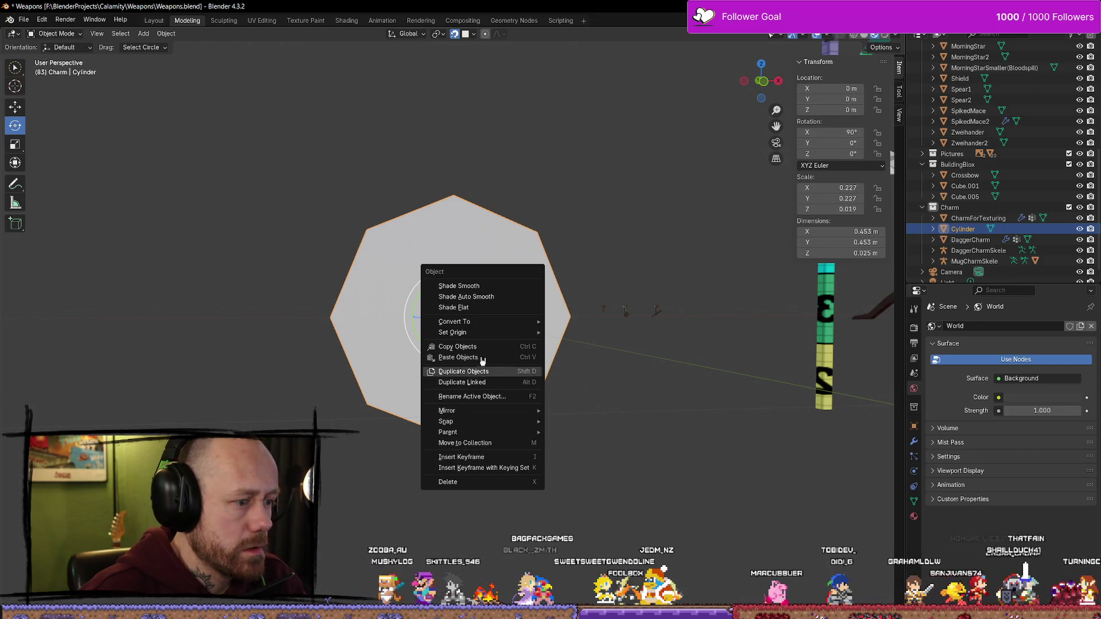
{"action": "key", "text": "Tab"}
{"action": "left_click", "coordinate": [609, 254]}
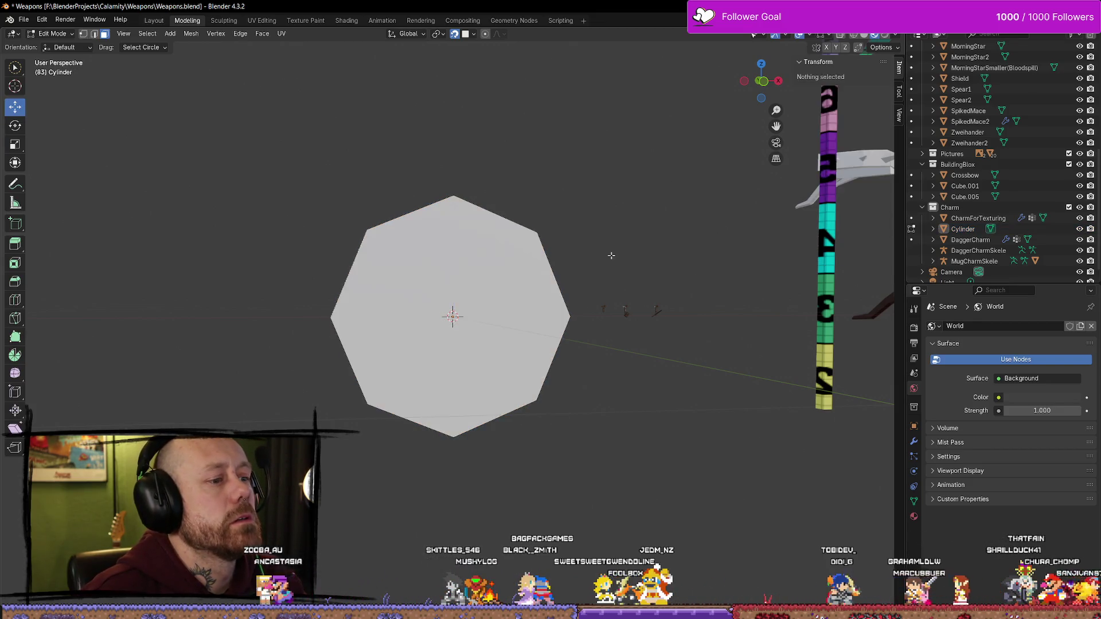
{"action": "left_click", "coordinate": [497, 288]}
{"action": "right_click", "coordinate": [497, 288]}
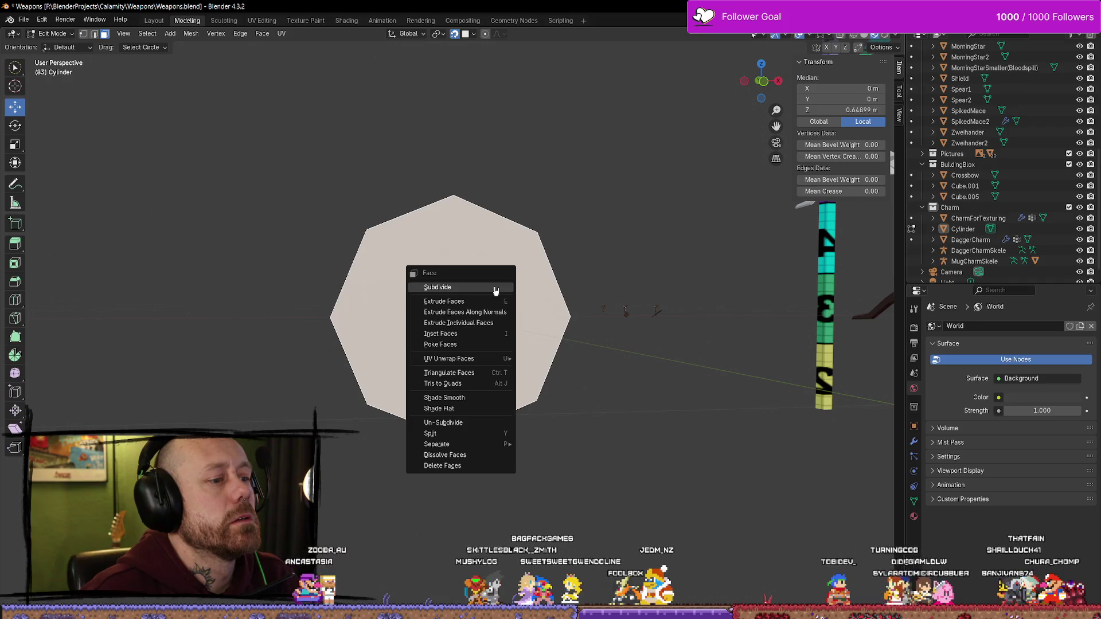
{"action": "left_click", "coordinate": [470, 424]}
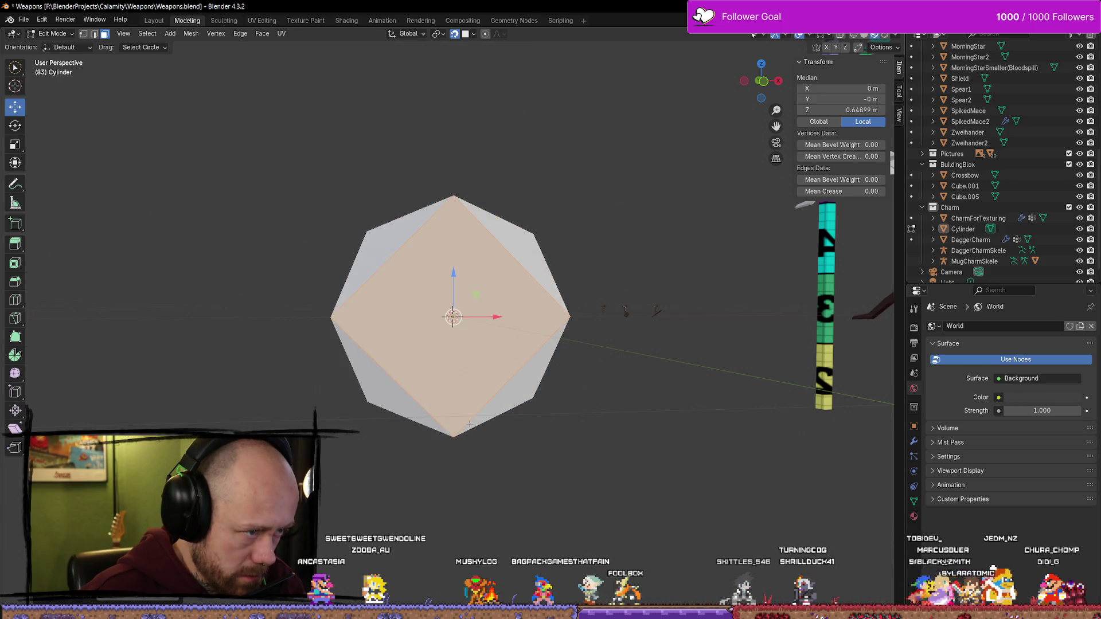
Snap to a Front Orthographic view of the octagon and leave Edit Mode
{"action": "mouse_move", "coordinate": [498, 466]}
{"action": "middle_mouse_down"}
{"action": "mouse_move", "coordinate": [684, 482]}
{"action": "mouse_move", "coordinate": [43, 415]}
{"action": "mouse_move", "coordinate": [380, 442]}
{"action": "mouse_move", "coordinate": [504, 386]}
{"action": "mouse_move", "coordinate": [187, 388]}
{"action": "mouse_move", "coordinate": [337, 413]}
{"action": "mouse_move", "coordinate": [369, 425]}
{"action": "mouse_move", "coordinate": [404, 464]}
{"action": "mouse_move", "coordinate": [459, 413]}
{"action": "mouse_move", "coordinate": [480, 422]}
{"action": "mouse_move", "coordinate": [370, 419]}
{"action": "middle_mouse_up"}
{"action": "left_click", "coordinate": [416, 467]}
{"action": "left_click", "coordinate": [468, 397]}
{"action": "left_click", "coordinate": [370, 420]}
{"action": "left_click", "coordinate": [458, 399]}
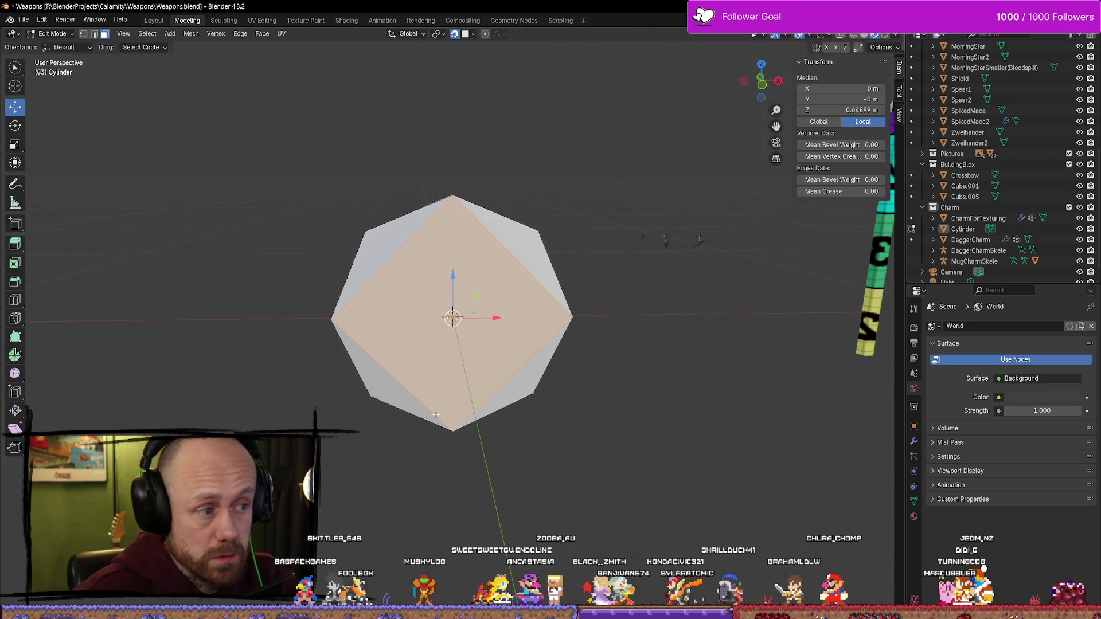
{"action": "left_click", "coordinate": [623, 310]}
{"action": "middle_click_drag", "start_coordinate": [624, 309], "coordinate": [667, 277]}
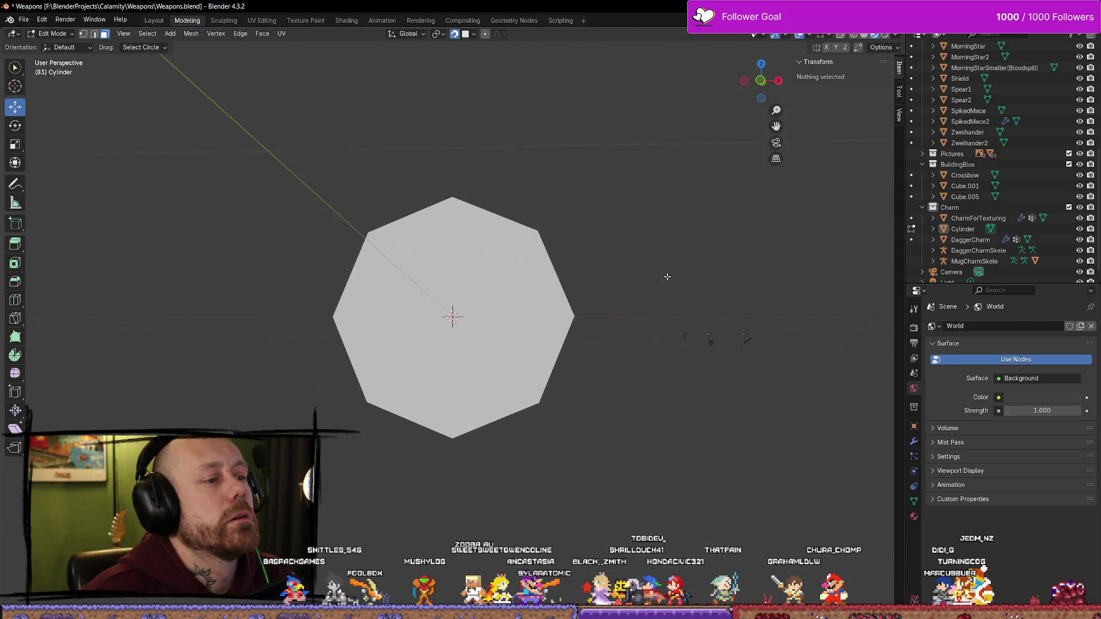
{"action": "left_click", "coordinate": [761, 80]}
{"action": "key", "text": "Tab"}
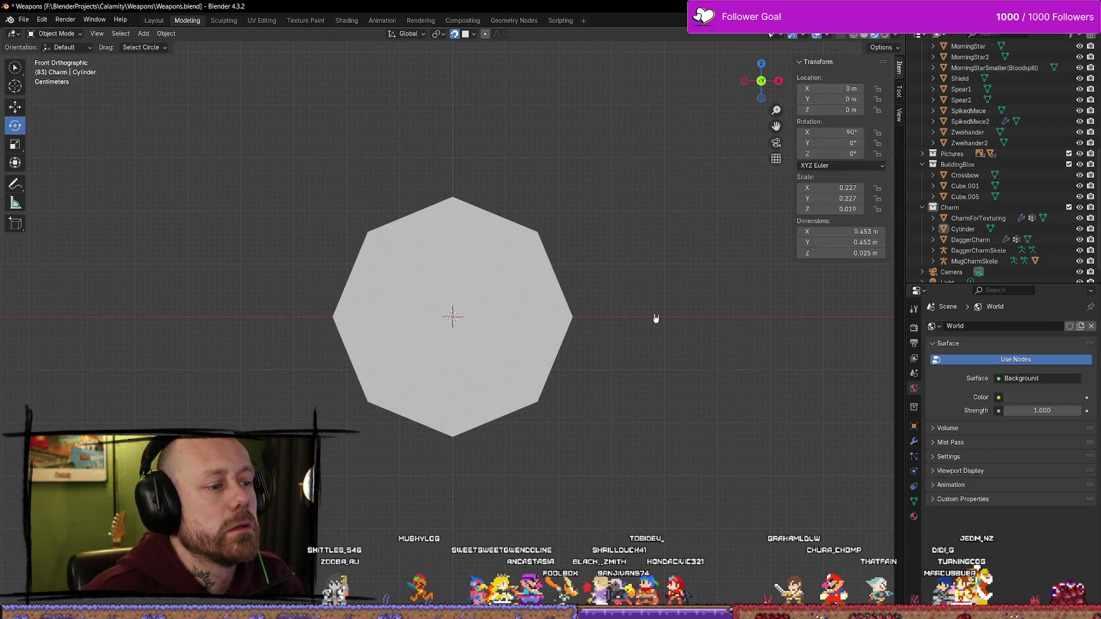
Inset the Cylinder's front face to form a wide border rim
{"action": "left_click", "coordinate": [455, 318]}
{"action": "key", "text": "Tab"}
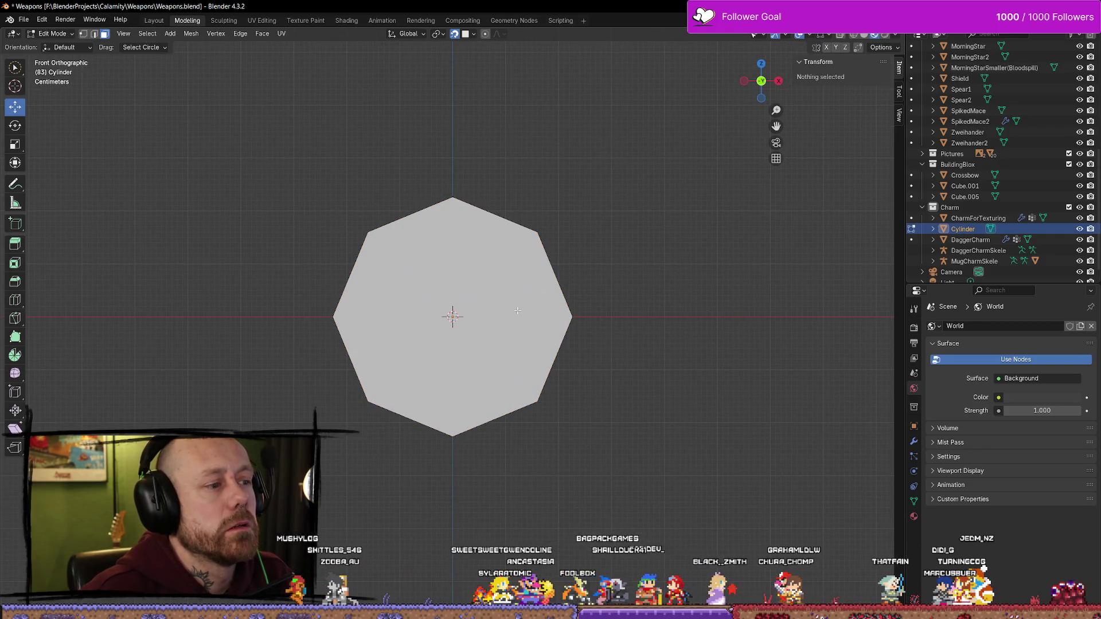
{"action": "key", "text": "a"}
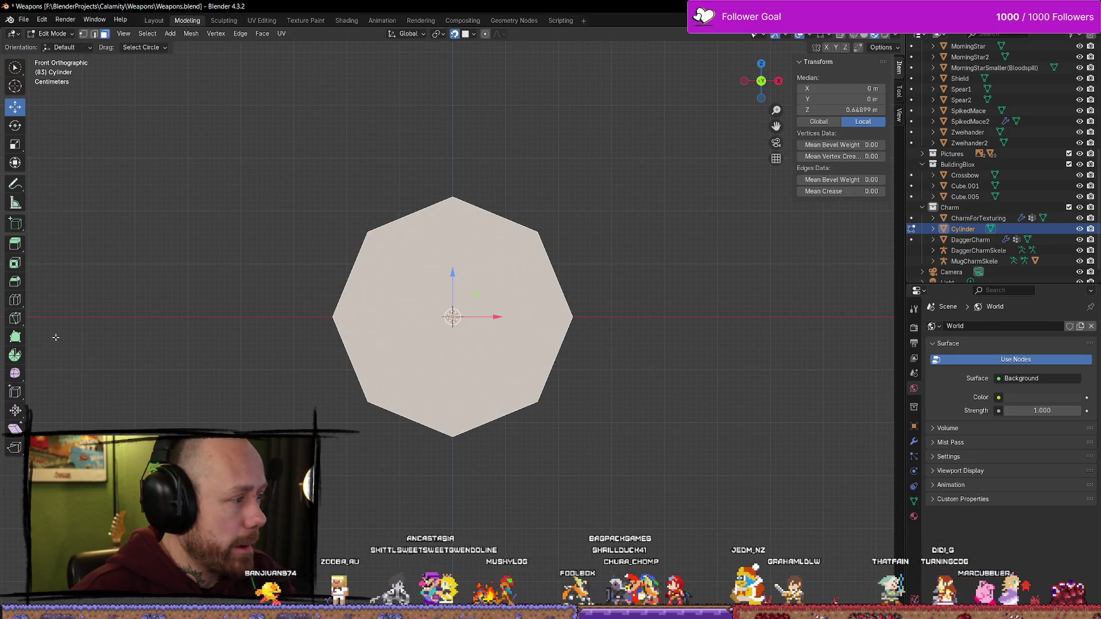
{"action": "left_click", "coordinate": [15, 263]}
{"action": "left_click_drag", "start_coordinate": [450, 314], "coordinate": [454, 329]}
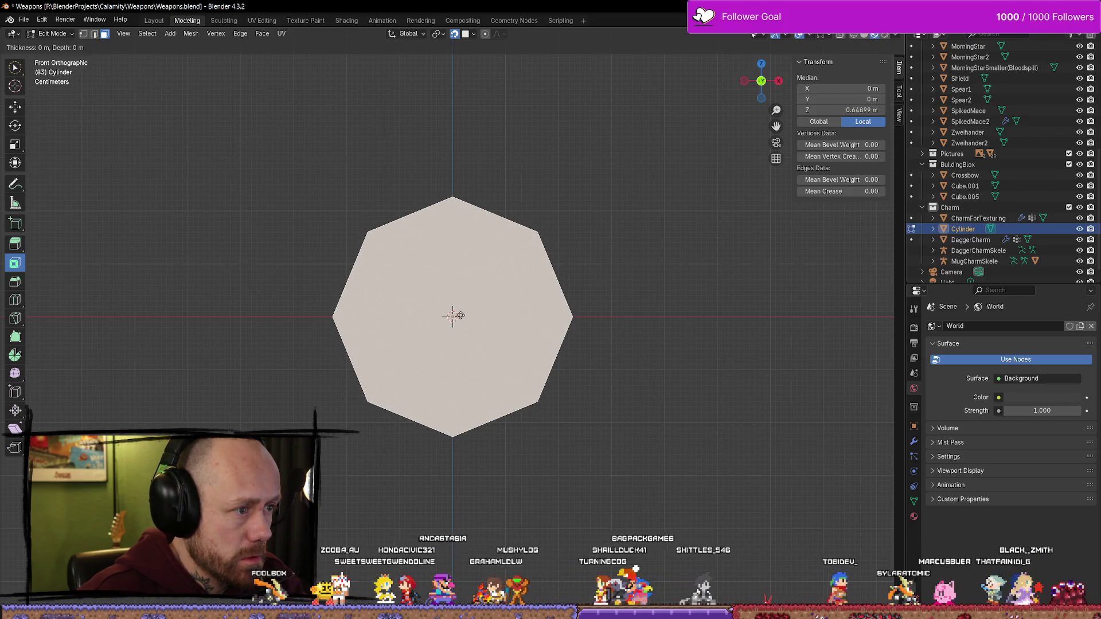
{"action": "left_click_drag", "start_coordinate": [457, 309], "coordinate": [453, 317]}
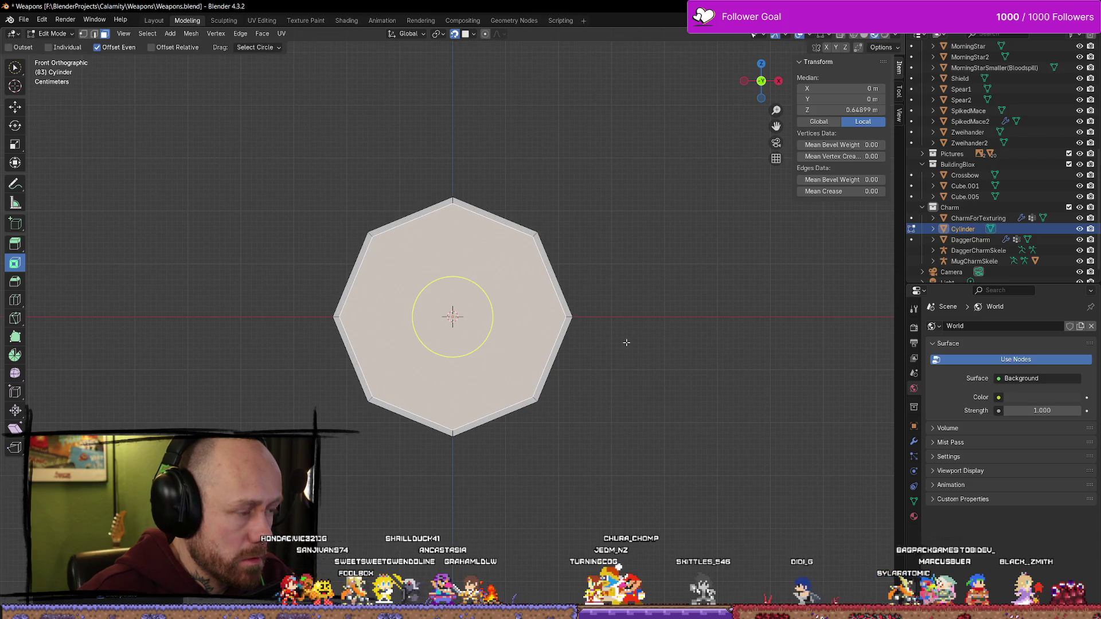
Scale the inner octagonal face down and reselect it
{"action": "key", "text": "s"}
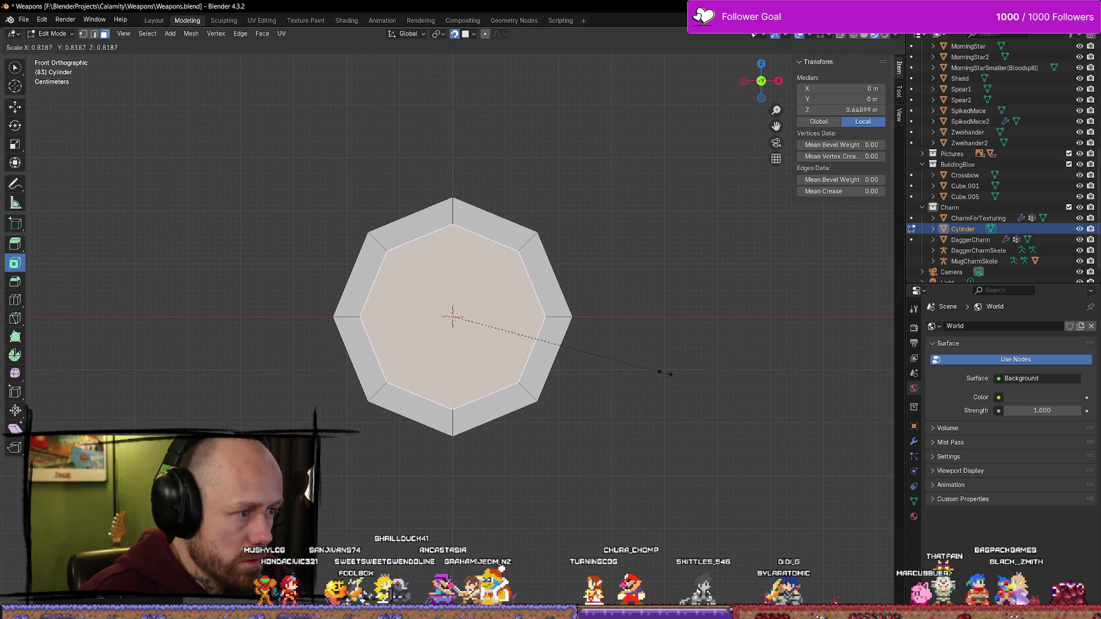
{"action": "left_click", "coordinate": [677, 372]}
{"action": "key", "text": "alt+a"}
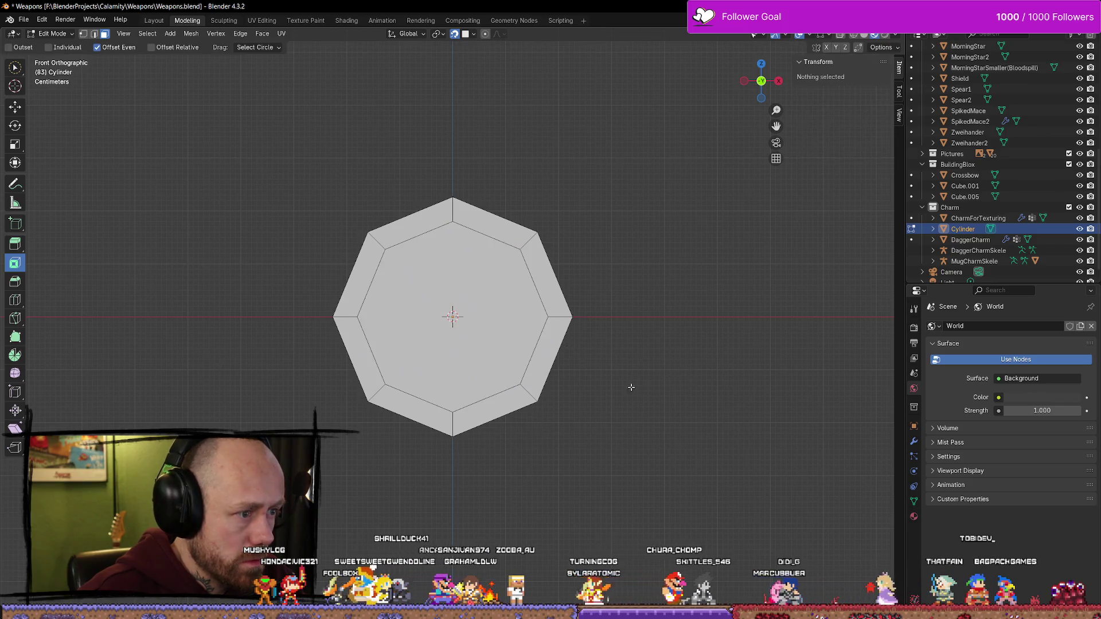
{"action": "middle_click_drag", "start_coordinate": [631, 387], "coordinate": [699, 372]}
{"action": "left_click", "coordinate": [477, 315]}
{"action": "mouse_move", "coordinate": [477, 314]}
{"action": "middle_mouse_down"}
{"action": "mouse_move", "coordinate": [727, 363]}
{"action": "mouse_move", "coordinate": [588, 301]}
{"action": "mouse_move", "coordinate": [663, 315]}
{"action": "mouse_move", "coordinate": [553, 388]}
{"action": "mouse_move", "coordinate": [610, 373]}
{"action": "mouse_move", "coordinate": [547, 374]}
{"action": "mouse_move", "coordinate": [582, 363]}
{"action": "mouse_move", "coordinate": [568, 367]}
{"action": "middle_mouse_up"}
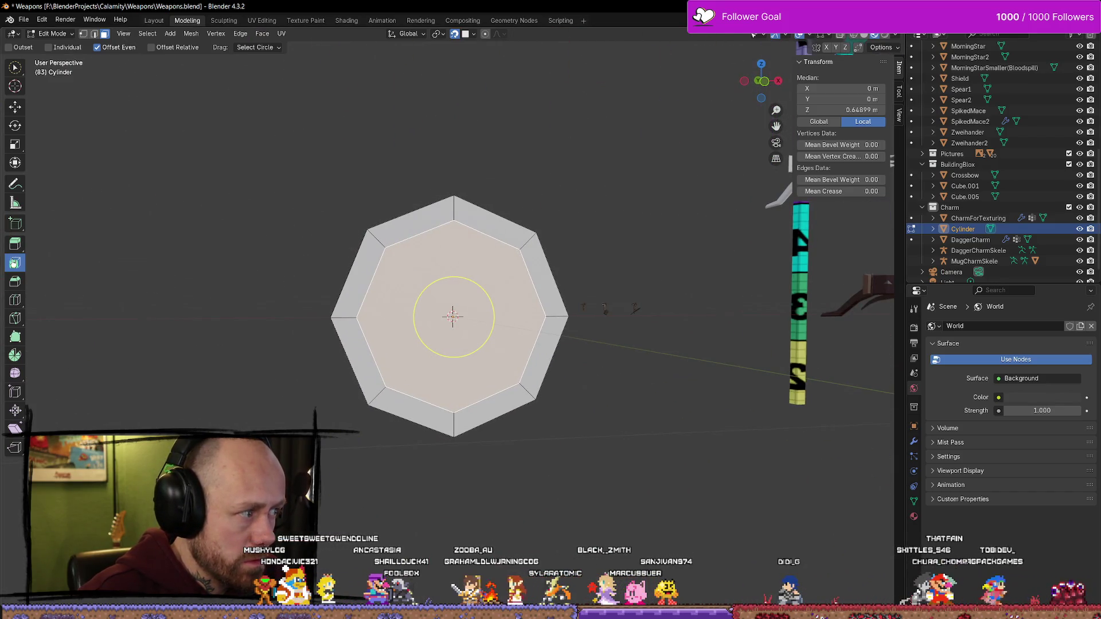
Try an extra inset ring, then undo back to the single wide rim
{"action": "left_click_drag", "start_coordinate": [505, 270], "coordinate": [491, 338]}
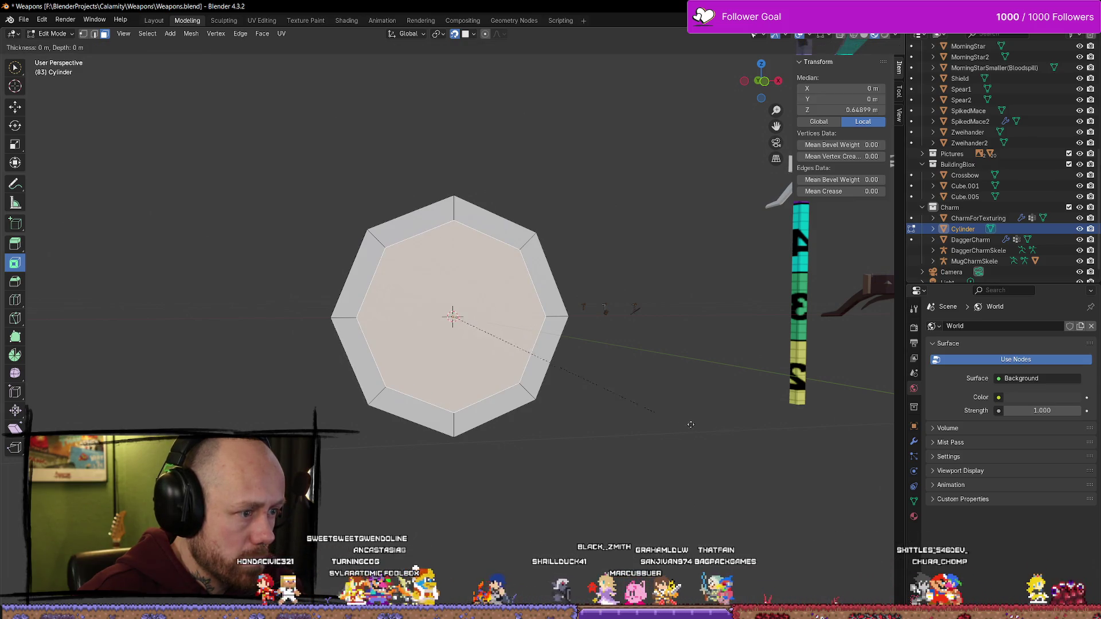
{"action": "left_click_drag", "start_coordinate": [721, 438], "coordinate": [728, 444]}
{"action": "left_click", "coordinate": [685, 430]}
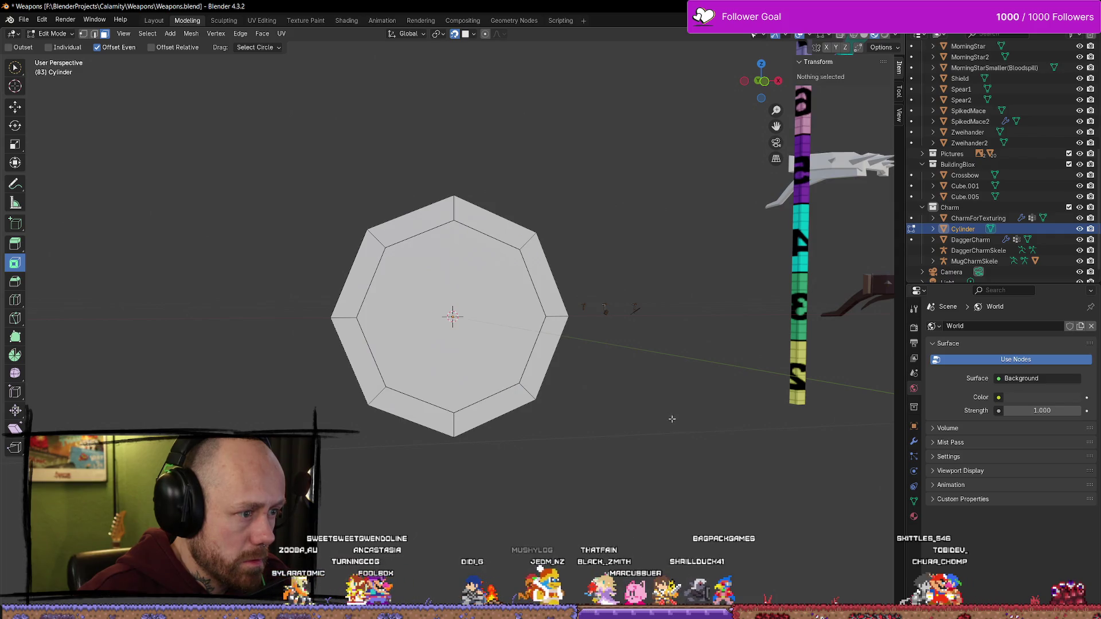
{"action": "key", "text": "ctrl+z"}
{"action": "key", "text": "ctrl+shift+z"}
{"action": "key", "text": "ctrl+z"}
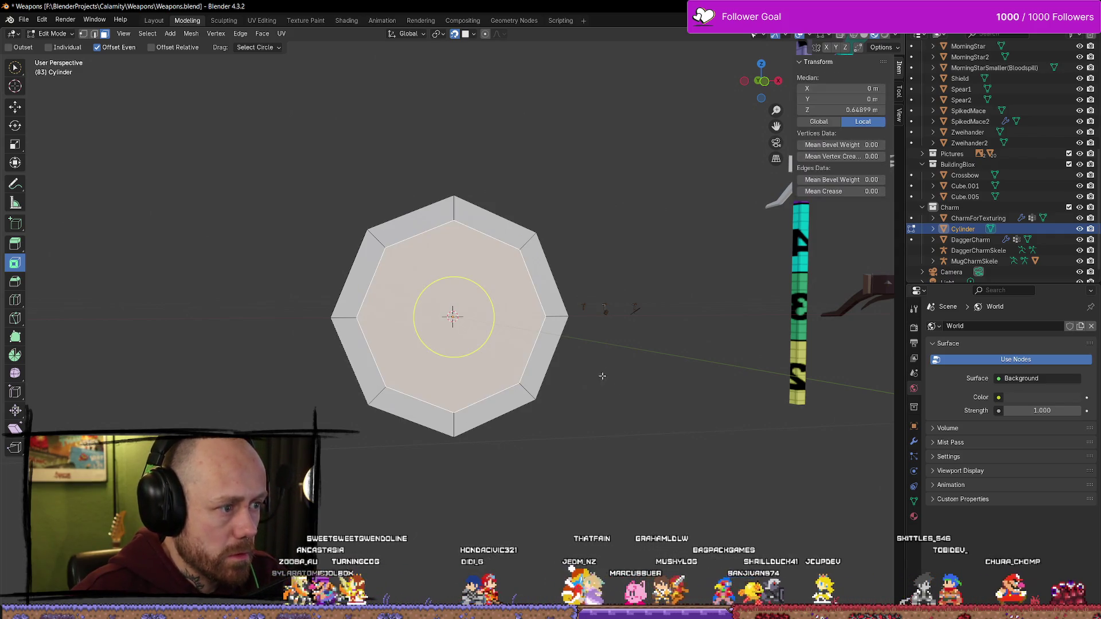
{"action": "key", "text": "ctrl+z"}
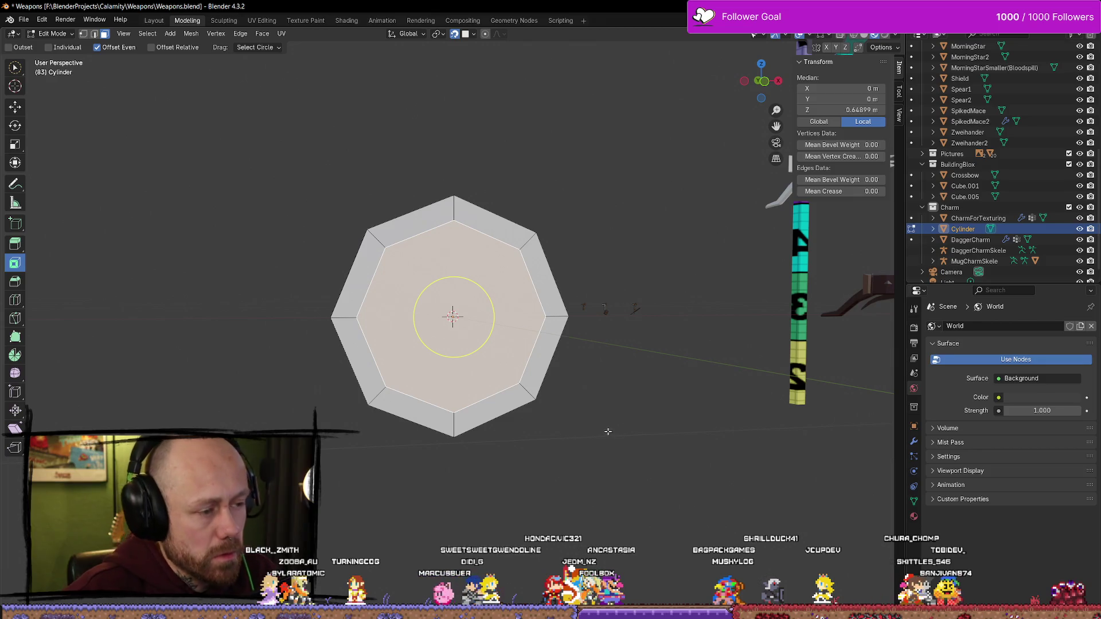
Reselect the inner octagon and inset a new ring inside it
{"action": "left_click", "coordinate": [661, 447]}
{"action": "left_click", "coordinate": [523, 350]}
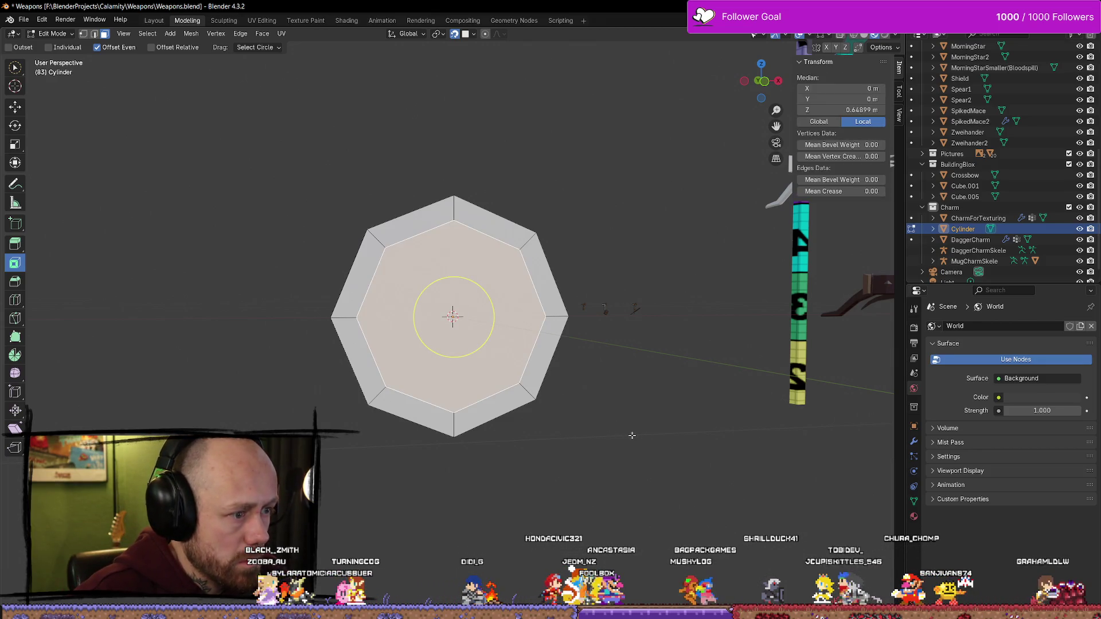
{"action": "left_click", "coordinate": [607, 422]}
{"action": "left_click", "coordinate": [508, 356]}
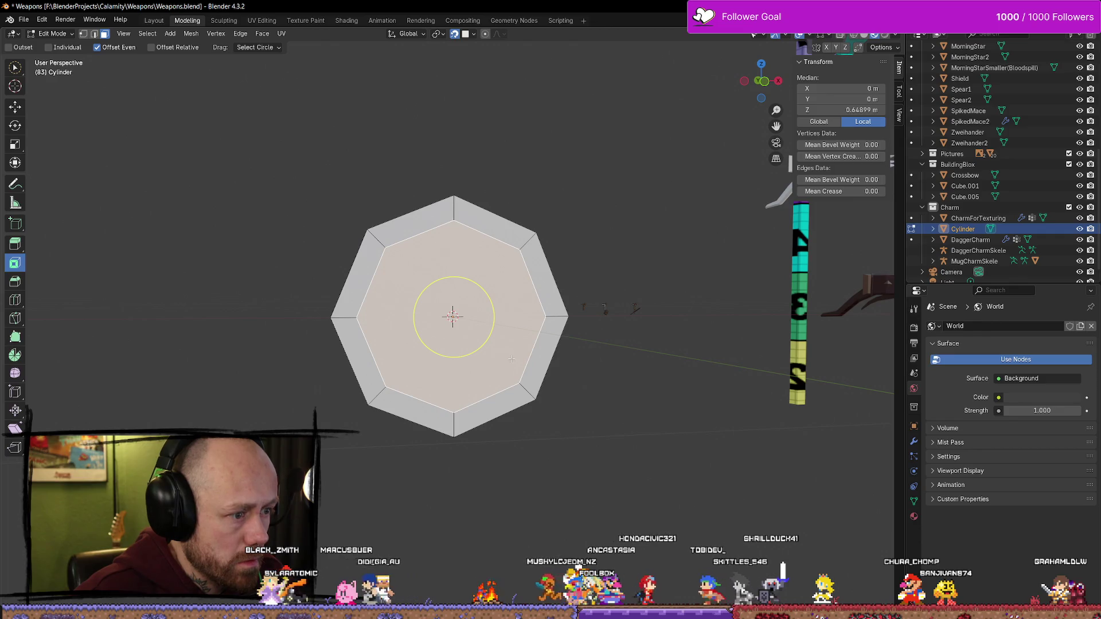
{"action": "key", "text": "i"}
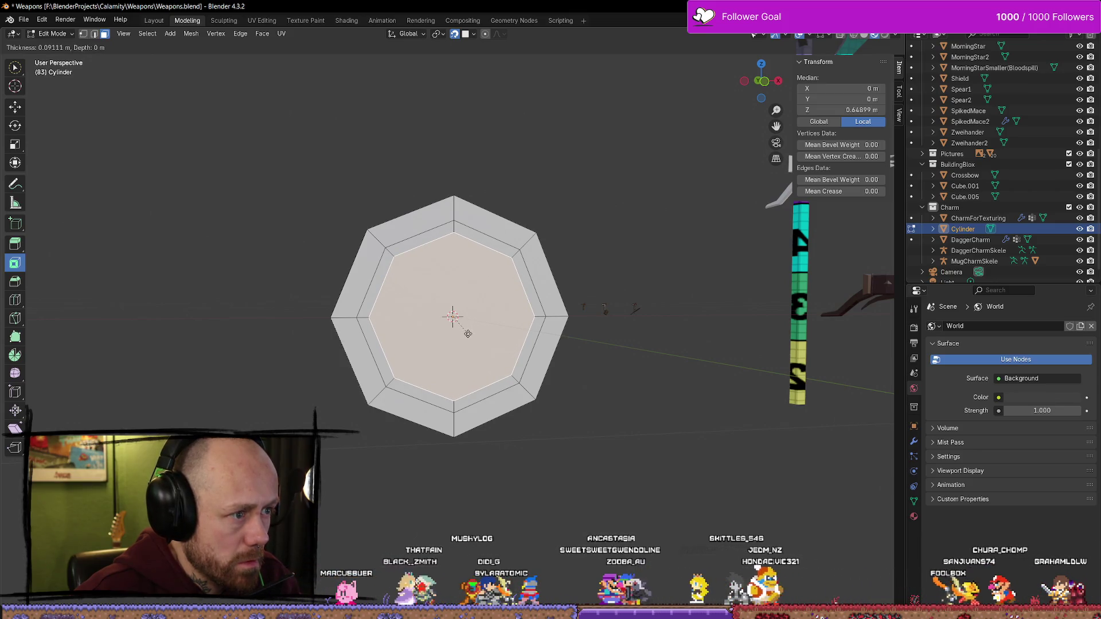
{"action": "left_click", "coordinate": [467, 333]}
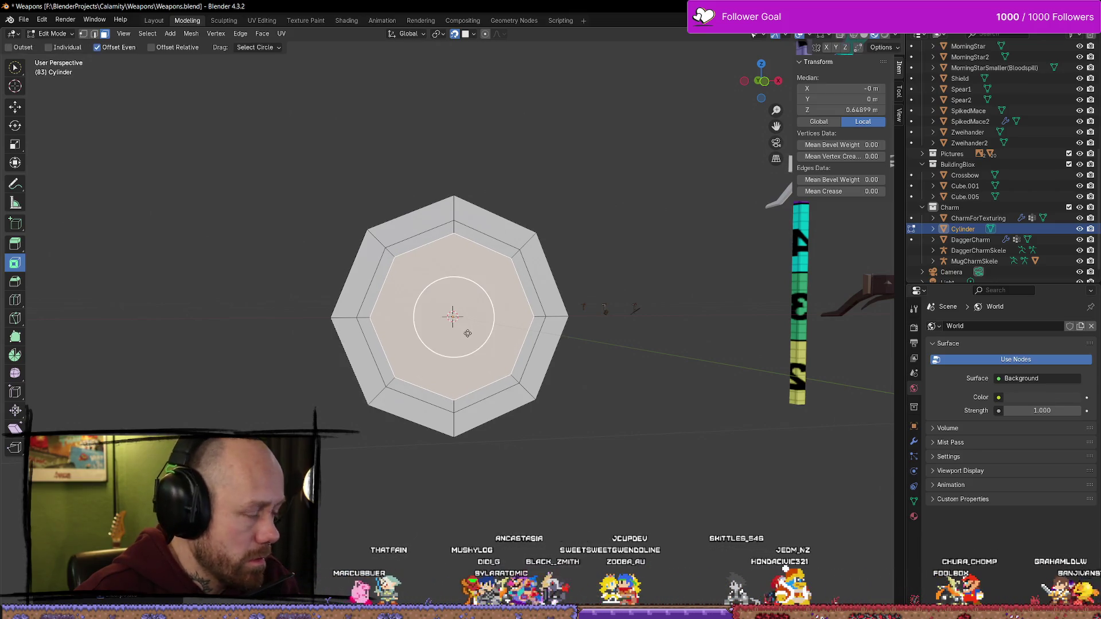
{"action": "key", "text": "alt+a"}
{"action": "left_click", "coordinate": [468, 327]}
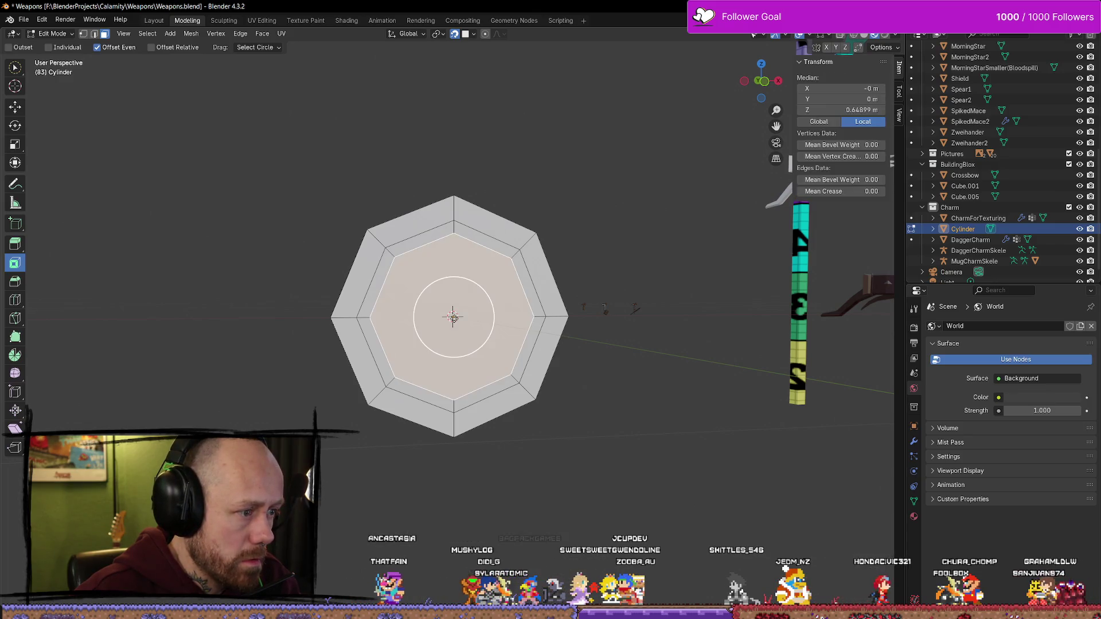
Inset two more rings on the innermost face, then undo the inner insets
{"action": "key", "text": "i"}
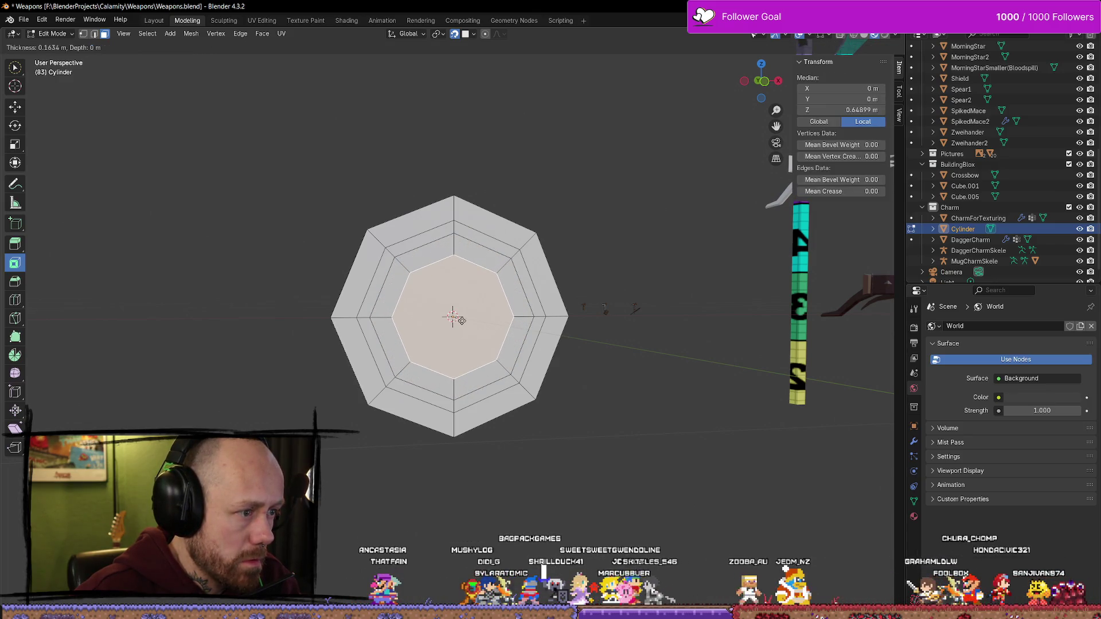
{"action": "left_click", "coordinate": [462, 321]}
{"action": "key", "text": "i"}
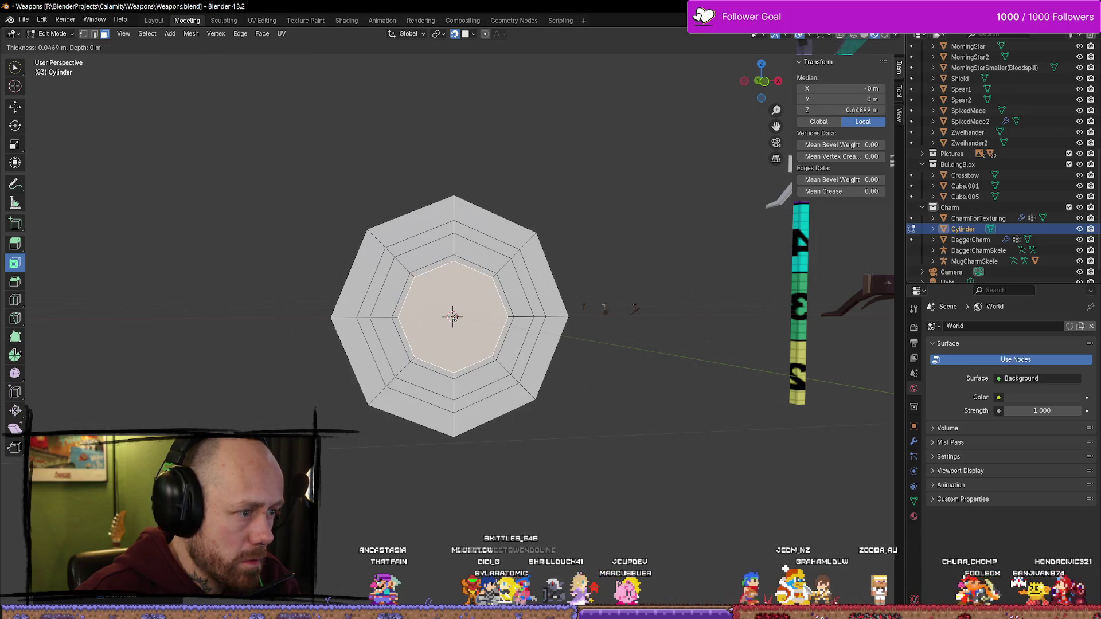
{"action": "left_click", "coordinate": [453, 316]}
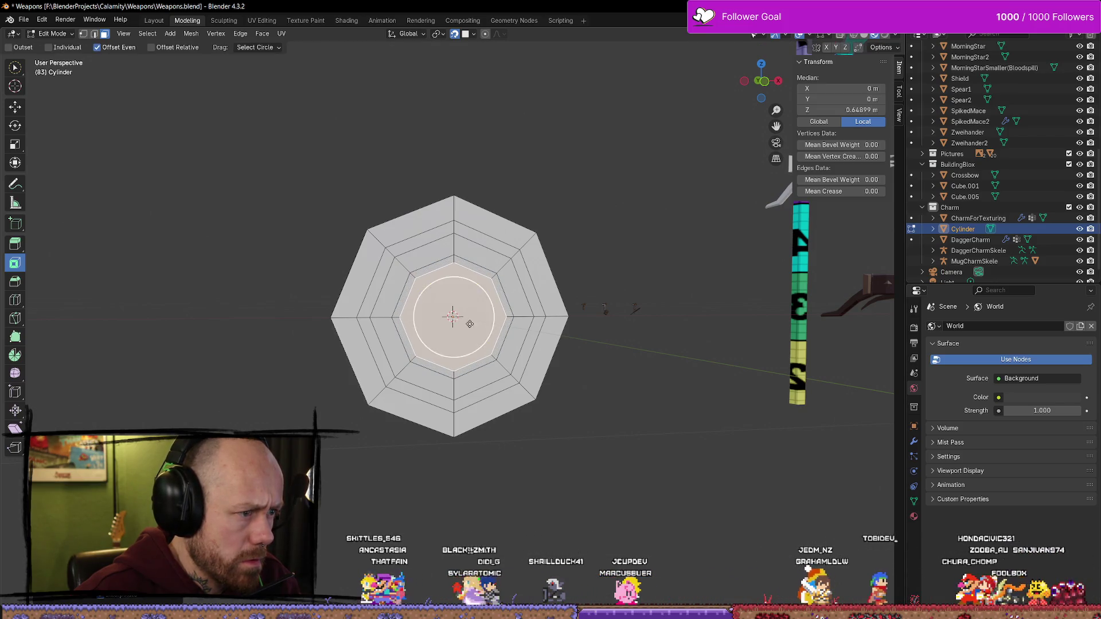
{"action": "left_click", "coordinate": [609, 398]}
{"action": "mouse_move", "coordinate": [610, 398]}
{"action": "middle_mouse_down"}
{"action": "mouse_move", "coordinate": [684, 430]}
{"action": "mouse_move", "coordinate": [617, 457]}
{"action": "mouse_move", "coordinate": [536, 457]}
{"action": "mouse_move", "coordinate": [593, 452]}
{"action": "mouse_move", "coordinate": [587, 380]}
{"action": "mouse_move", "coordinate": [594, 411]}
{"action": "middle_mouse_up"}
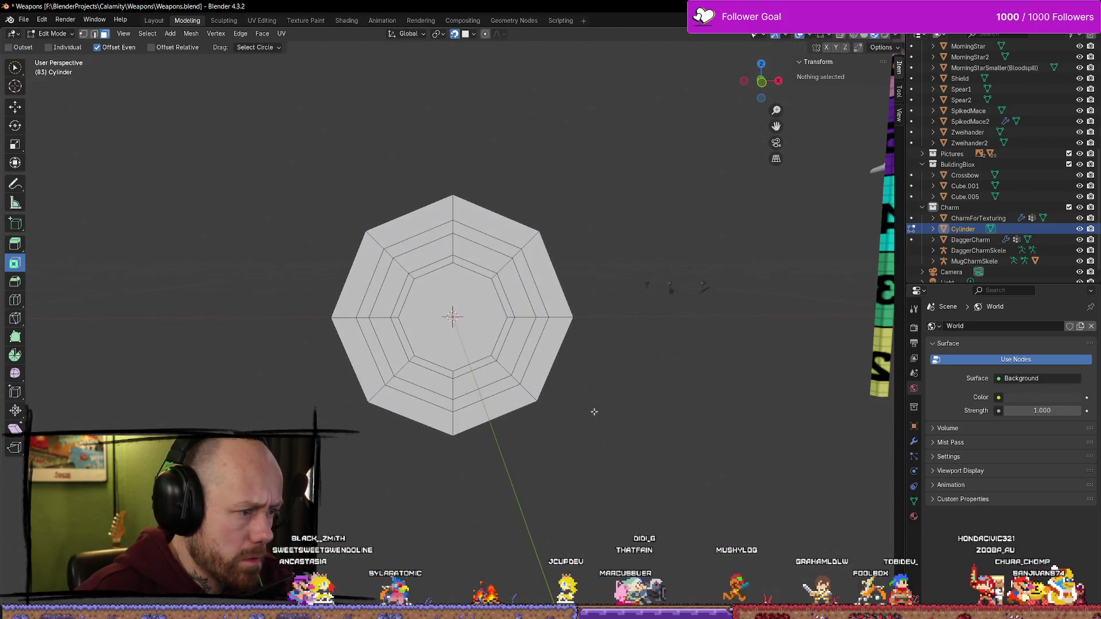
{"action": "key", "text": "ctrl+z"}
{"action": "key", "text": "ctrl+z"}
{"action": "key", "text": "ctrl+z"}
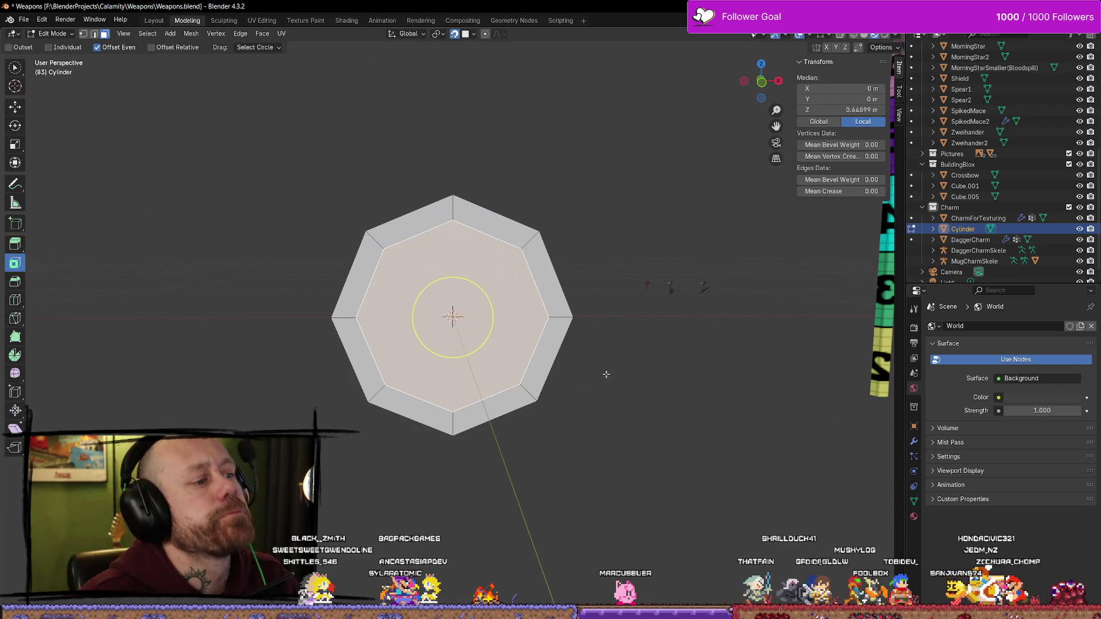
Undo further and inset a border rim about 0.08 m wide on the octagon face
{"action": "key", "text": "ctrl+z"}
{"action": "key", "text": "ctrl+z"}
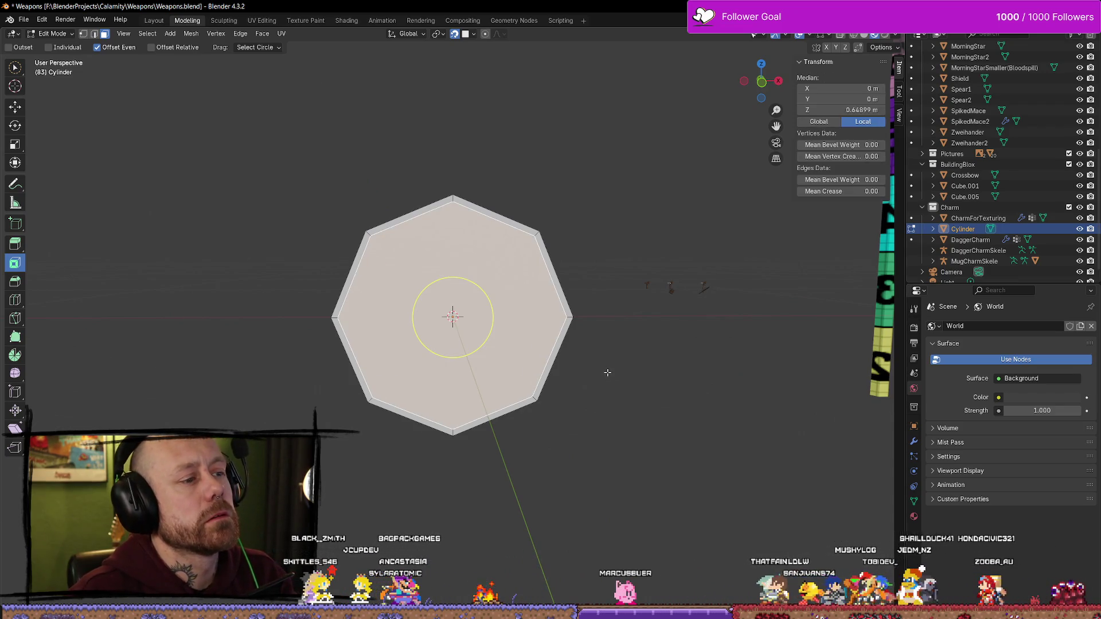
{"action": "key", "text": "ctrl+z"}
{"action": "key", "text": "ctrl+z"}
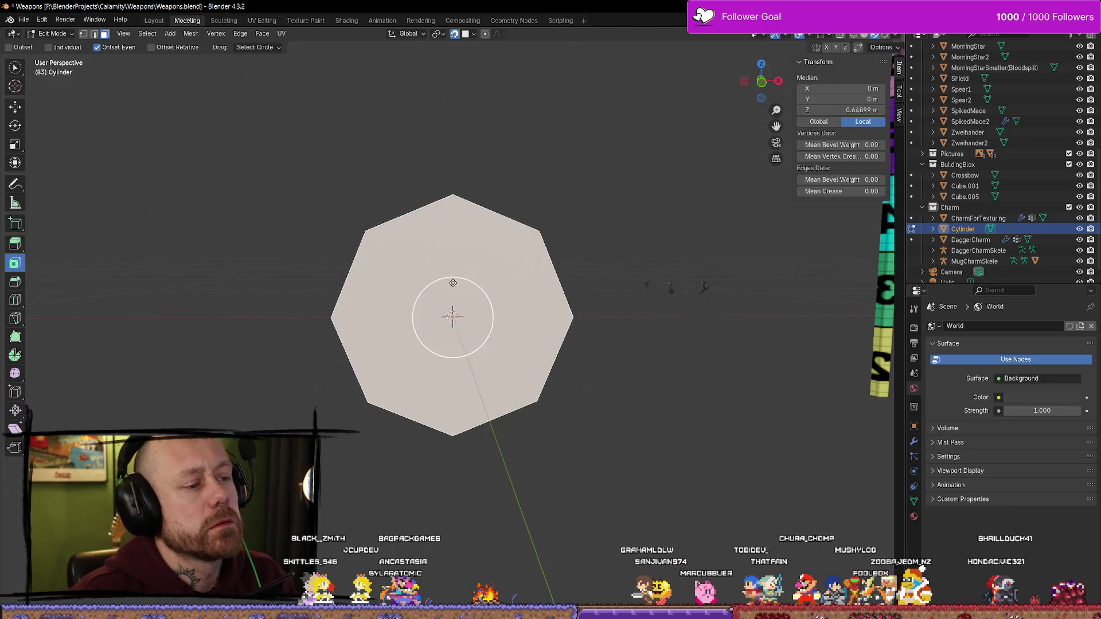
{"action": "mouse_move", "coordinate": [629, 466]}
{"action": "middle_mouse_down"}
{"action": "mouse_move", "coordinate": [550, 447]}
{"action": "mouse_move", "coordinate": [585, 413]}
{"action": "mouse_move", "coordinate": [523, 396]}
{"action": "middle_mouse_up"}
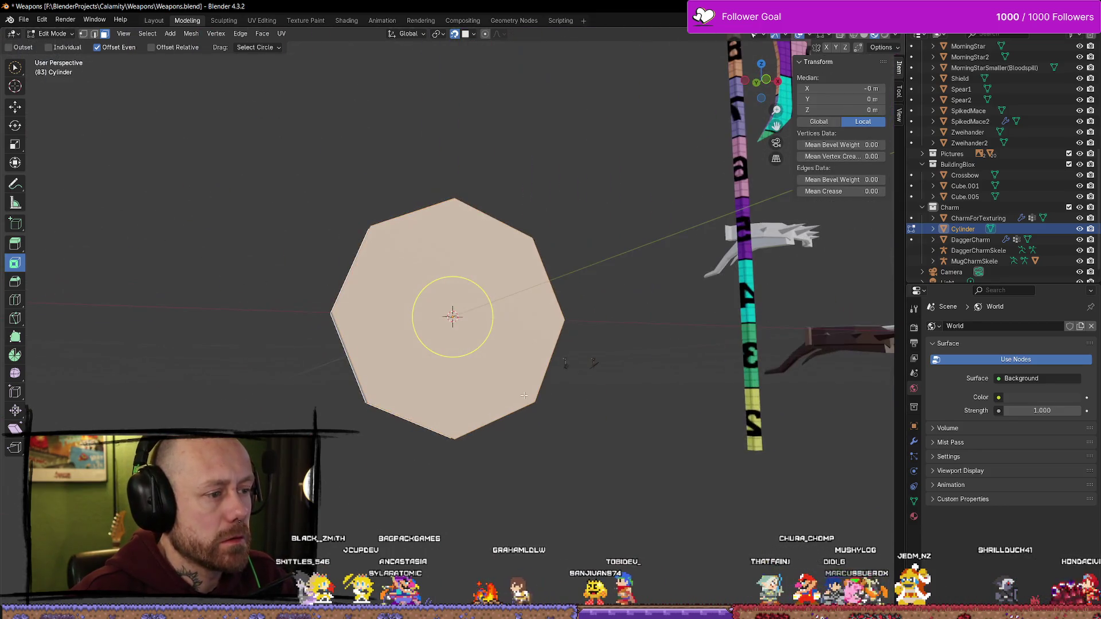
{"action": "left_click_drag", "start_coordinate": [476, 355], "coordinate": [466, 343]}
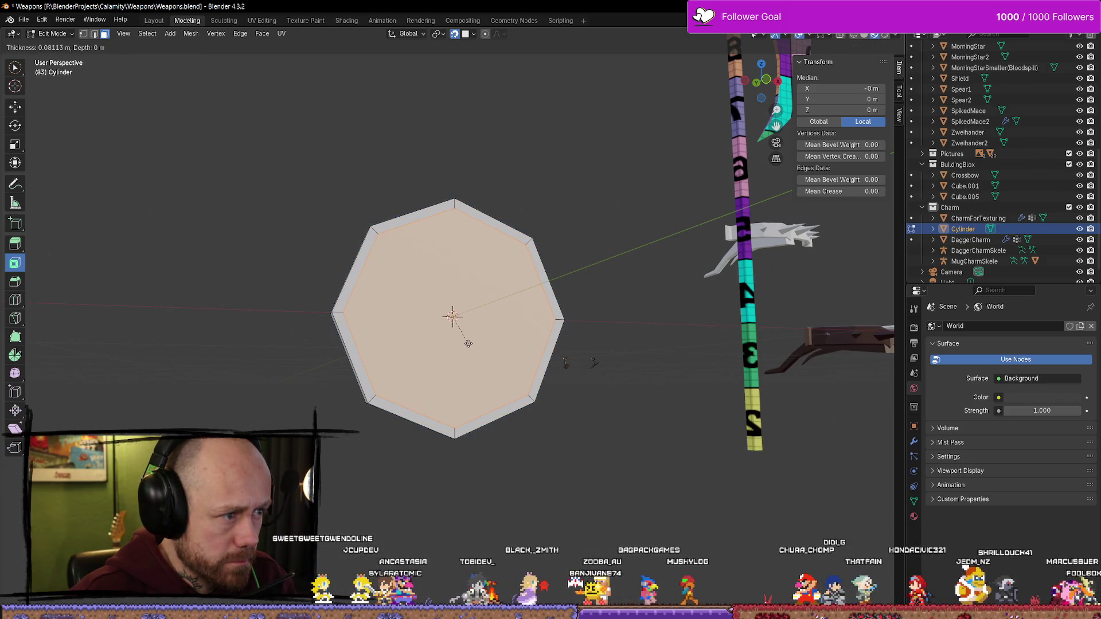
{"action": "left_click_drag", "start_coordinate": [469, 343], "coordinate": [467, 344]}
Square the view to Front Orthographic on the disc's face
{"action": "mouse_move", "coordinate": [468, 344]}
{"action": "middle_mouse_down"}
{"action": "mouse_move", "coordinate": [511, 418]}
{"action": "mouse_move", "coordinate": [602, 425]}
{"action": "mouse_move", "coordinate": [420, 424]}
{"action": "mouse_move", "coordinate": [471, 357]}
{"action": "middle_mouse_up"}
{"action": "key", "text": "KP_Divide"}
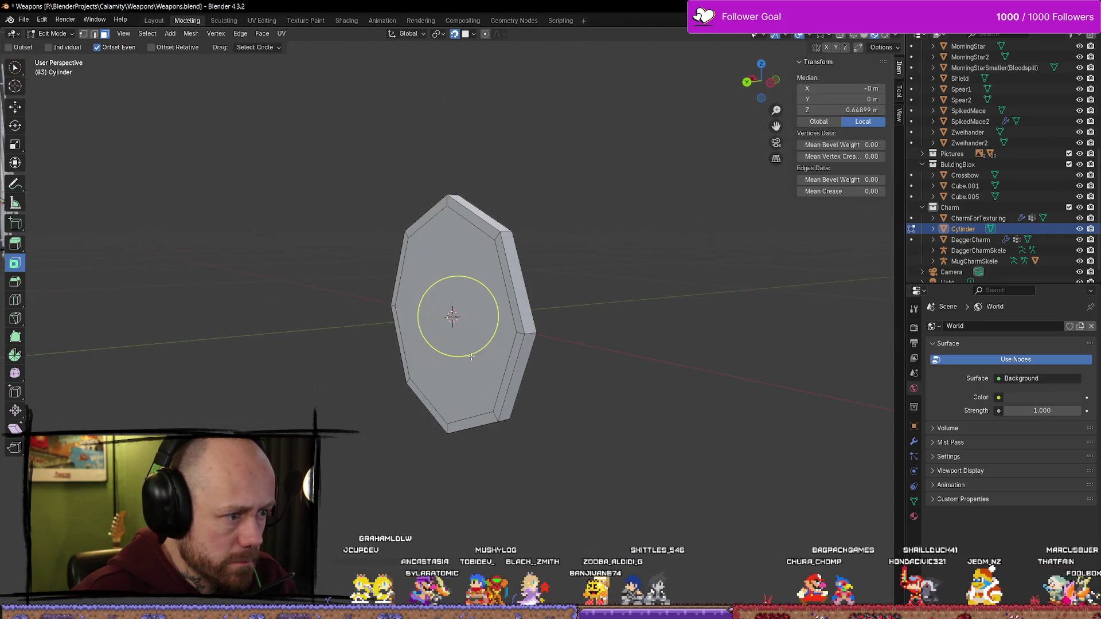
{"action": "key", "text": "KP_Divide"}
{"action": "middle_click_drag", "start_coordinate": [566, 373], "coordinate": [591, 367]}
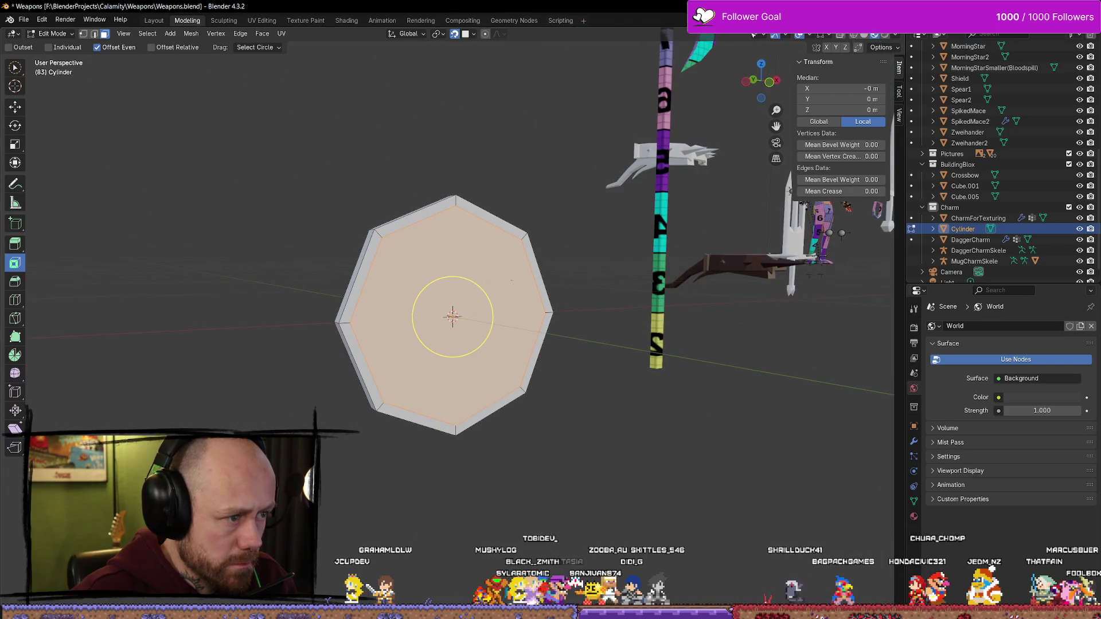
{"action": "left_click", "coordinate": [771, 82]}
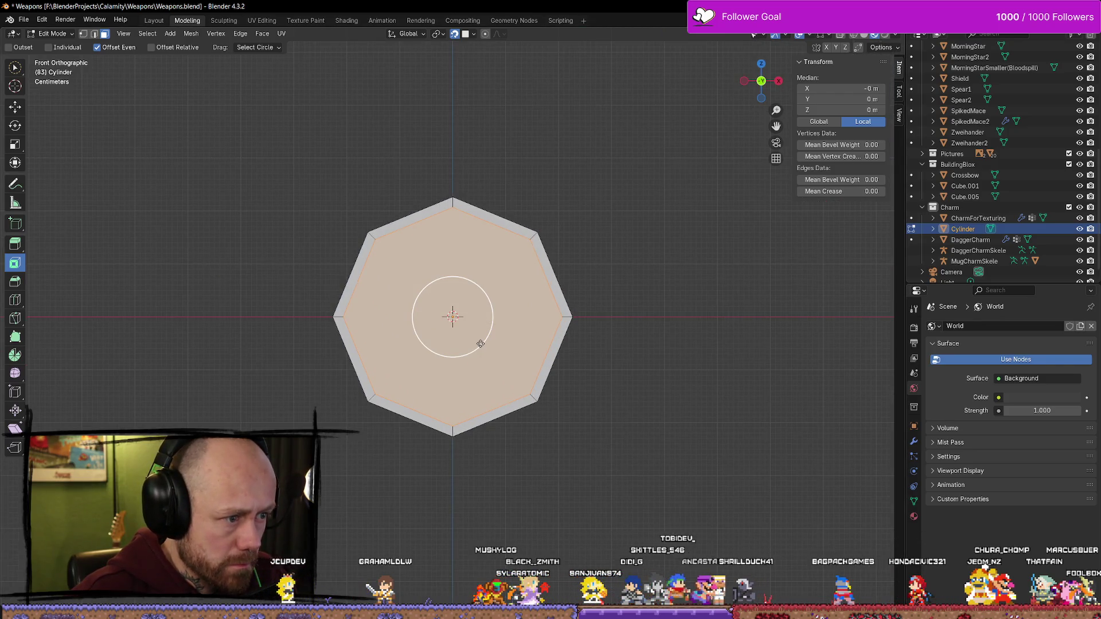
Inset the centre face three more times for successive rings, then deselect all
{"action": "left_click_drag", "start_coordinate": [481, 344], "coordinate": [468, 333]}
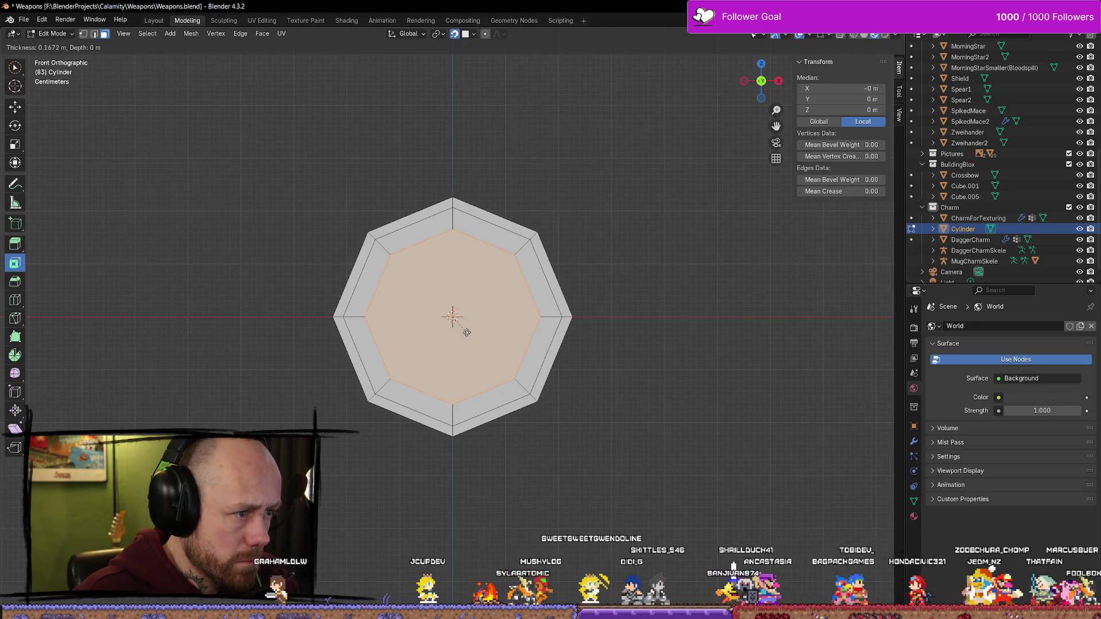
{"action": "left_click_drag", "start_coordinate": [467, 333], "coordinate": [467, 333]}
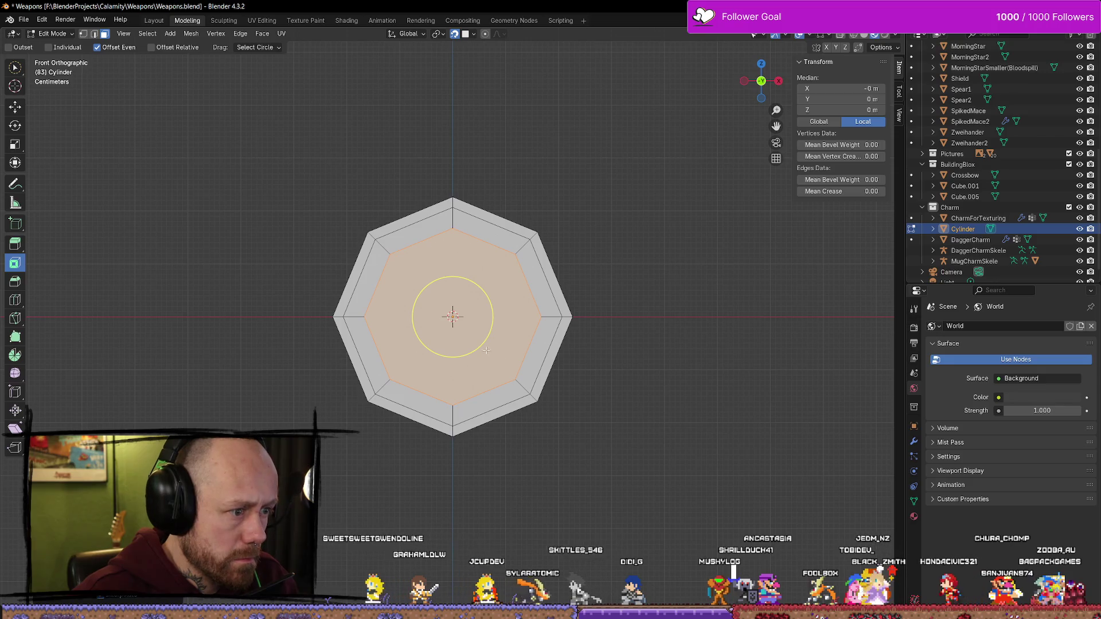
{"action": "left_click_drag", "start_coordinate": [480, 345], "coordinate": [476, 341]}
{"action": "mouse_move", "coordinate": [479, 341]}
{"action": "middle_mouse_down"}
{"action": "mouse_move", "coordinate": [646, 373]}
{"action": "mouse_move", "coordinate": [774, 381]}
{"action": "mouse_move", "coordinate": [687, 387]}
{"action": "mouse_move", "coordinate": [517, 367]}
{"action": "middle_mouse_up"}
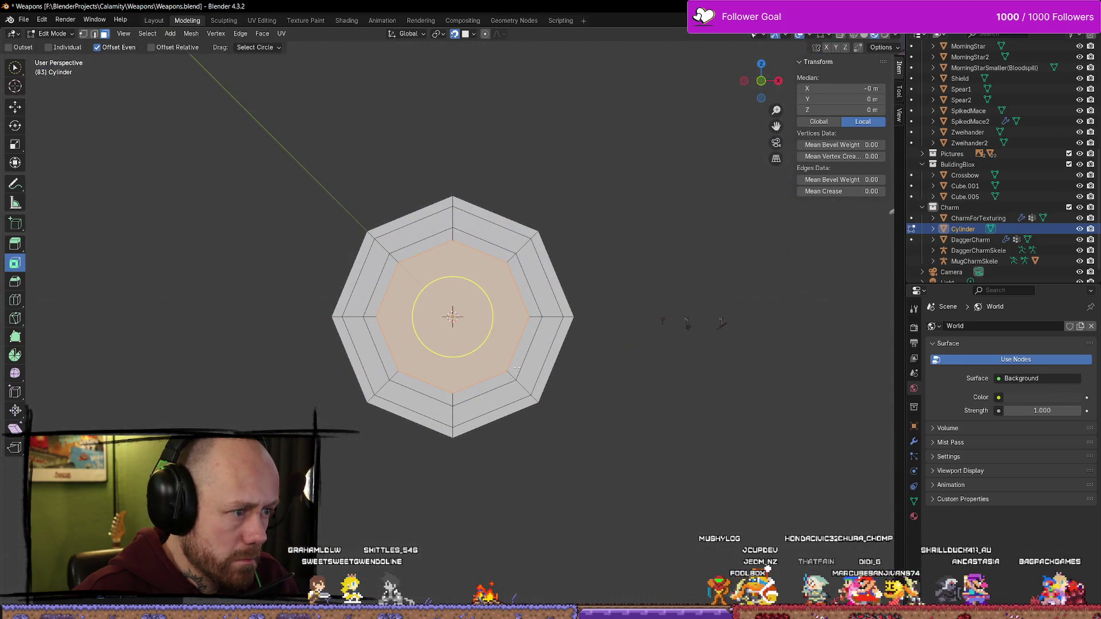
{"action": "left_click_drag", "start_coordinate": [472, 354], "coordinate": [465, 347]}
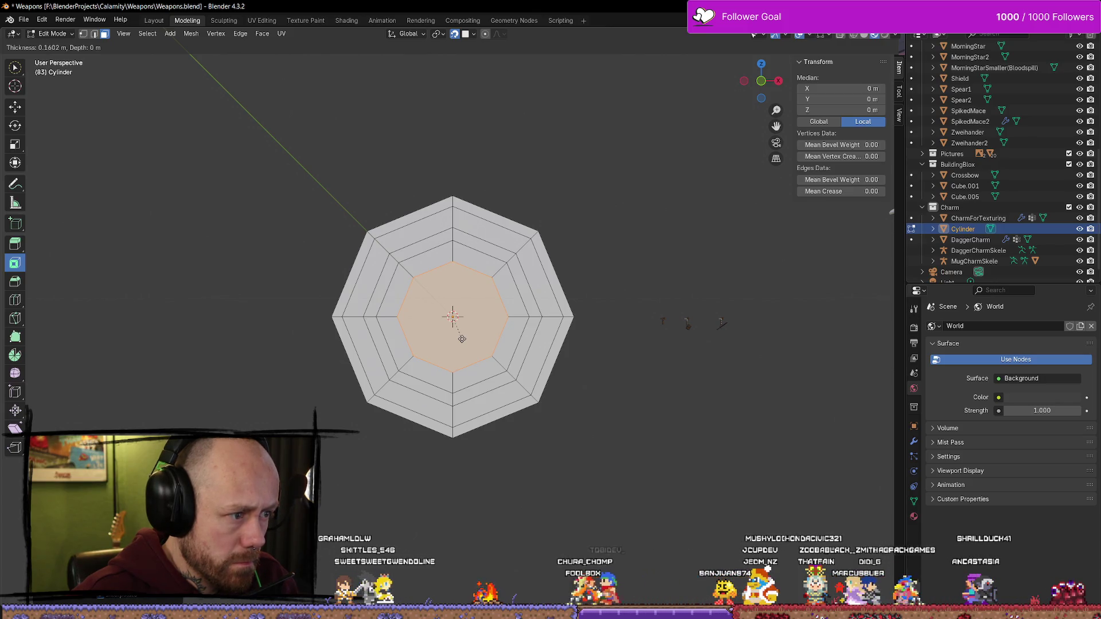
{"action": "left_click_drag", "start_coordinate": [461, 339], "coordinate": [468, 342]}
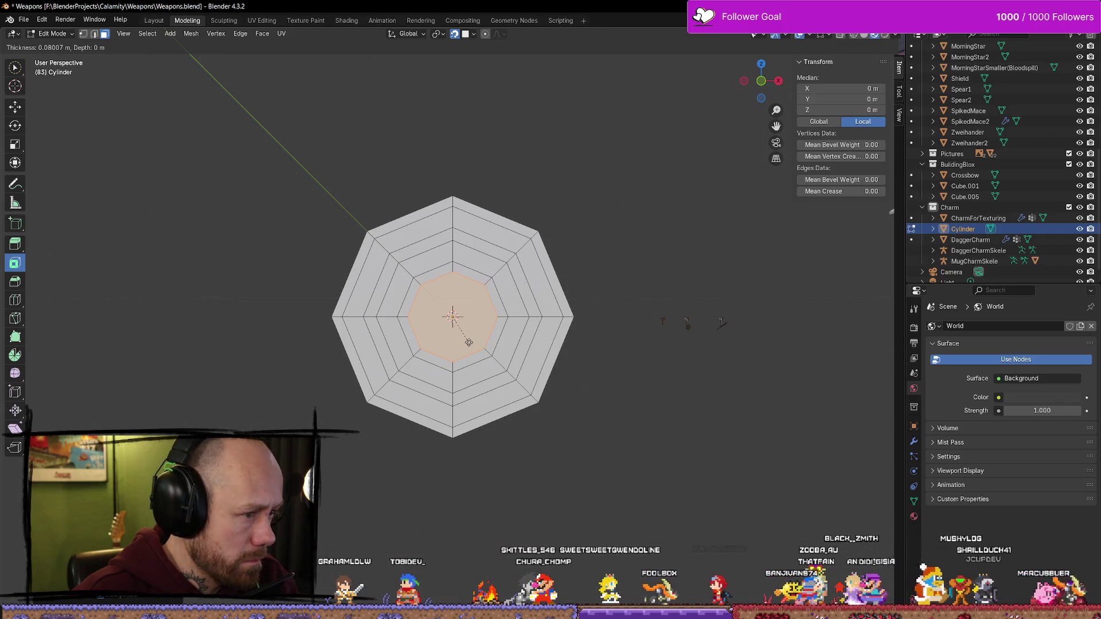
{"action": "left_click_drag", "start_coordinate": [469, 342], "coordinate": [466, 337]}
{"action": "left_click", "coordinate": [637, 398]}
{"action": "scroll", "coordinate": [617, 449], "scroll_direction": "down", "scroll_amount": 6}
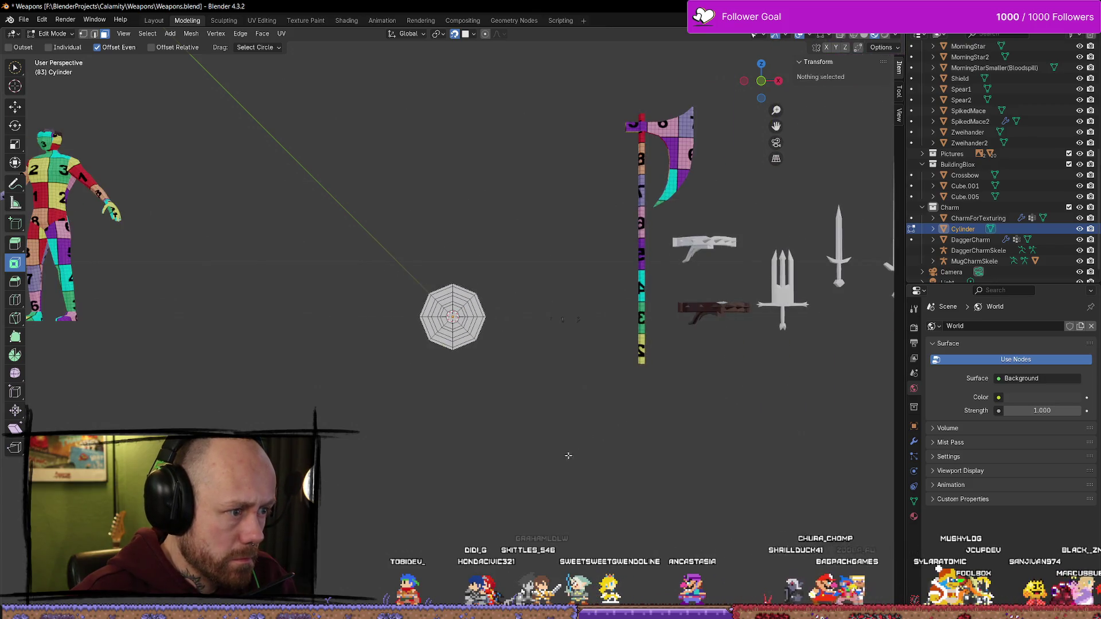
Zoom in on the disc at an angle and pick the Extrude Region tool
{"action": "scroll", "coordinate": [546, 424], "scroll_direction": "up", "scroll_amount": 5}
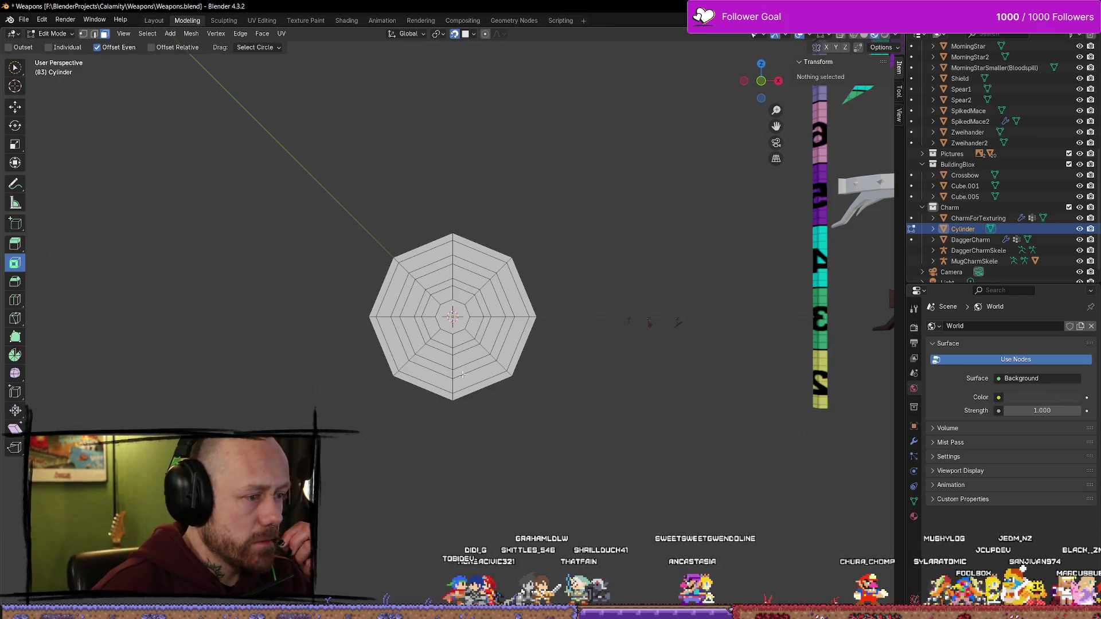
{"action": "middle_click_drag", "start_coordinate": [463, 374], "coordinate": [465, 355]}
{"action": "scroll", "coordinate": [465, 343], "scroll_direction": "up", "scroll_amount": 3}
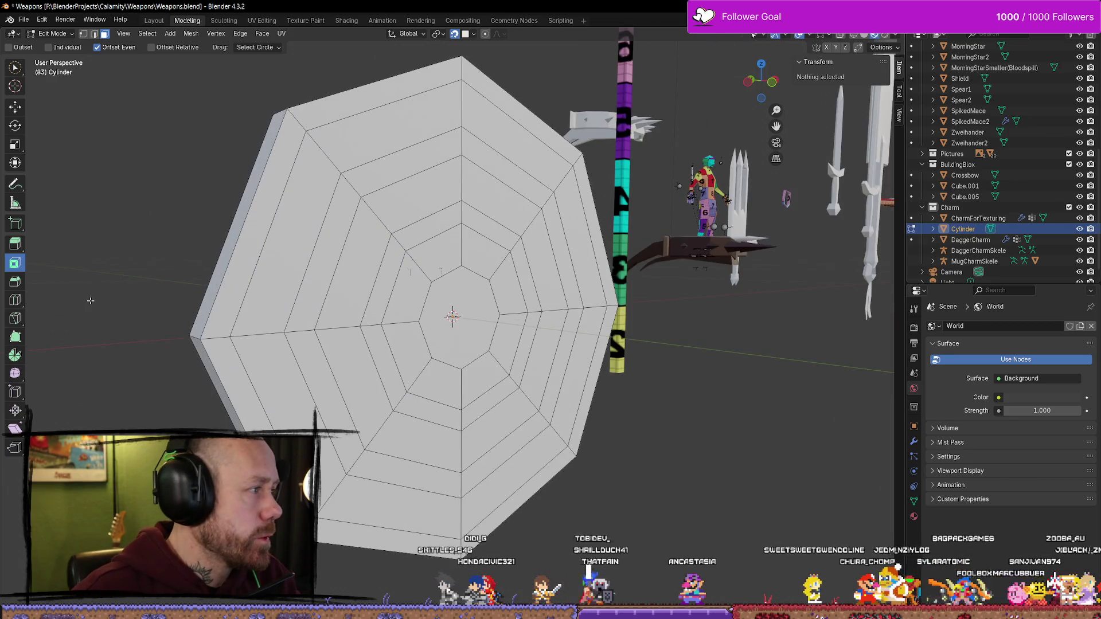
{"action": "left_click", "coordinate": [16, 245]}
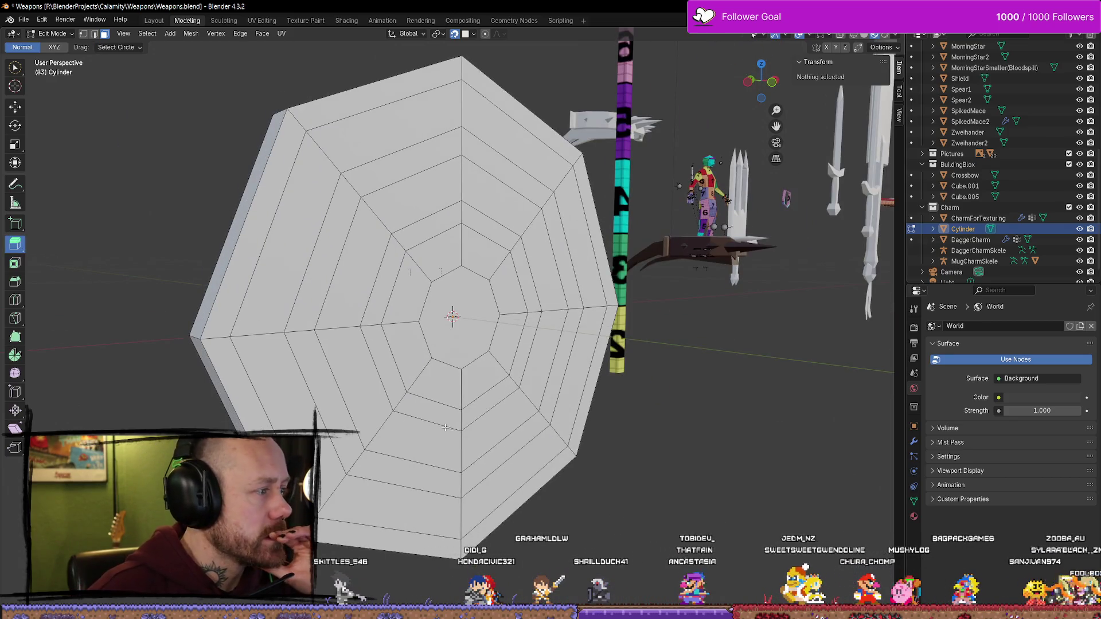
Select faces around the inner ring, start an extrusion, then cancel and deselect
{"action": "left_click", "coordinate": [385, 365]}
{"action": "left_click", "coordinate": [433, 295]}
{"action": "left_click", "coordinate": [457, 285]}
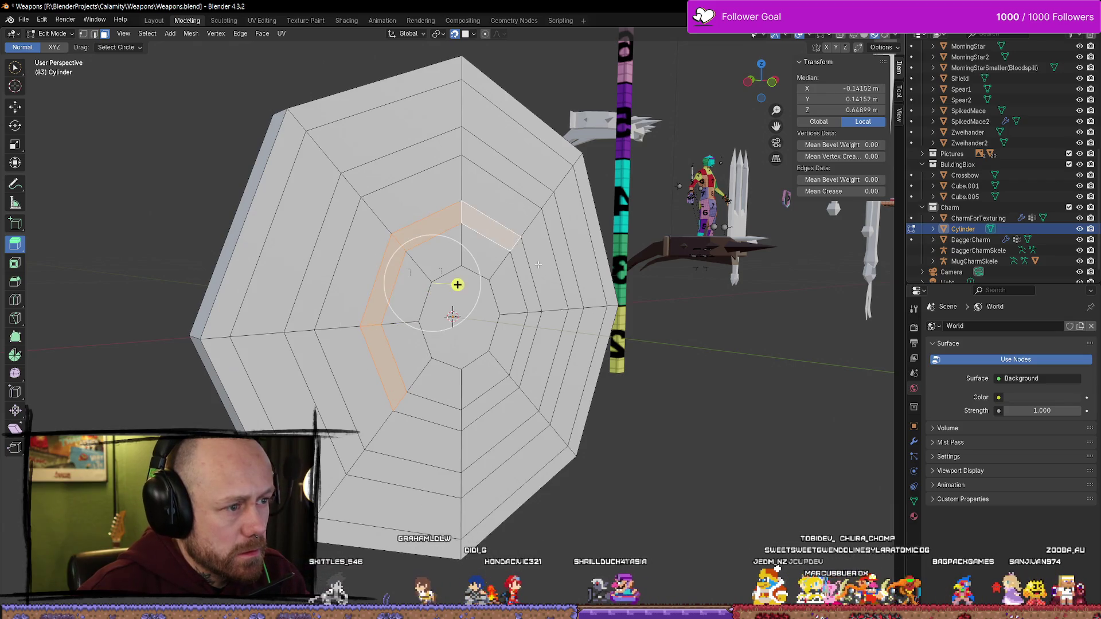
{"action": "left_click", "coordinate": [489, 285]}
{"action": "left_click", "coordinate": [575, 268]}
{"action": "left_click", "coordinate": [534, 258]}
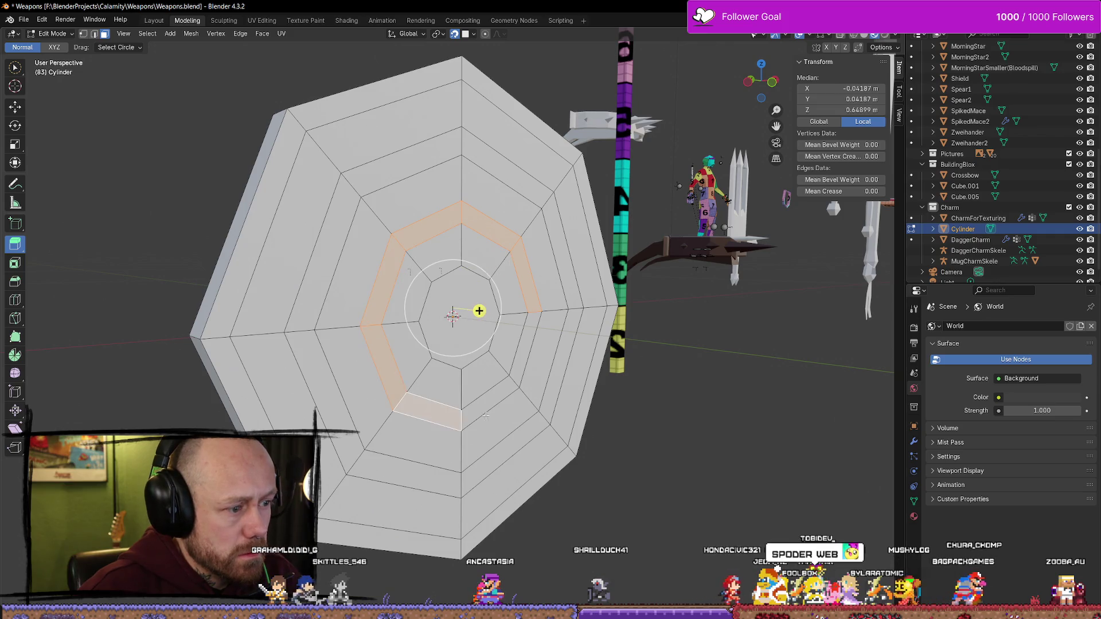
{"action": "left_click", "coordinate": [507, 381], "text": "shift"}
{"action": "left_click", "coordinate": [488, 321]}
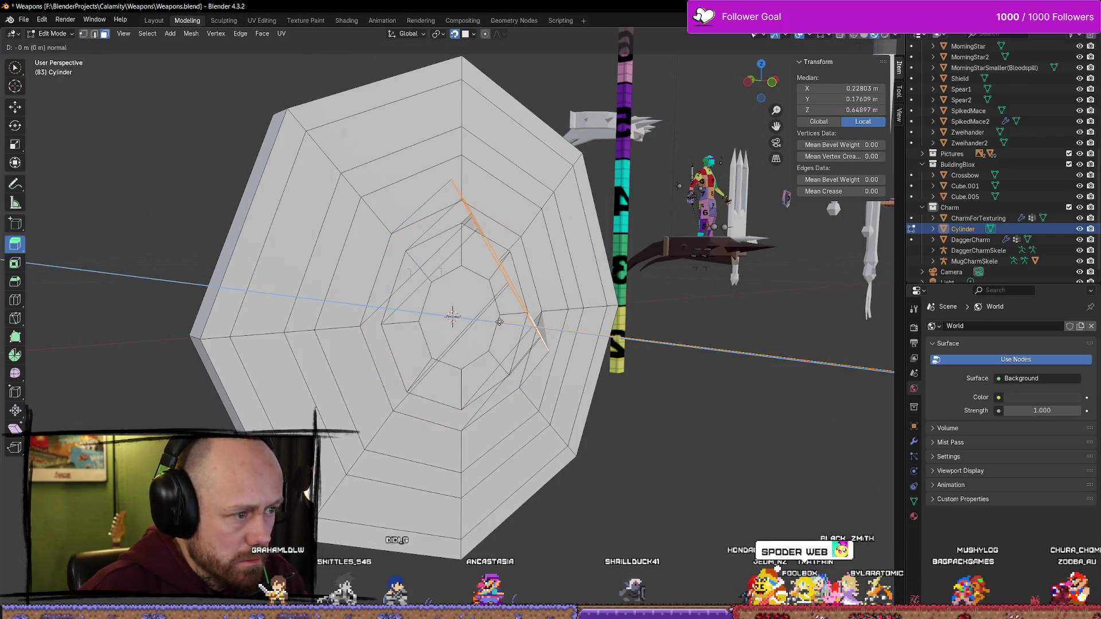
{"action": "mouse_move", "coordinate": [631, 401]}
{"action": "middle_mouse_down"}
{"action": "mouse_move", "coordinate": [684, 441]}
{"action": "mouse_move", "coordinate": [402, 309]}
{"action": "middle_mouse_up"}
{"action": "key", "text": "alt+a"}
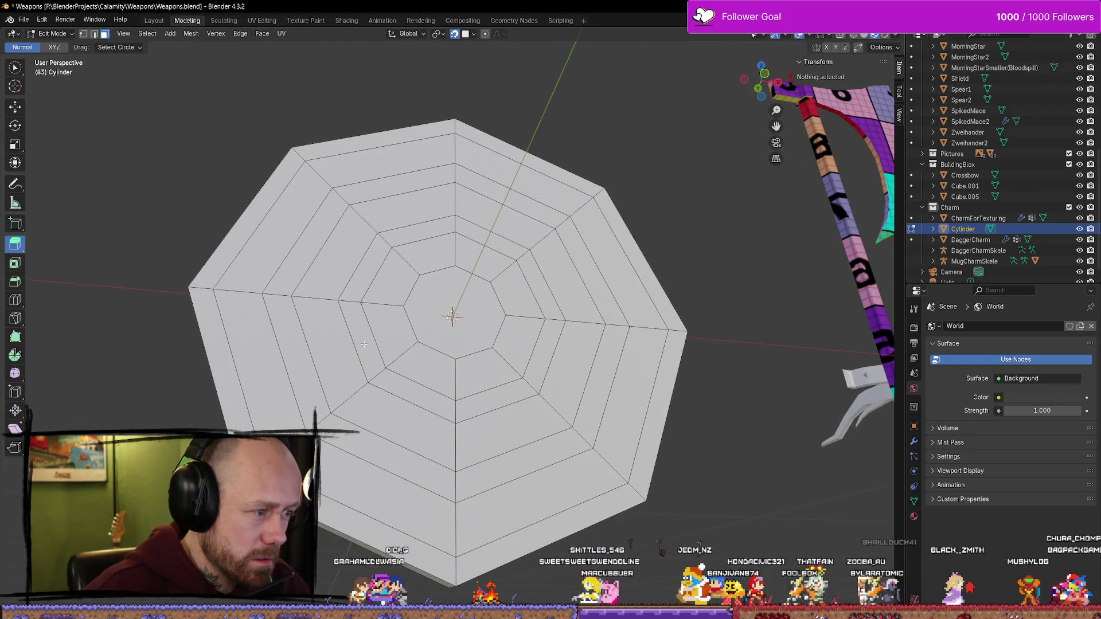
Extrude the inner ring face along its normal, push it slightly into the disc, and deselect
{"action": "left_click", "coordinate": [363, 344]}
{"action": "mouse_move", "coordinate": [363, 344]}
{"action": "middle_mouse_down"}
{"action": "mouse_move", "coordinate": [524, 380]}
{"action": "mouse_move", "coordinate": [482, 389]}
{"action": "middle_mouse_up"}
{"action": "key", "text": "e"}
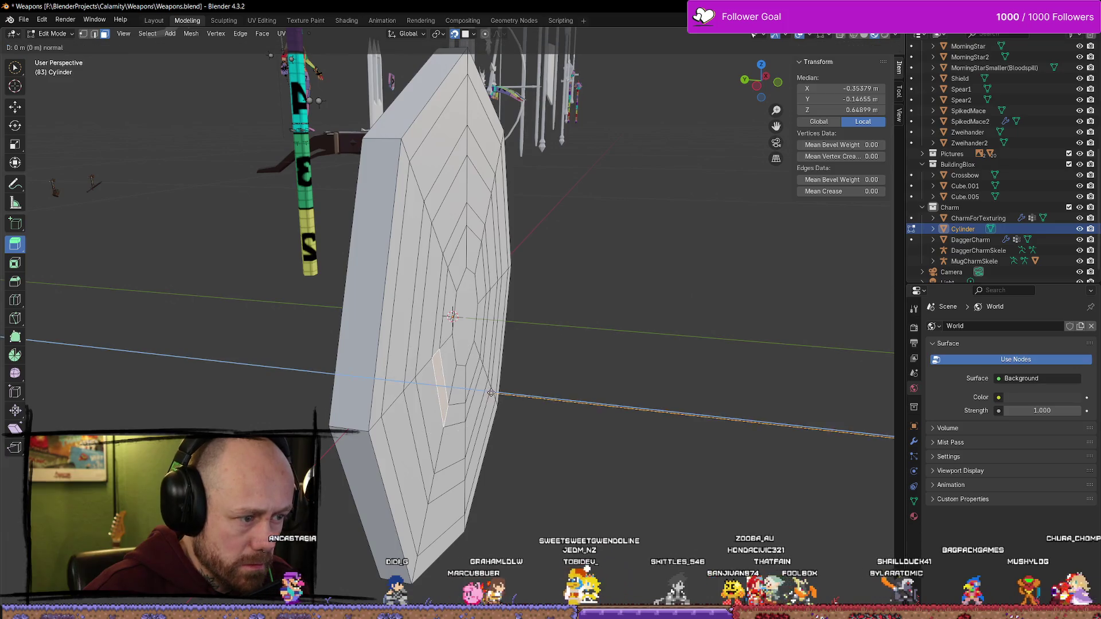
{"action": "left_click", "coordinate": [499, 395]}
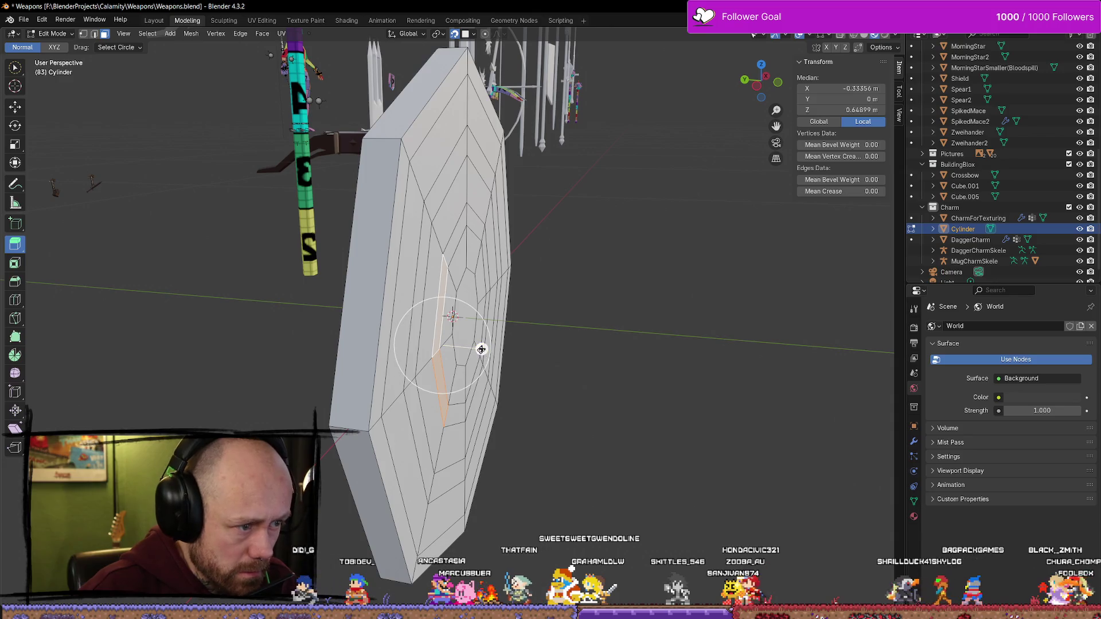
{"action": "mouse_move", "coordinate": [481, 349]}
{"action": "left_mouse_down"}
{"action": "mouse_move", "coordinate": [494, 353]}
{"action": "mouse_move", "coordinate": [482, 349]}
{"action": "left_mouse_up"}
{"action": "middle_click_drag", "start_coordinate": [482, 348], "coordinate": [386, 342]}
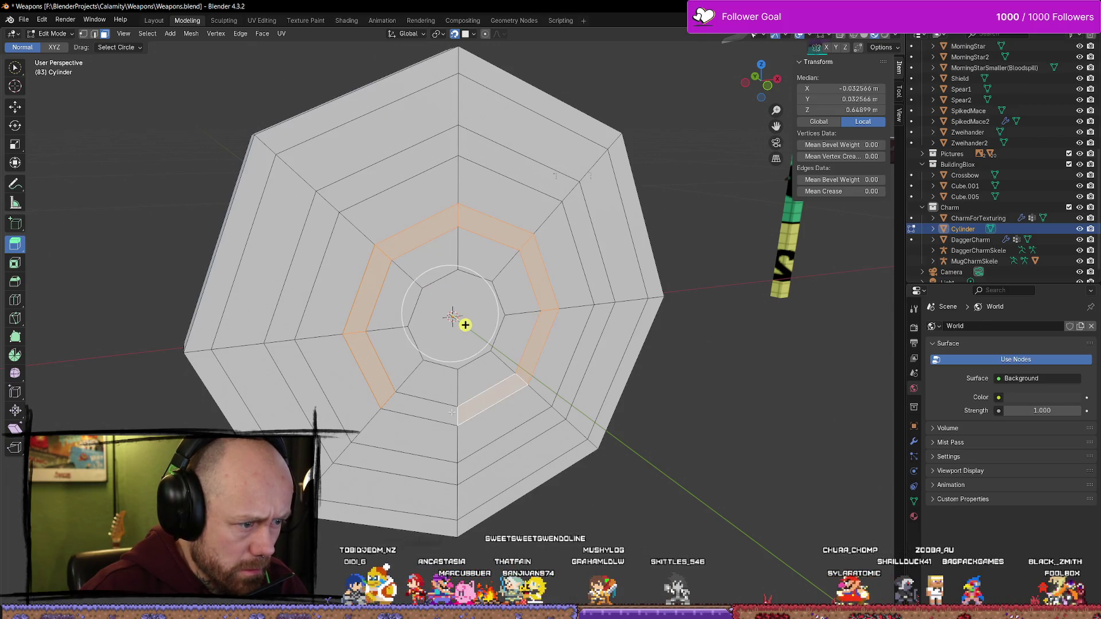
{"action": "middle_click_drag", "start_coordinate": [451, 412], "coordinate": [500, 335]}
{"action": "left_click_drag", "start_coordinate": [502, 335], "coordinate": [516, 342]}
{"action": "middle_click_drag", "start_coordinate": [516, 342], "coordinate": [469, 338]}
{"action": "key", "text": "alt+a"}
{"action": "mouse_move", "coordinate": [708, 442]}
{"action": "middle_mouse_down"}
{"action": "mouse_move", "coordinate": [674, 431]}
{"action": "mouse_move", "coordinate": [766, 485]}
{"action": "mouse_move", "coordinate": [745, 405]}
{"action": "mouse_move", "coordinate": [761, 452]}
{"action": "mouse_move", "coordinate": [757, 483]}
{"action": "mouse_move", "coordinate": [671, 487]}
{"action": "mouse_move", "coordinate": [726, 484]}
{"action": "mouse_move", "coordinate": [717, 481]}
{"action": "middle_mouse_up"}
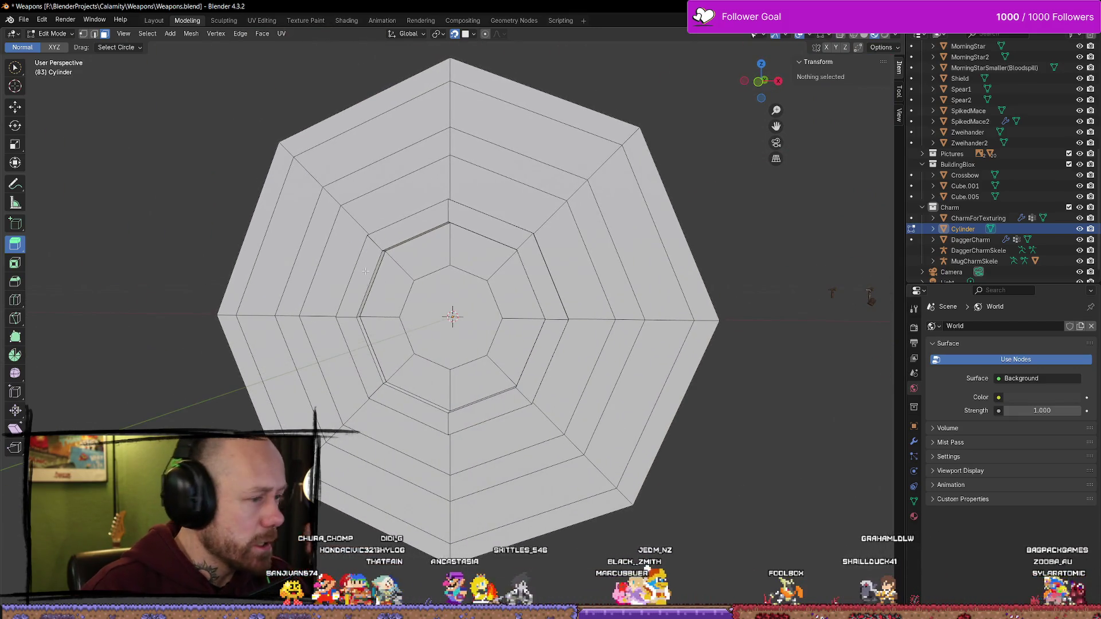
Select a middle ring all the way around and extrude it along its normal
{"action": "mouse_move", "coordinate": [373, 408]}
{"action": "middle_mouse_down"}
{"action": "mouse_move", "coordinate": [466, 224]}
{"action": "mouse_move", "coordinate": [636, 236]}
{"action": "mouse_move", "coordinate": [624, 221]}
{"action": "mouse_move", "coordinate": [514, 273]}
{"action": "mouse_move", "coordinate": [462, 227]}
{"action": "mouse_move", "coordinate": [396, 200]}
{"action": "middle_mouse_up"}
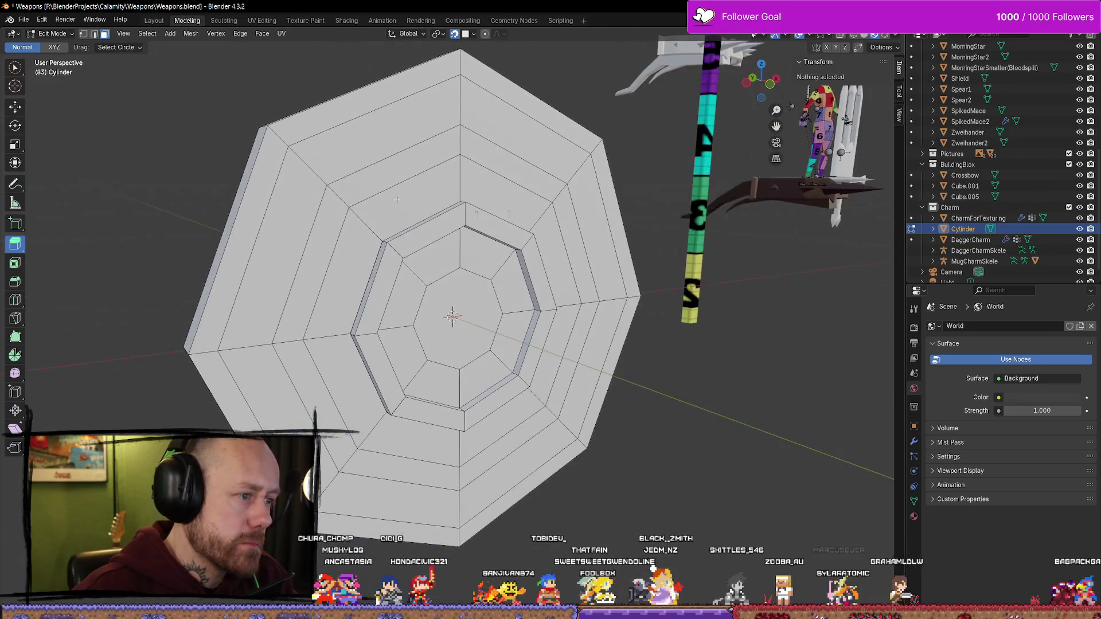
{"action": "mouse_move", "coordinate": [375, 171]}
{"action": "left_mouse_down"}
{"action": "mouse_move", "coordinate": [420, 164]}
{"action": "mouse_move", "coordinate": [381, 226]}
{"action": "mouse_move", "coordinate": [377, 292]}
{"action": "mouse_move", "coordinate": [400, 338]}
{"action": "left_mouse_up"}
{"action": "key", "text": "ctrl+shift+KP_Add"}
{"action": "key", "text": "ctrl+shift+KP_Add"}
{"action": "key", "text": "ctrl+shift+KP_Add"}
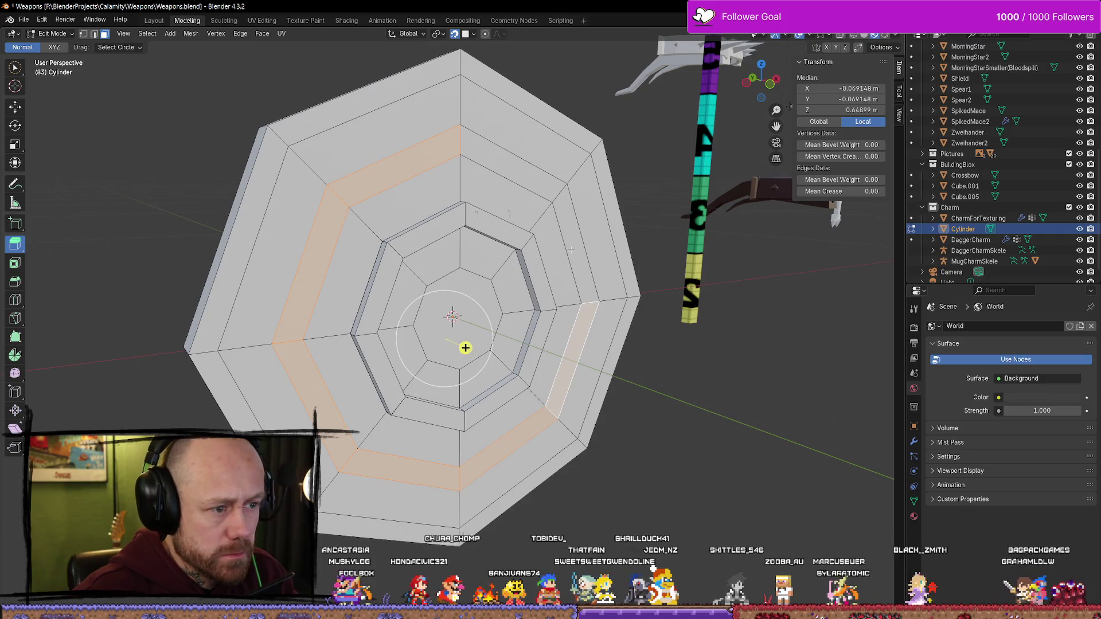
{"action": "mouse_move", "coordinate": [481, 328]}
{"action": "middle_mouse_down"}
{"action": "mouse_move", "coordinate": [510, 317]}
{"action": "mouse_move", "coordinate": [488, 330]}
{"action": "middle_mouse_up"}
{"action": "key", "text": "e"}
{"action": "left_click", "coordinate": [516, 320]}
Select the outer rim ring faces and extrude them outward, then deselect
{"action": "left_click", "coordinate": [397, 94]}
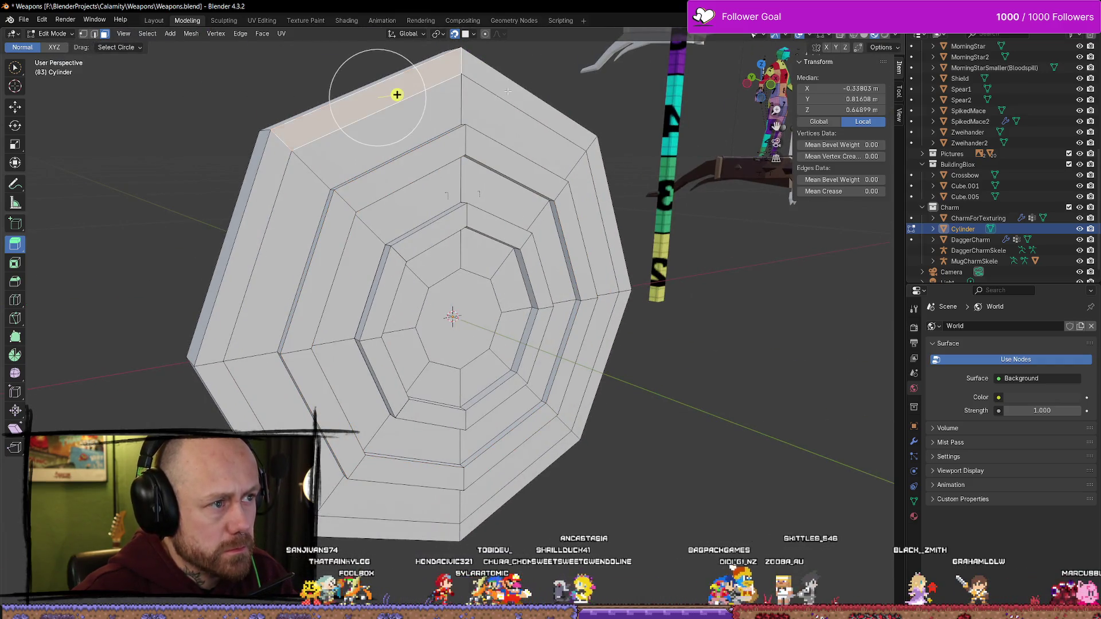
{"action": "mouse_move", "coordinate": [397, 95]}
{"action": "left_mouse_down"}
{"action": "mouse_move", "coordinate": [487, 113]}
{"action": "mouse_move", "coordinate": [535, 169]}
{"action": "mouse_move", "coordinate": [553, 236]}
{"action": "left_mouse_up"}
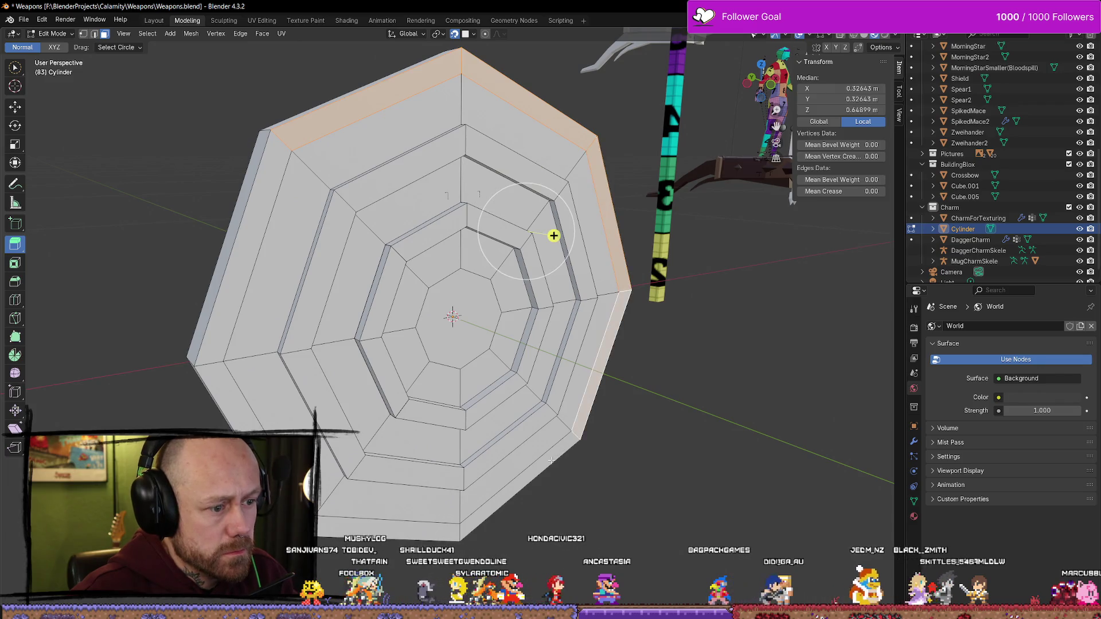
{"action": "left_click", "coordinate": [551, 246], "text": "alt"}
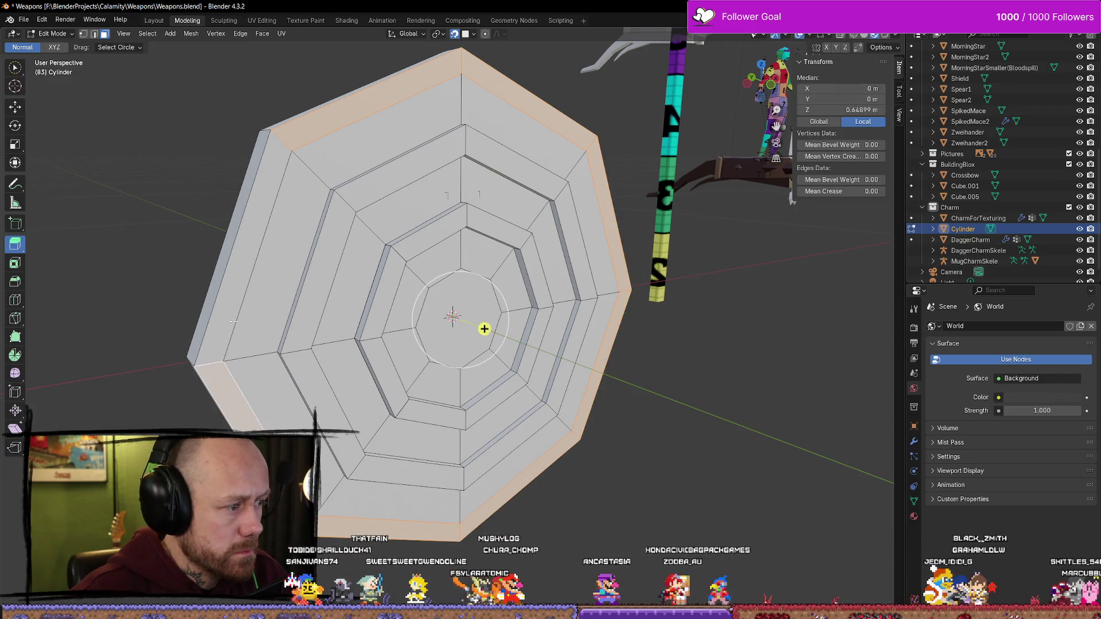
{"action": "middle_click_drag", "start_coordinate": [485, 328], "coordinate": [506, 319]}
{"action": "key", "text": "e"}
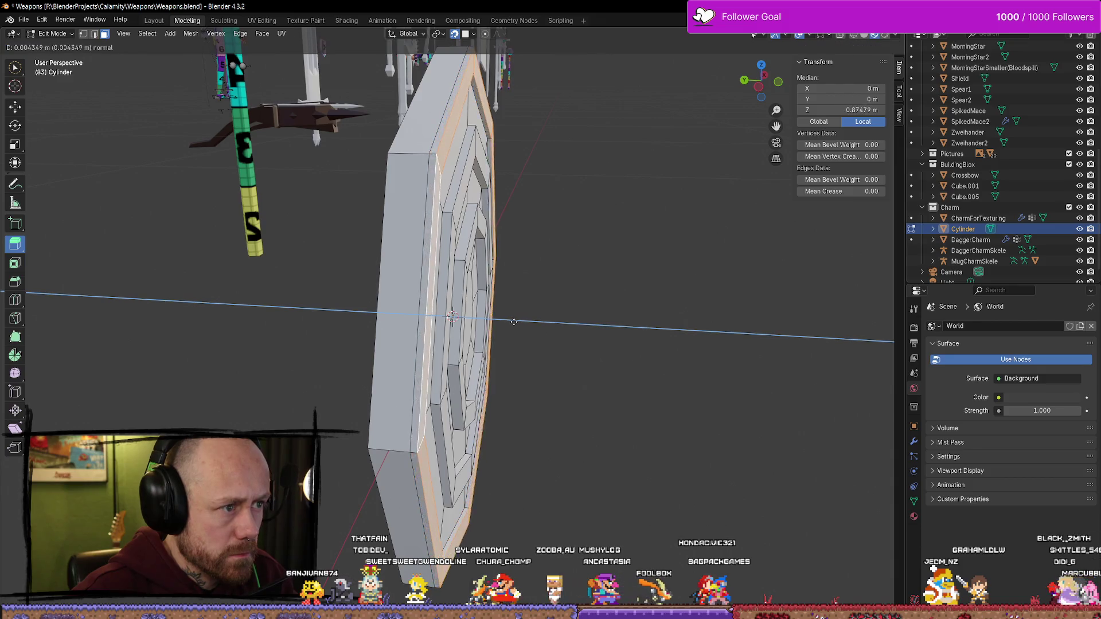
{"action": "left_click", "coordinate": [516, 322]}
{"action": "left_click", "coordinate": [511, 320]}
{"action": "mouse_move", "coordinate": [511, 320]}
{"action": "middle_mouse_down"}
{"action": "mouse_move", "coordinate": [600, 331]}
{"action": "mouse_move", "coordinate": [453, 313]}
{"action": "mouse_move", "coordinate": [472, 270]}
{"action": "mouse_move", "coordinate": [528, 293]}
{"action": "mouse_move", "coordinate": [631, 393]}
{"action": "mouse_move", "coordinate": [602, 423]}
{"action": "mouse_move", "coordinate": [559, 398]}
{"action": "middle_mouse_up"}
{"action": "key", "text": "Tab"}
{"action": "key", "text": "Tab"}
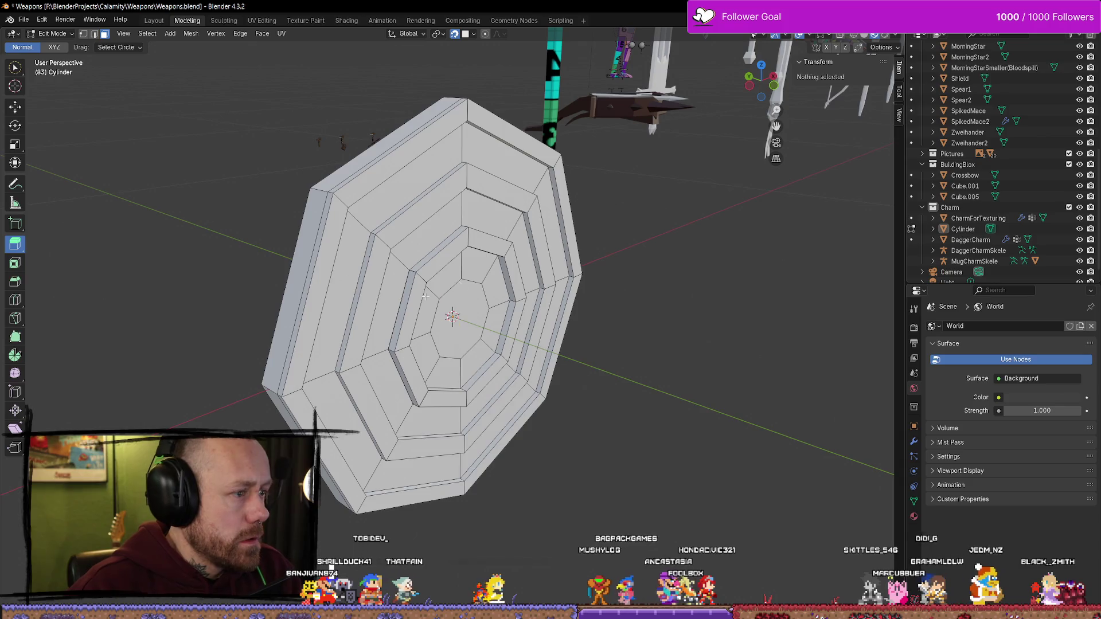
Extrude the central octagon face and push it back into the disc to sink it
{"action": "left_click", "coordinate": [453, 324]}
{"action": "key", "text": "shift+space"}
{"action": "key", "text": "g"}
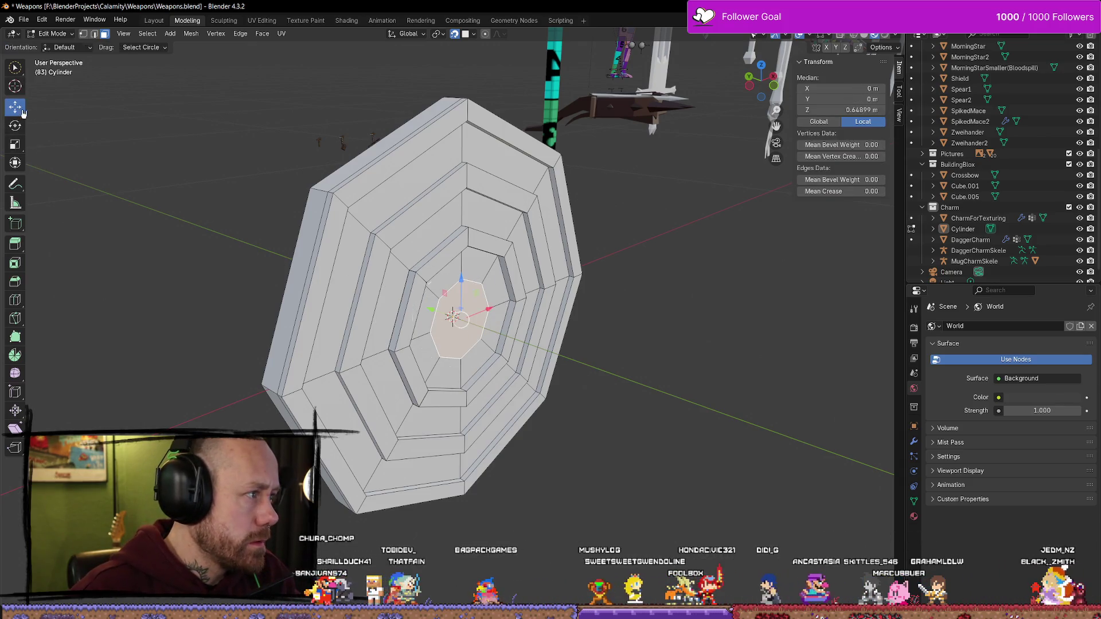
{"action": "mouse_move", "coordinate": [493, 332]}
{"action": "middle_mouse_down"}
{"action": "mouse_move", "coordinate": [540, 336]}
{"action": "mouse_move", "coordinate": [445, 317]}
{"action": "mouse_move", "coordinate": [462, 319]}
{"action": "middle_mouse_up"}
{"action": "key", "text": "e"}
{"action": "left_click", "coordinate": [438, 323]}
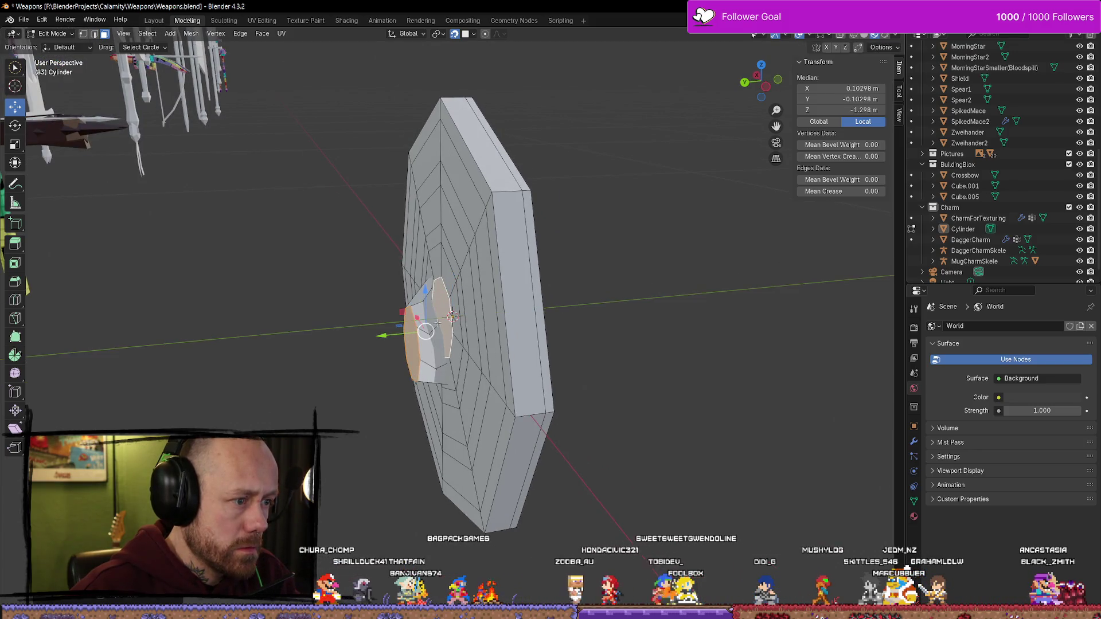
{"action": "left_click_drag", "start_coordinate": [407, 321], "coordinate": [589, 320]}
{"action": "mouse_move", "coordinate": [590, 320]}
{"action": "middle_mouse_down"}
{"action": "mouse_move", "coordinate": [523, 308]}
{"action": "mouse_move", "coordinate": [450, 322]}
{"action": "mouse_move", "coordinate": [410, 304]}
{"action": "mouse_move", "coordinate": [467, 308]}
{"action": "mouse_move", "coordinate": [439, 312]}
{"action": "mouse_move", "coordinate": [494, 327]}
{"action": "middle_mouse_up"}
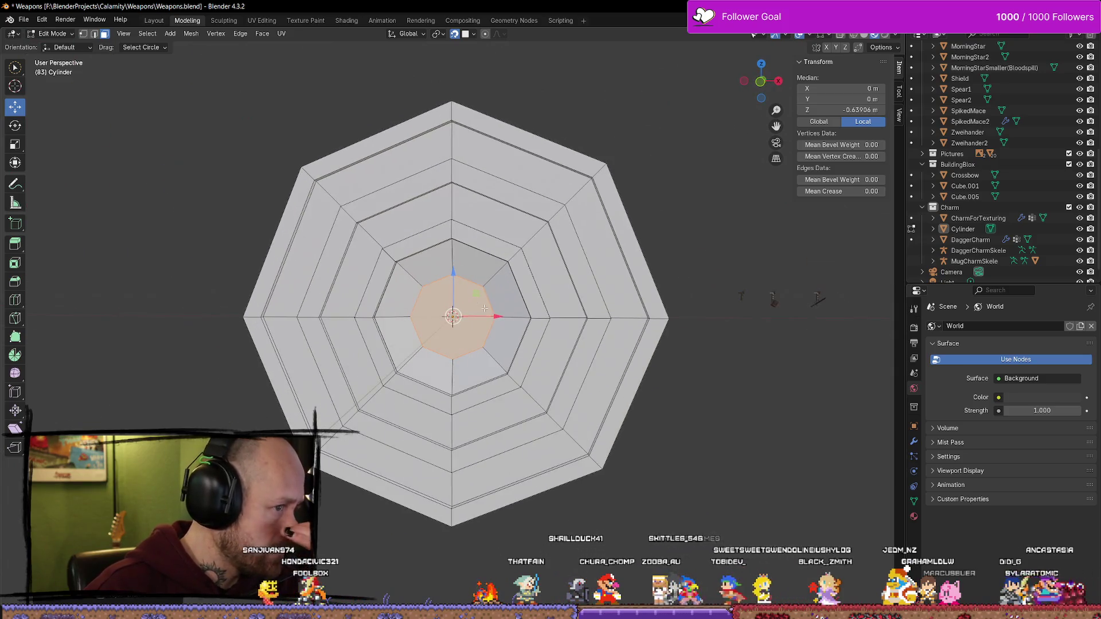
Select the front central face together with its surrounding ring faces
{"action": "left_click", "coordinate": [494, 327]}
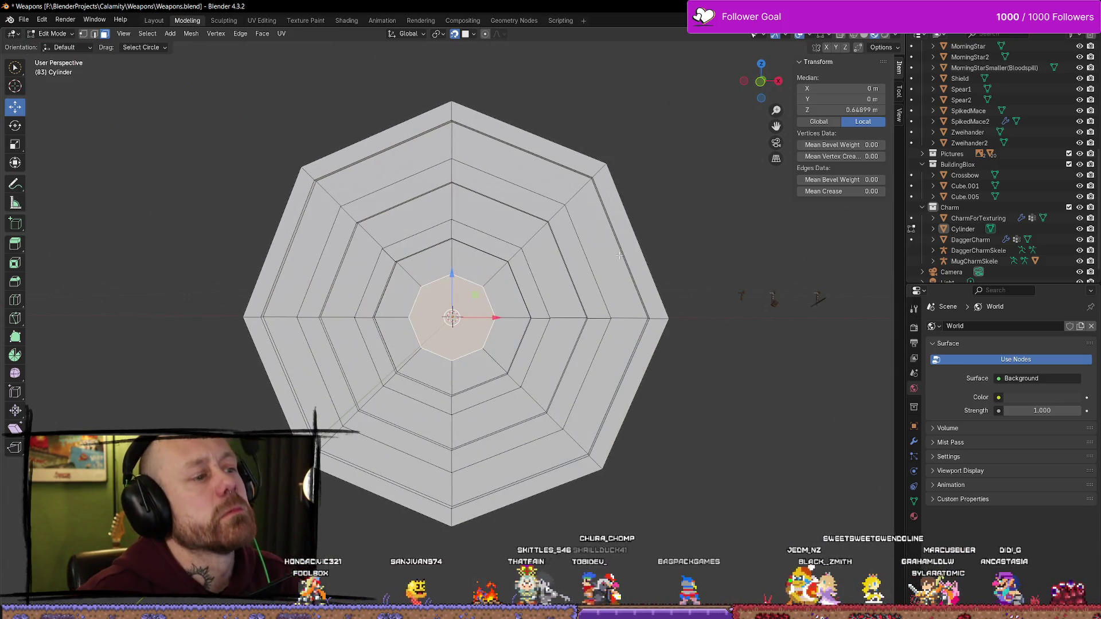
{"action": "left_click", "coordinate": [514, 304], "text": "shift"}
{"action": "left_click", "coordinate": [498, 281], "text": "shift"}
{"action": "left_click", "coordinate": [453, 256], "text": "shift"}
{"action": "left_click", "coordinate": [421, 268], "text": "shift"}
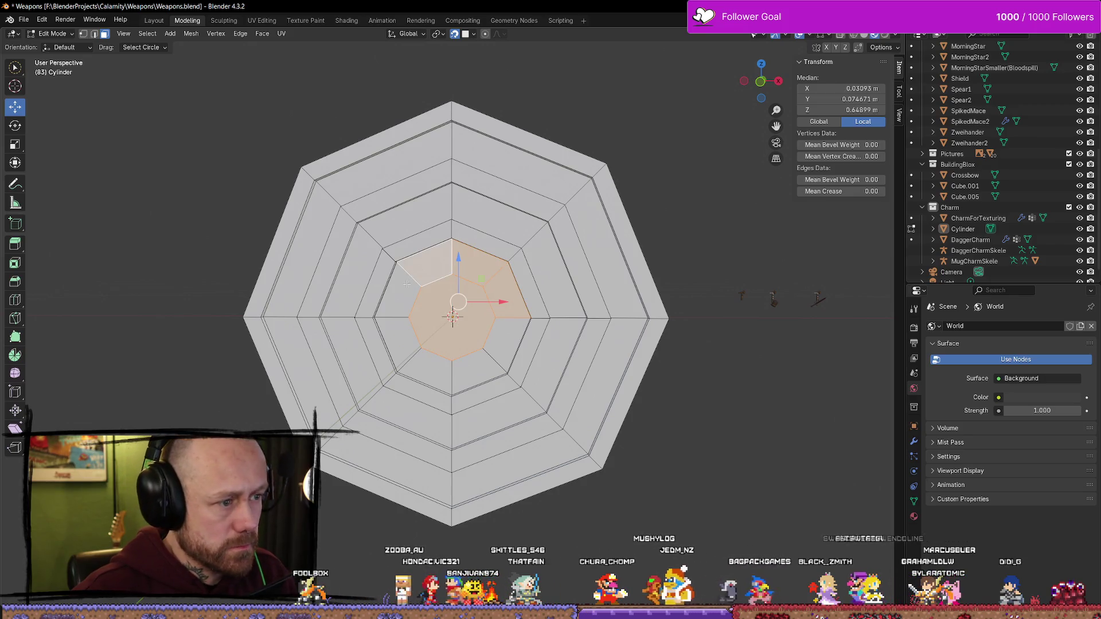
Clear the selection, view the disc from the front in wireframe, and pick a second-ring face
{"action": "left_click", "coordinate": [745, 329]}
{"action": "left_click", "coordinate": [768, 82]}
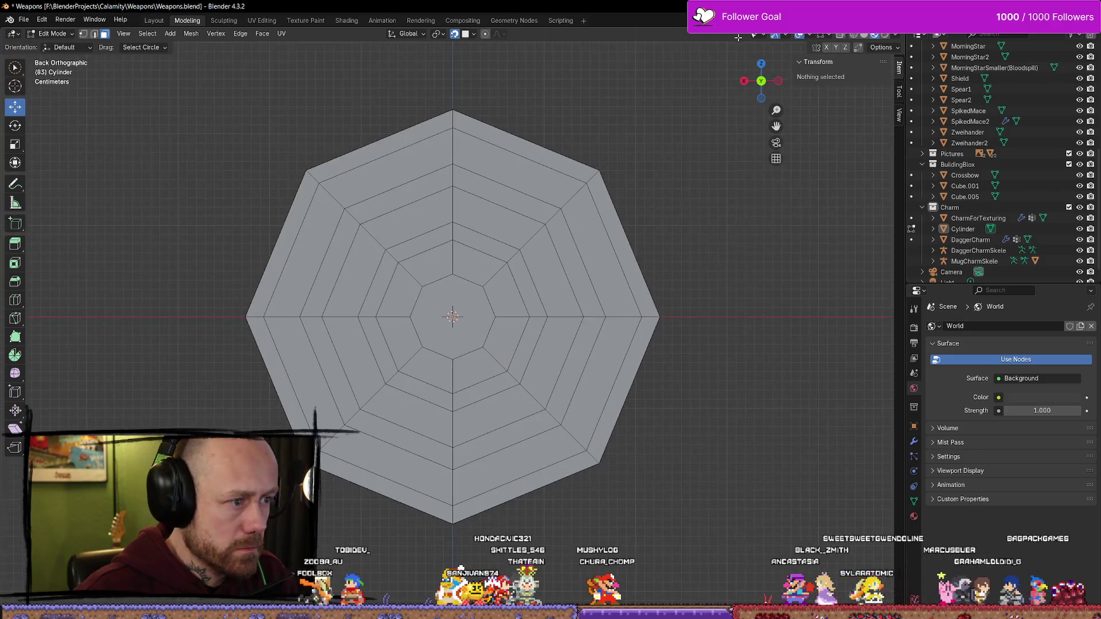
{"action": "left_click", "coordinate": [758, 82]}
{"action": "scroll", "coordinate": [679, 256], "scroll_direction": "down", "scroll_amount": 1}
{"action": "key", "text": "z"}
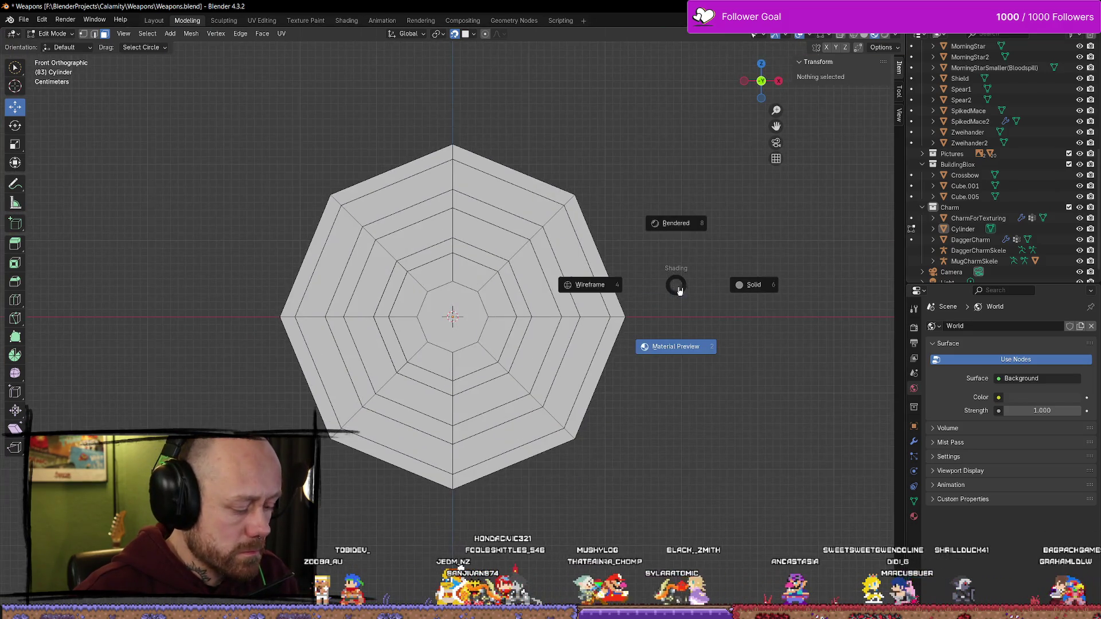
{"action": "left_click", "coordinate": [600, 291]}
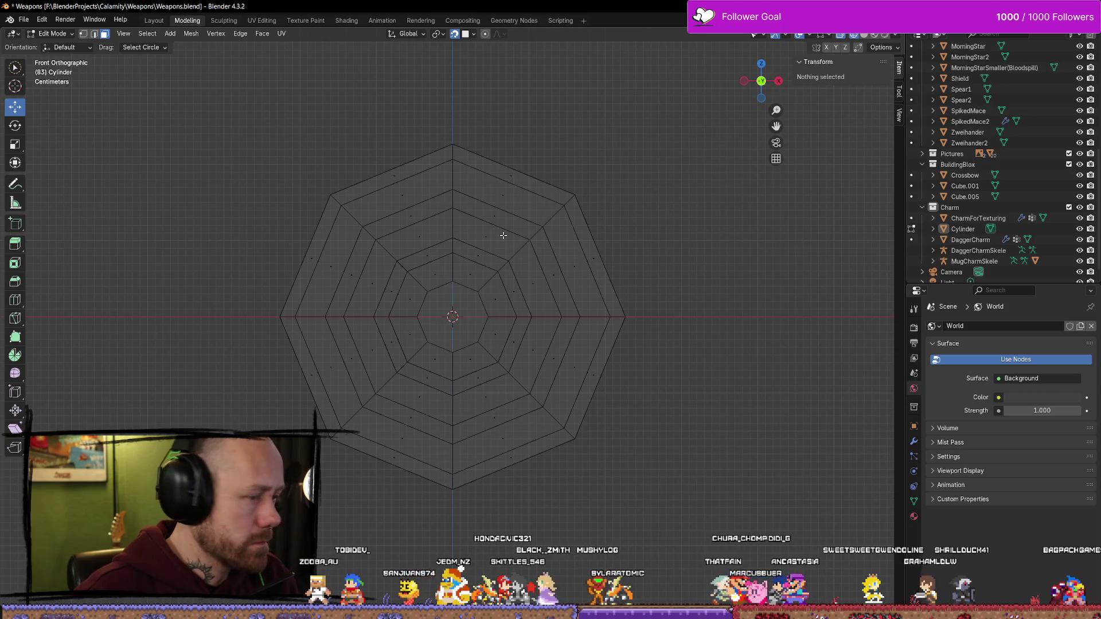
{"action": "left_click", "coordinate": [414, 219]}
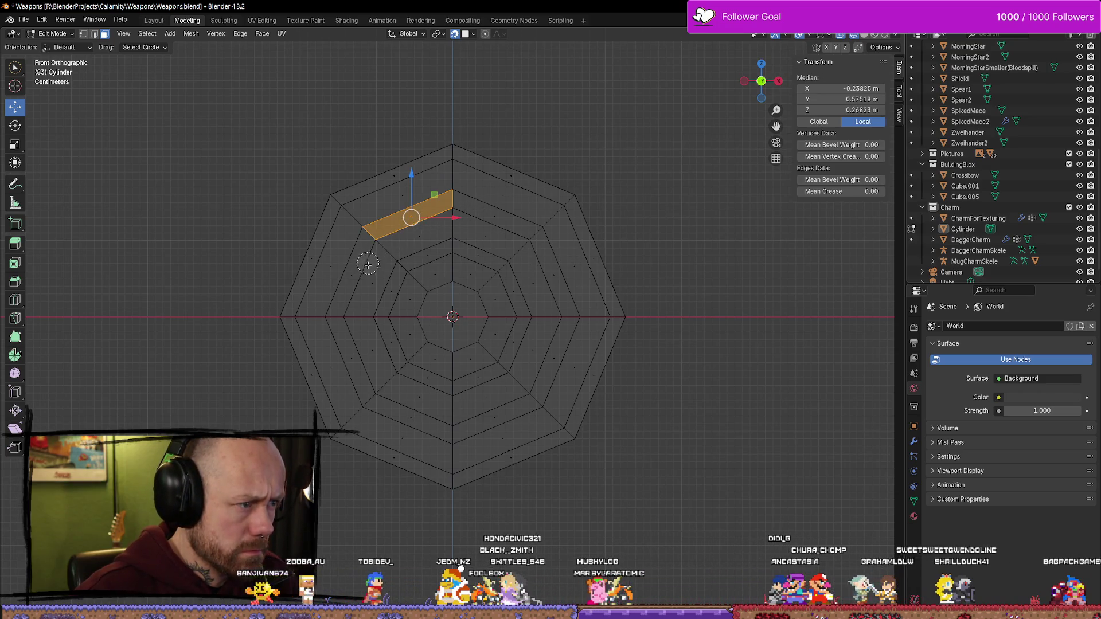
Circle-select every inner ring and centre face, leaving the outermost border unselected
{"action": "mouse_move", "coordinate": [367, 265]}
{"action": "left_mouse_down"}
{"action": "mouse_move", "coordinate": [353, 276]}
{"action": "mouse_move", "coordinate": [347, 372]}
{"action": "mouse_move", "coordinate": [430, 438]}
{"action": "mouse_move", "coordinate": [496, 424]}
{"action": "left_mouse_up"}
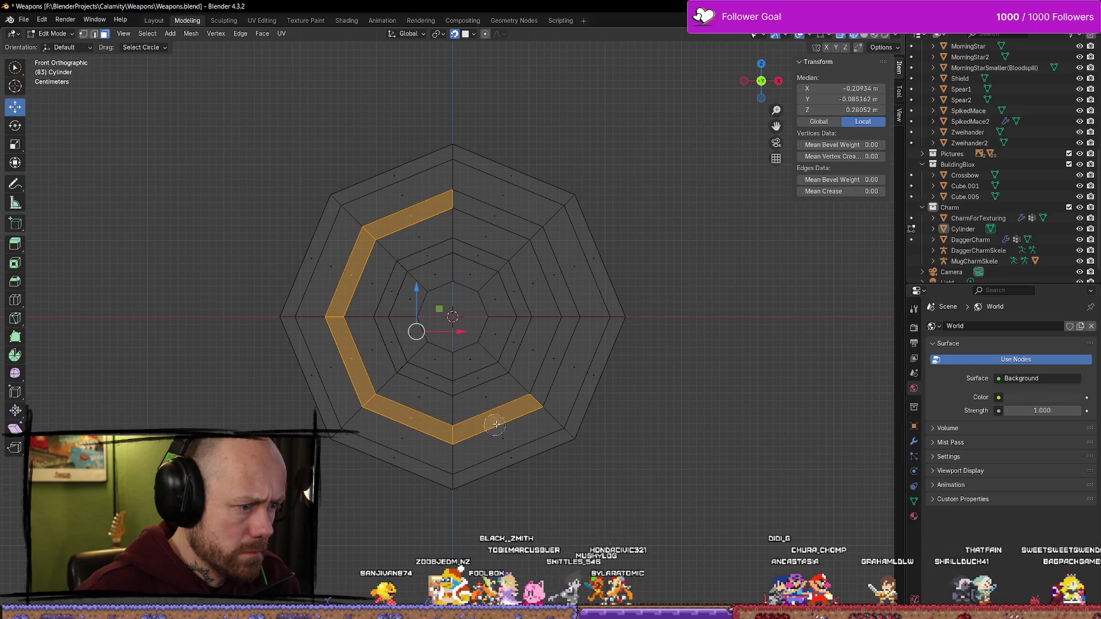
{"action": "mouse_move", "coordinate": [558, 281]}
{"action": "left_mouse_down"}
{"action": "mouse_move", "coordinate": [499, 224]}
{"action": "mouse_move", "coordinate": [416, 243]}
{"action": "mouse_move", "coordinate": [435, 266]}
{"action": "mouse_move", "coordinate": [471, 261]}
{"action": "mouse_move", "coordinate": [458, 295]}
{"action": "mouse_move", "coordinate": [373, 286]}
{"action": "mouse_move", "coordinate": [425, 308]}
{"action": "left_mouse_up"}
{"action": "mouse_move", "coordinate": [383, 353]}
{"action": "left_mouse_down"}
{"action": "mouse_move", "coordinate": [459, 298]}
{"action": "mouse_move", "coordinate": [418, 396]}
{"action": "mouse_move", "coordinate": [474, 374]}
{"action": "left_mouse_up"}
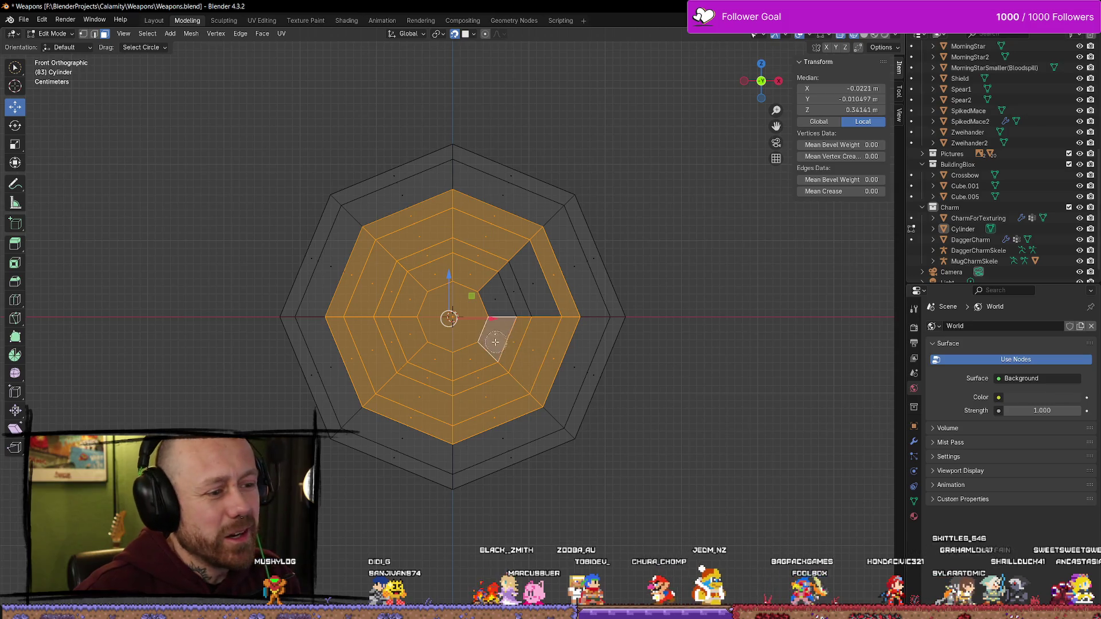
{"action": "mouse_move", "coordinate": [583, 275]}
{"action": "left_mouse_down"}
{"action": "mouse_move", "coordinate": [516, 211]}
{"action": "mouse_move", "coordinate": [418, 187]}
{"action": "mouse_move", "coordinate": [332, 253]}
{"action": "mouse_move", "coordinate": [339, 375]}
{"action": "left_mouse_up"}
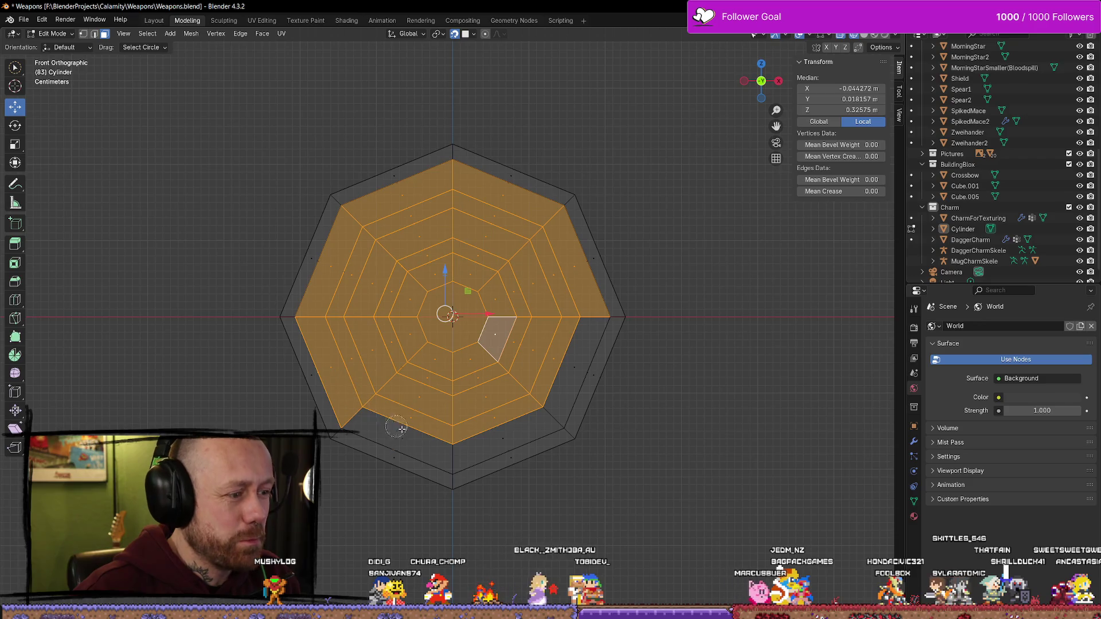
{"action": "mouse_move", "coordinate": [401, 429]}
{"action": "left_mouse_down"}
{"action": "mouse_move", "coordinate": [504, 433]}
{"action": "mouse_move", "coordinate": [575, 352]}
{"action": "left_mouse_up"}
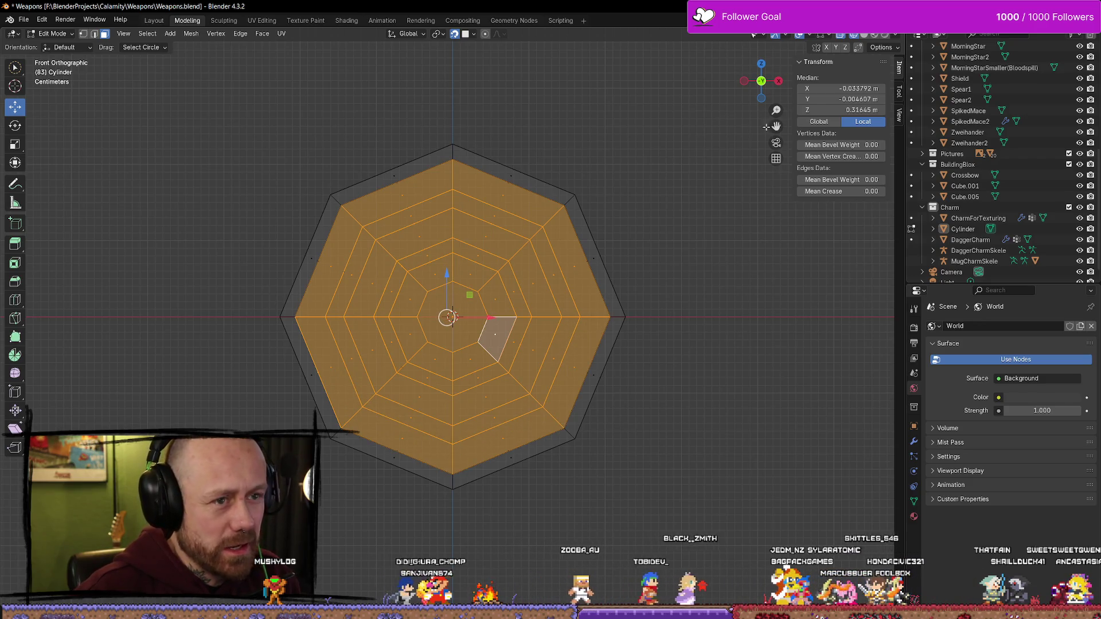
{"action": "scroll", "coordinate": [734, 149], "scroll_direction": "down", "scroll_amount": 3}
{"action": "middle_click_drag", "start_coordinate": [695, 174], "coordinate": [807, 207]}
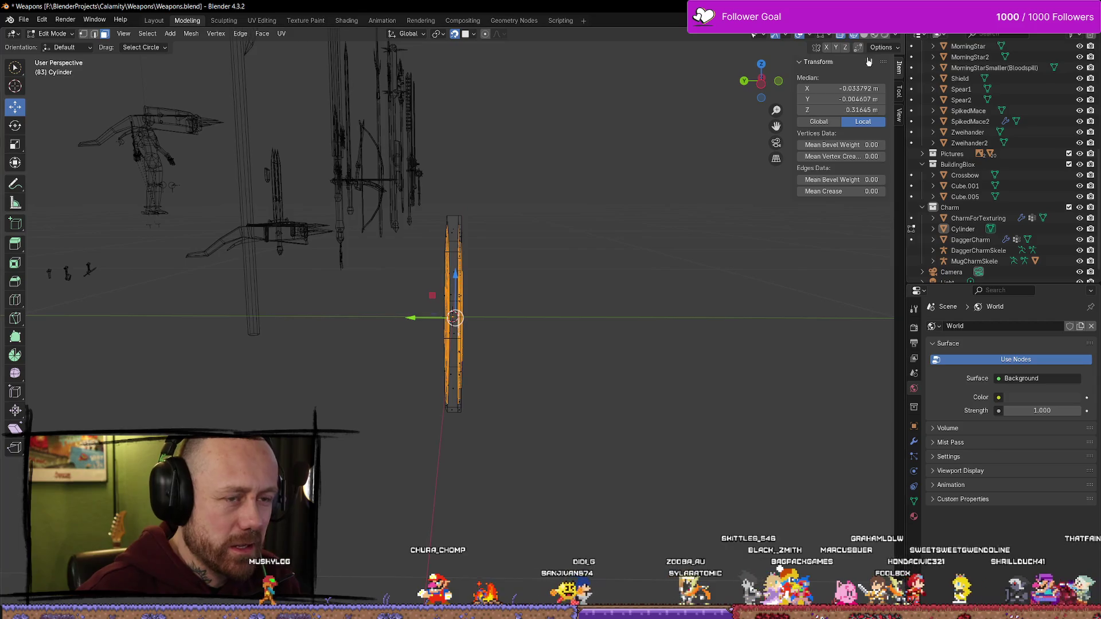
Return to solid shading and shift the selected inner rings along the Z depth axis
{"action": "left_click", "coordinate": [864, 36]}
{"action": "mouse_move", "coordinate": [607, 366]}
{"action": "middle_mouse_down"}
{"action": "mouse_move", "coordinate": [562, 381]}
{"action": "mouse_move", "coordinate": [482, 435]}
{"action": "mouse_move", "coordinate": [408, 369]}
{"action": "middle_mouse_up"}
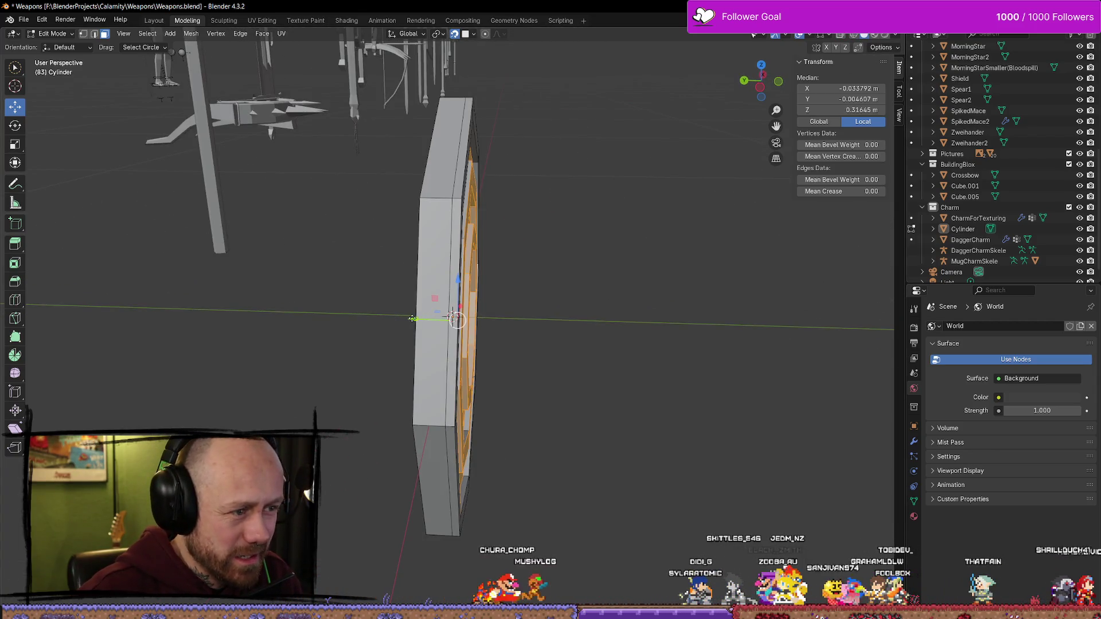
{"action": "mouse_move", "coordinate": [412, 319]}
{"action": "middle_mouse_down"}
{"action": "mouse_move", "coordinate": [518, 385]}
{"action": "mouse_move", "coordinate": [850, 338]}
{"action": "mouse_move", "coordinate": [764, 324]}
{"action": "mouse_move", "coordinate": [762, 312]}
{"action": "mouse_move", "coordinate": [843, 363]}
{"action": "mouse_move", "coordinate": [831, 350]}
{"action": "mouse_move", "coordinate": [781, 377]}
{"action": "mouse_move", "coordinate": [747, 342]}
{"action": "mouse_move", "coordinate": [772, 357]}
{"action": "middle_mouse_up"}
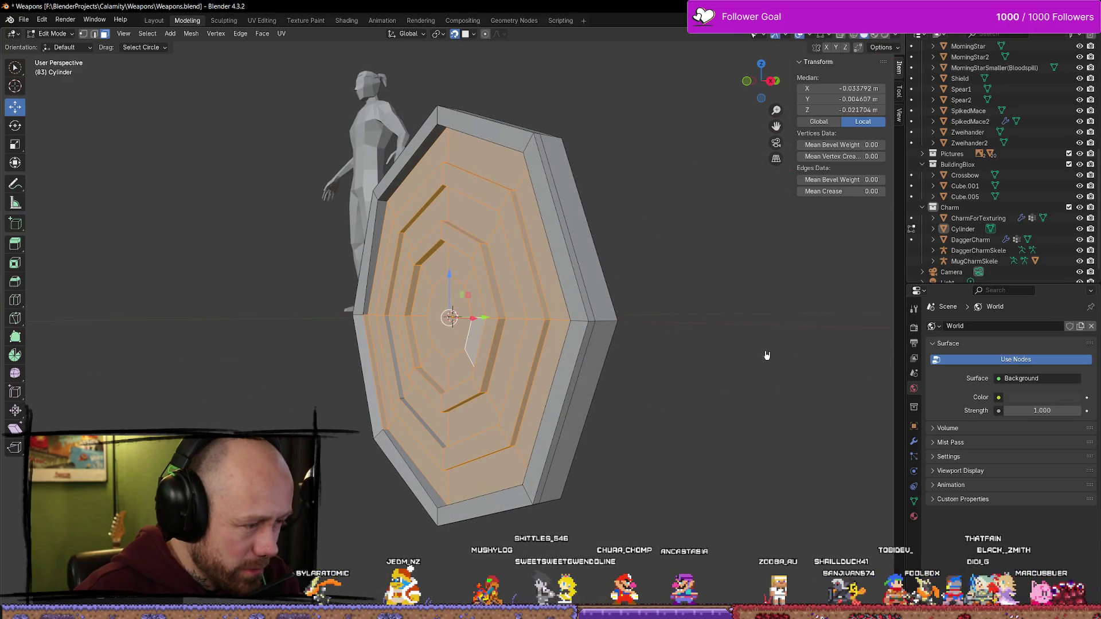
{"action": "key", "text": "g"}
{"action": "key", "text": "z"}
{"action": "key", "text": "z"}
{"action": "left_click", "coordinate": [686, 373]}
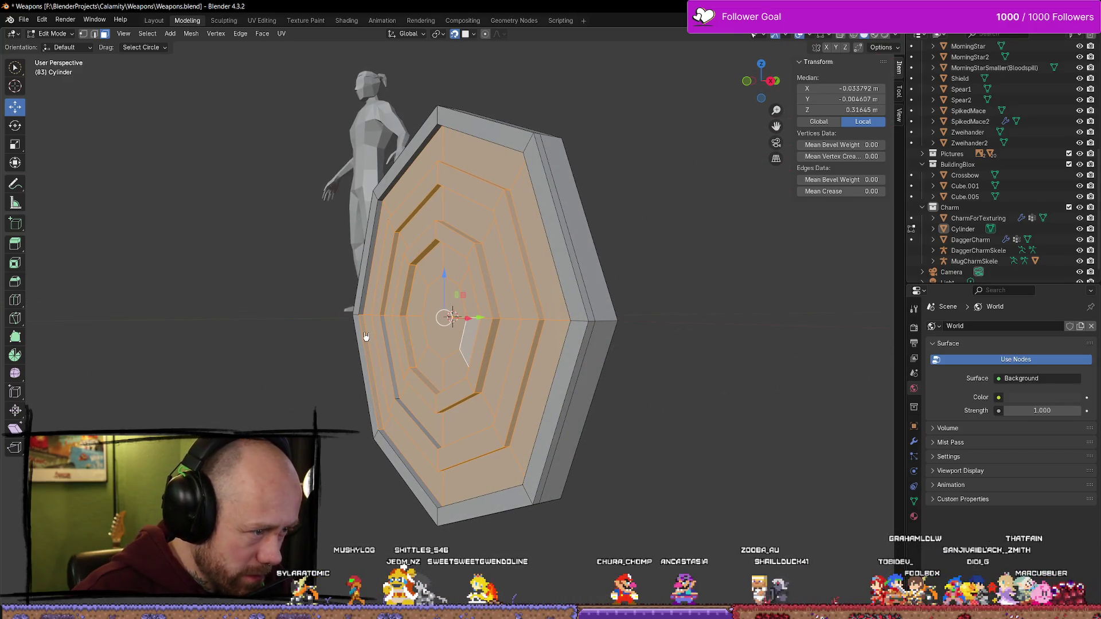
{"action": "middle_click_drag", "start_coordinate": [519, 409], "coordinate": [608, 414]}
{"action": "mouse_move", "coordinate": [693, 494]}
{"action": "middle_mouse_down"}
{"action": "mouse_move", "coordinate": [519, 373]}
{"action": "mouse_move", "coordinate": [397, 336]}
{"action": "middle_mouse_up"}
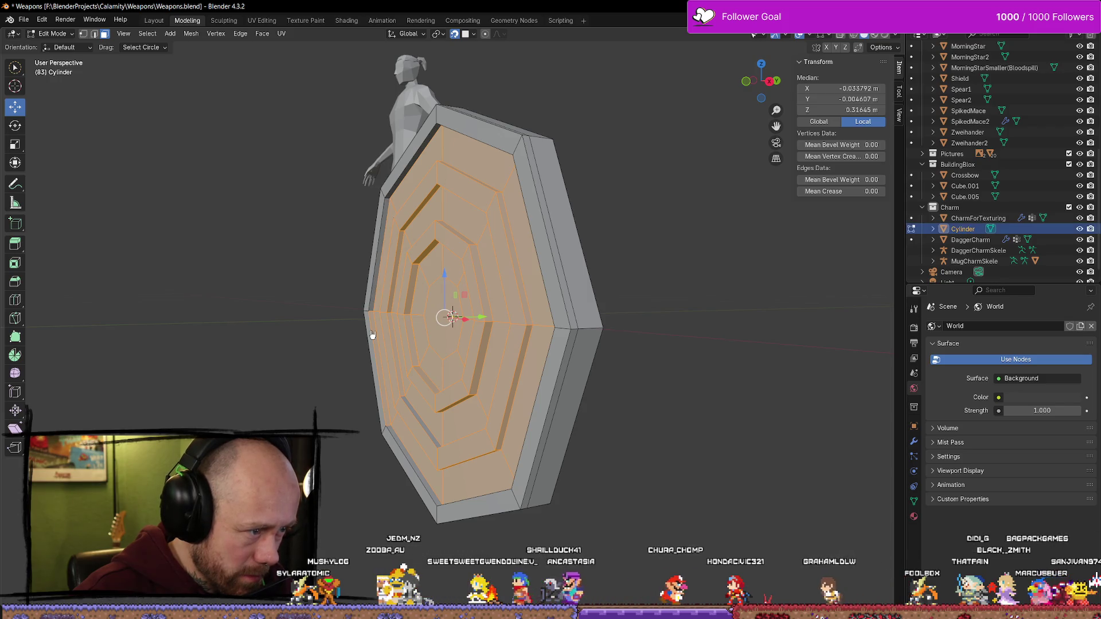
Select the whole linked front face from the centre, undo a trial stretch, then deselect it
{"action": "left_click", "coordinate": [435, 329]}
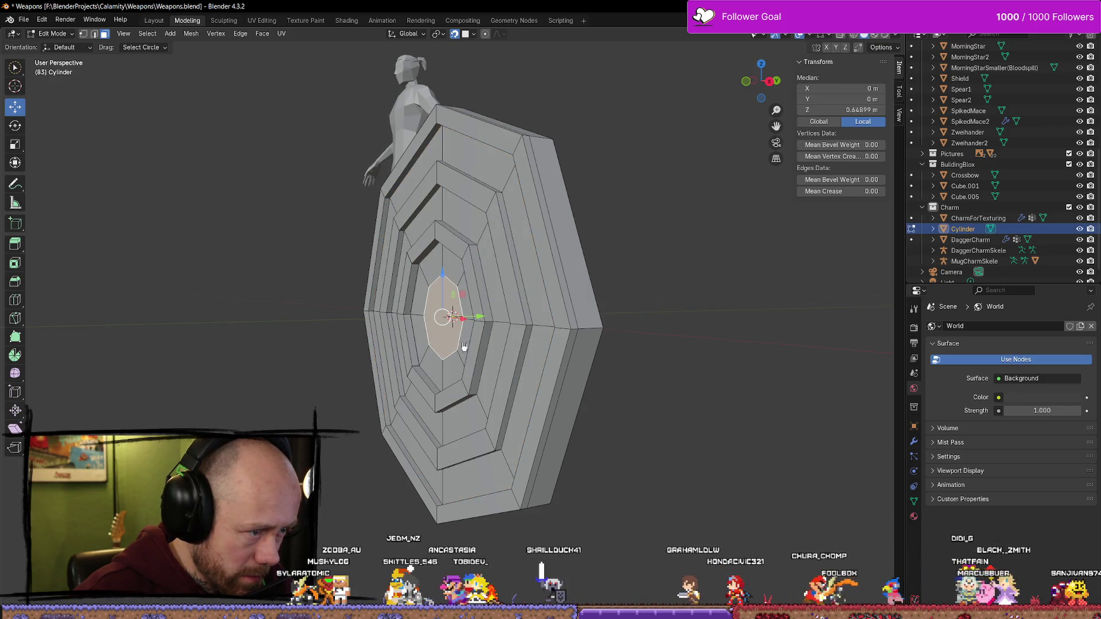
{"action": "key", "text": "l"}
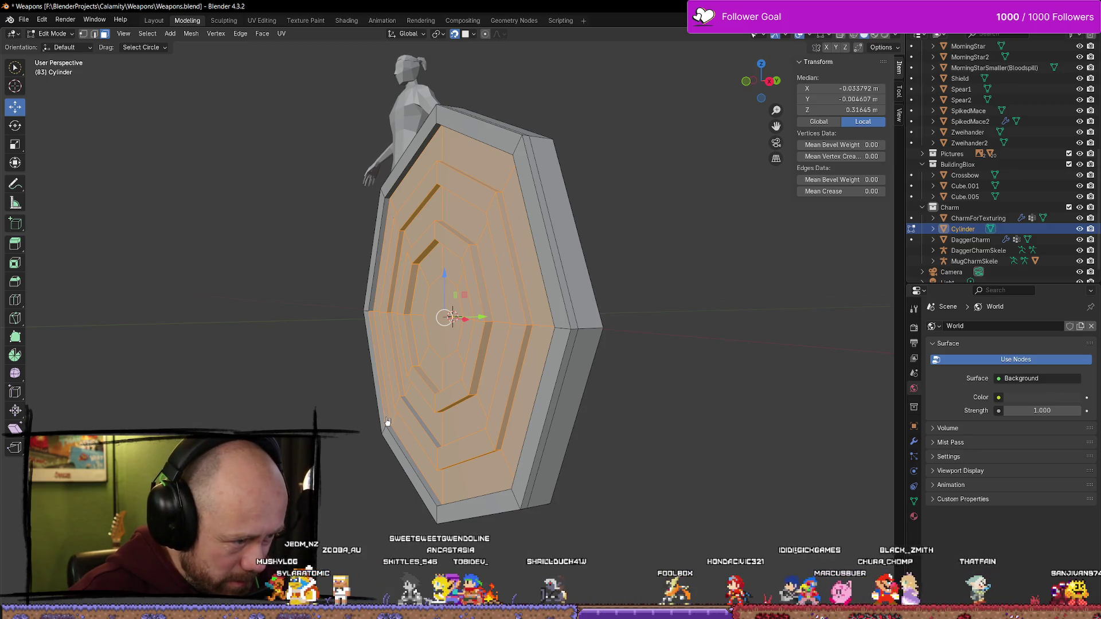
{"action": "mouse_move", "coordinate": [611, 414]}
{"action": "middle_mouse_down"}
{"action": "mouse_move", "coordinate": [573, 386]}
{"action": "mouse_move", "coordinate": [597, 369]}
{"action": "mouse_move", "coordinate": [687, 410]}
{"action": "mouse_move", "coordinate": [698, 373]}
{"action": "mouse_move", "coordinate": [651, 320]}
{"action": "mouse_move", "coordinate": [561, 363]}
{"action": "mouse_move", "coordinate": [512, 328]}
{"action": "middle_mouse_up"}
{"action": "left_click_drag", "start_coordinate": [488, 319], "coordinate": [493, 319]}
{"action": "key", "text": "ctrl+z"}
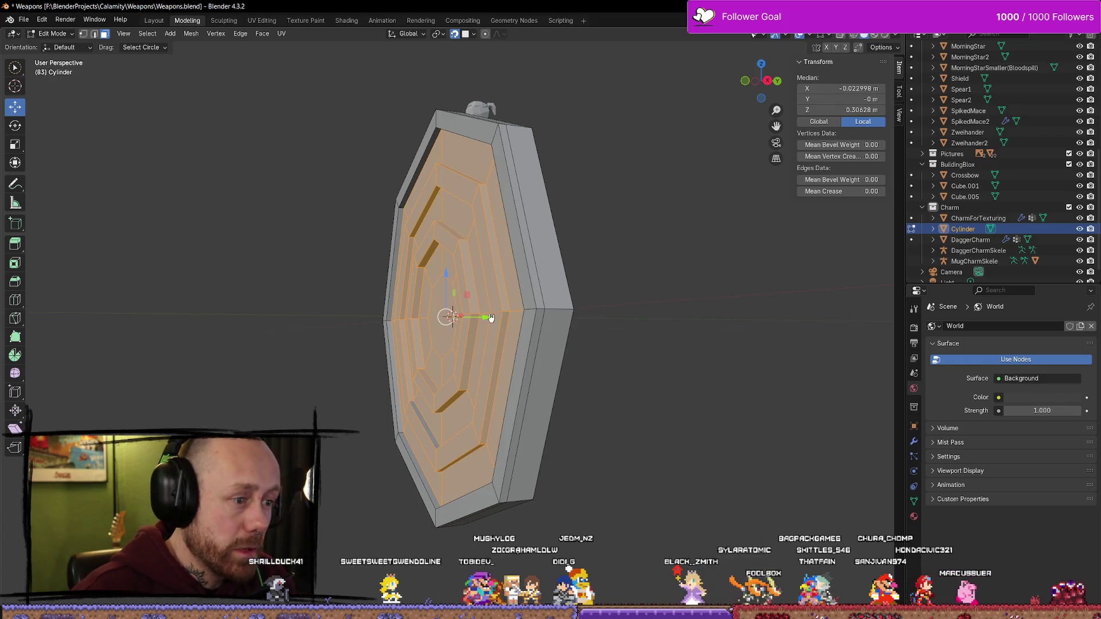
{"action": "mouse_move", "coordinate": [516, 335]}
{"action": "middle_mouse_down"}
{"action": "mouse_move", "coordinate": [585, 385]}
{"action": "mouse_move", "coordinate": [432, 393]}
{"action": "mouse_move", "coordinate": [364, 368]}
{"action": "mouse_move", "coordinate": [448, 376]}
{"action": "middle_mouse_up"}
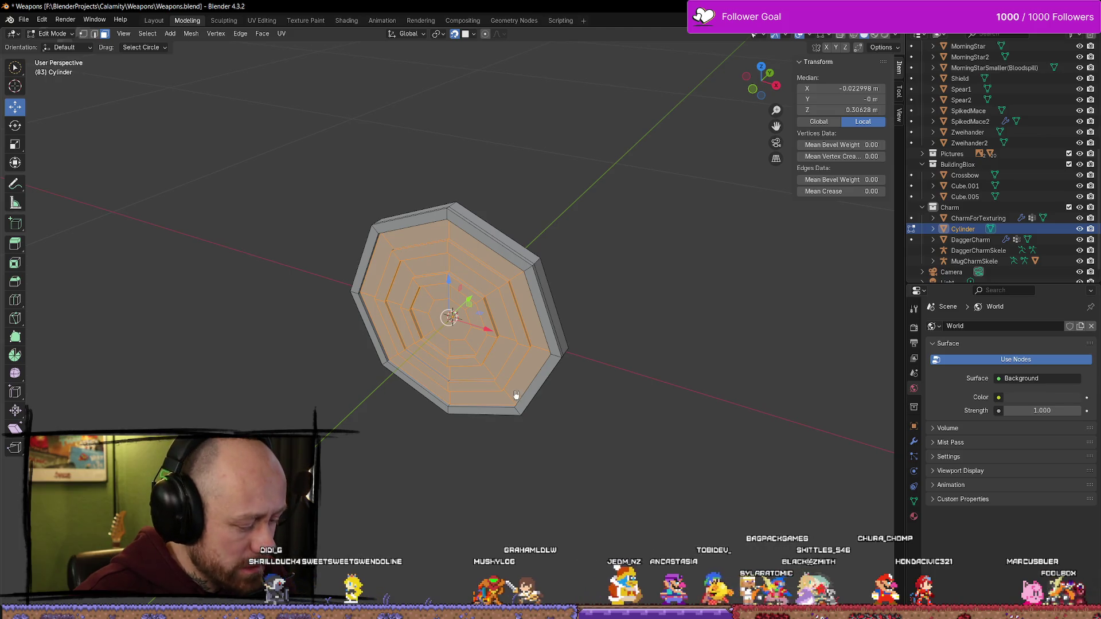
{"action": "left_click", "coordinate": [558, 423]}
Zoom out around the shield and toggle between Object and Edit Mode, ending in mesh editing
{"action": "mouse_move", "coordinate": [619, 433]}
{"action": "middle_mouse_down"}
{"action": "mouse_move", "coordinate": [364, 407]}
{"action": "mouse_move", "coordinate": [366, 450]}
{"action": "mouse_move", "coordinate": [432, 388]}
{"action": "mouse_move", "coordinate": [438, 442]}
{"action": "mouse_move", "coordinate": [398, 371]}
{"action": "mouse_move", "coordinate": [320, 413]}
{"action": "mouse_move", "coordinate": [486, 414]}
{"action": "mouse_move", "coordinate": [534, 442]}
{"action": "mouse_move", "coordinate": [474, 297]}
{"action": "mouse_move", "coordinate": [553, 368]}
{"action": "mouse_move", "coordinate": [653, 88]}
{"action": "middle_mouse_up"}
{"action": "scroll", "coordinate": [367, 450], "scroll_direction": "down", "scroll_amount": 8}
{"action": "mouse_move", "coordinate": [623, 275]}
{"action": "middle_mouse_down"}
{"action": "mouse_move", "coordinate": [386, 270]}
{"action": "mouse_move", "coordinate": [514, 315]}
{"action": "mouse_move", "coordinate": [540, 344]}
{"action": "mouse_move", "coordinate": [560, 287]}
{"action": "mouse_move", "coordinate": [462, 270]}
{"action": "mouse_move", "coordinate": [461, 174]}
{"action": "mouse_move", "coordinate": [454, 368]}
{"action": "mouse_move", "coordinate": [492, 339]}
{"action": "mouse_move", "coordinate": [559, 337]}
{"action": "mouse_move", "coordinate": [541, 325]}
{"action": "mouse_move", "coordinate": [584, 308]}
{"action": "mouse_move", "coordinate": [602, 281]}
{"action": "mouse_move", "coordinate": [593, 299]}
{"action": "middle_mouse_up"}
{"action": "key", "text": "Tab"}
{"action": "key", "text": "Tab"}
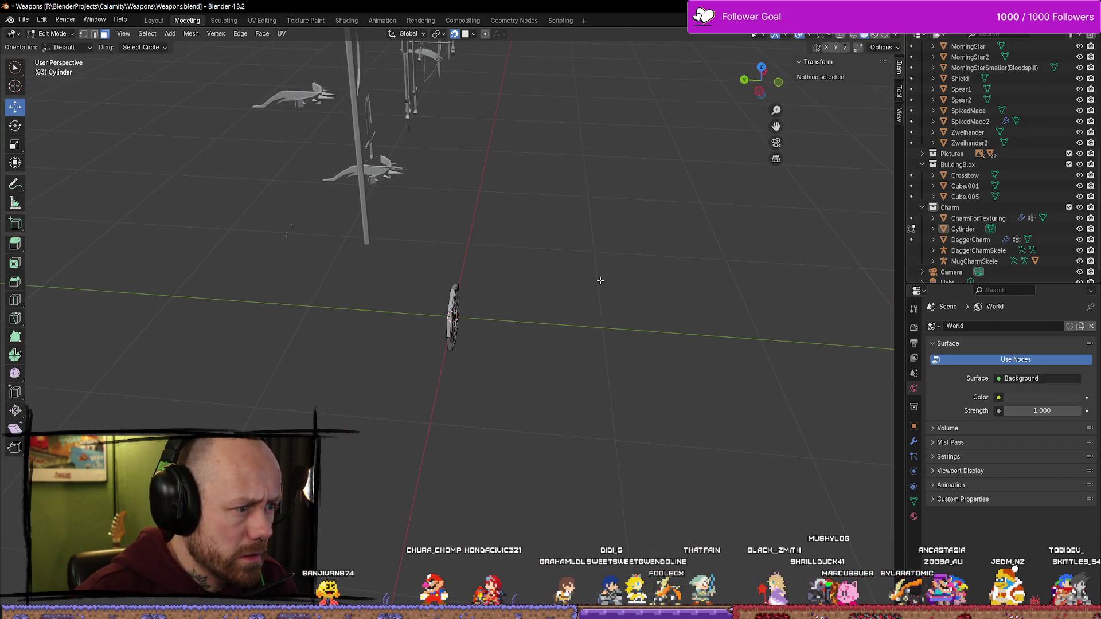
{"action": "key", "text": "Tab"}
{"action": "key", "text": "Tab"}
{"action": "key", "text": "Tab"}
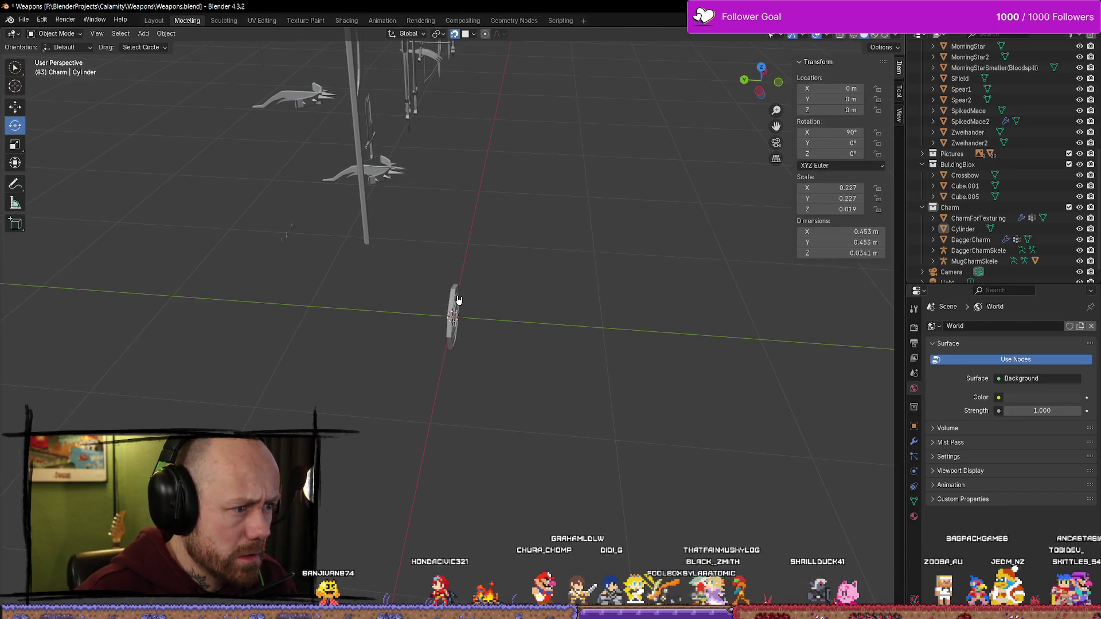
{"action": "key", "text": "shift+space"}
{"action": "key", "text": "r"}
{"action": "key", "text": "Tab"}
{"action": "key", "text": "Tab"}
{"action": "middle_click_drag", "start_coordinate": [627, 297], "coordinate": [580, 288]}
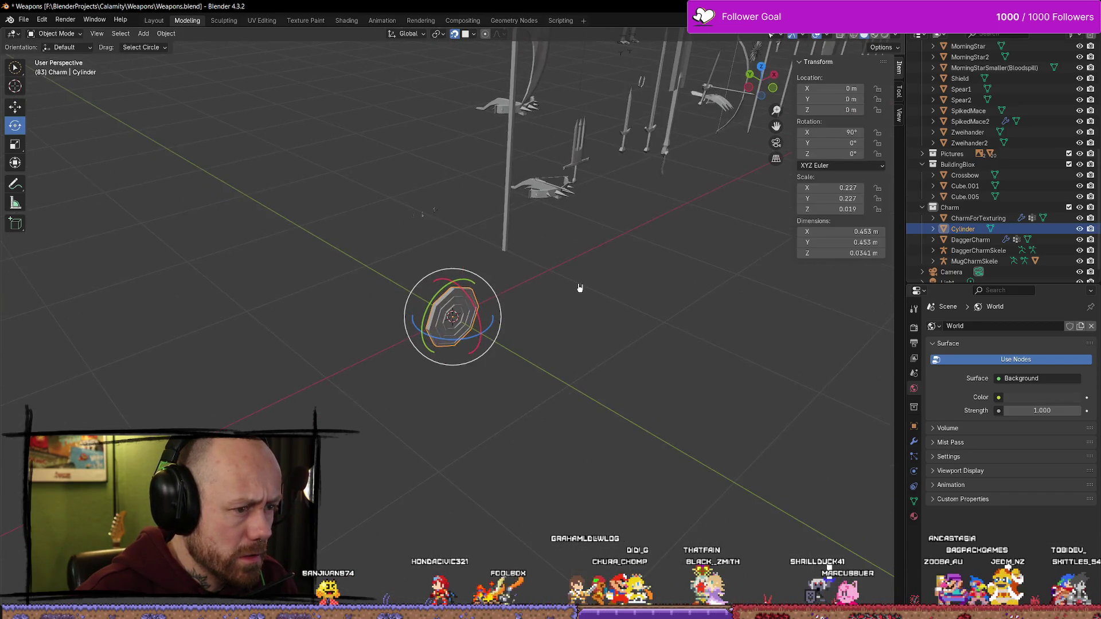
{"action": "key", "text": "alt+a"}
{"action": "key", "text": "Tab"}
{"action": "key", "text": "Tab"}
{"action": "key", "text": "Tab"}
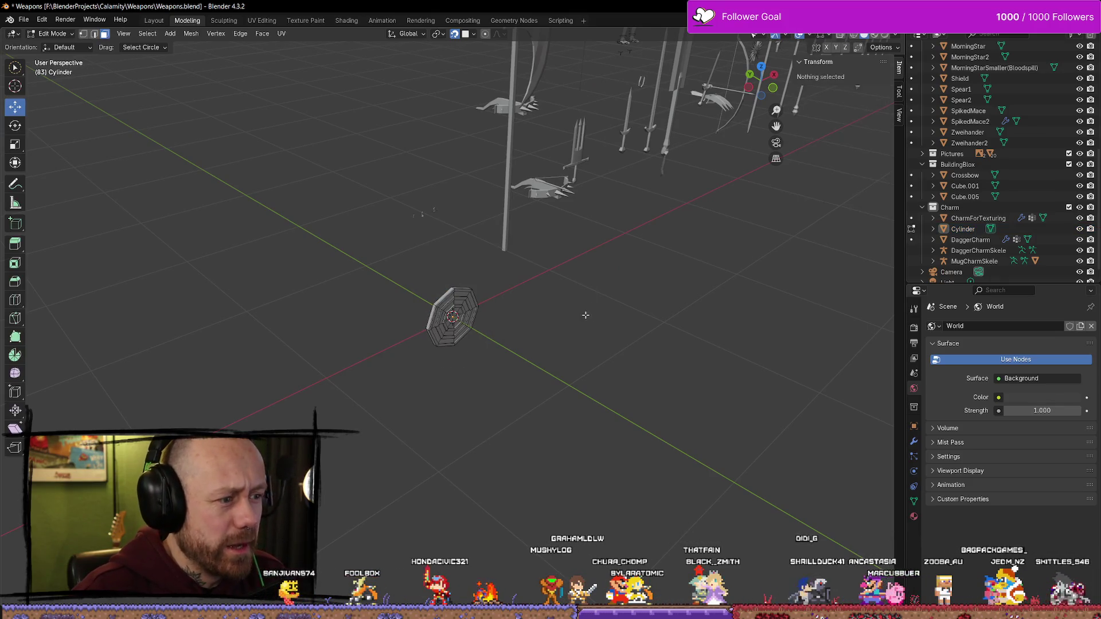
{"action": "key", "text": "Tab"}
{"action": "key", "text": "Tab"}
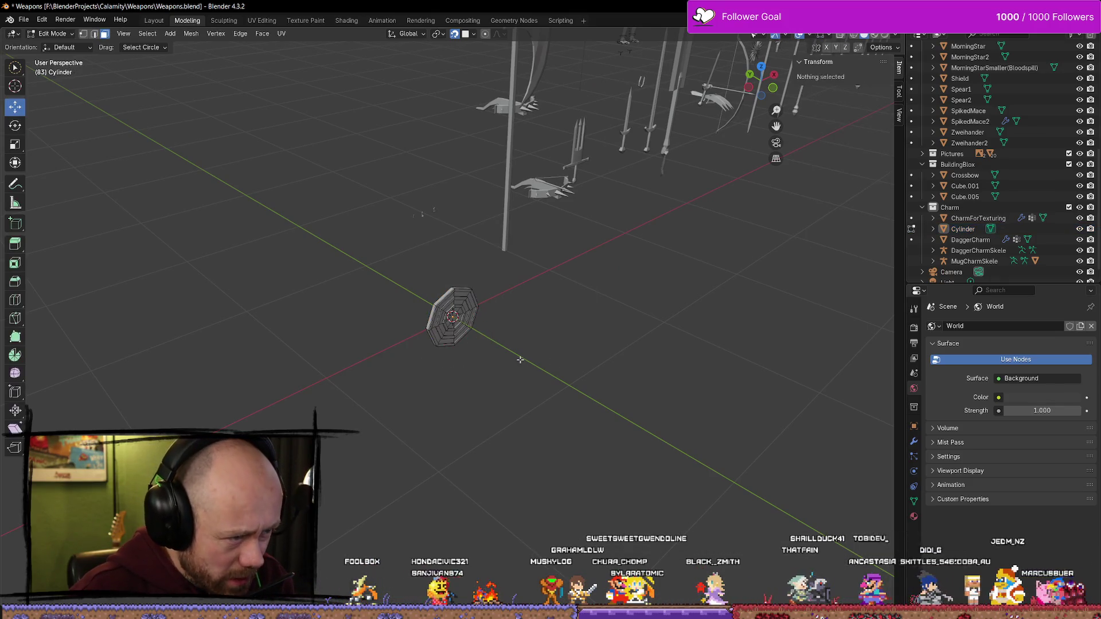
Select the whole shield mesh, then deselect the outer rim faces to keep only the inner rings
{"action": "key", "text": "a"}
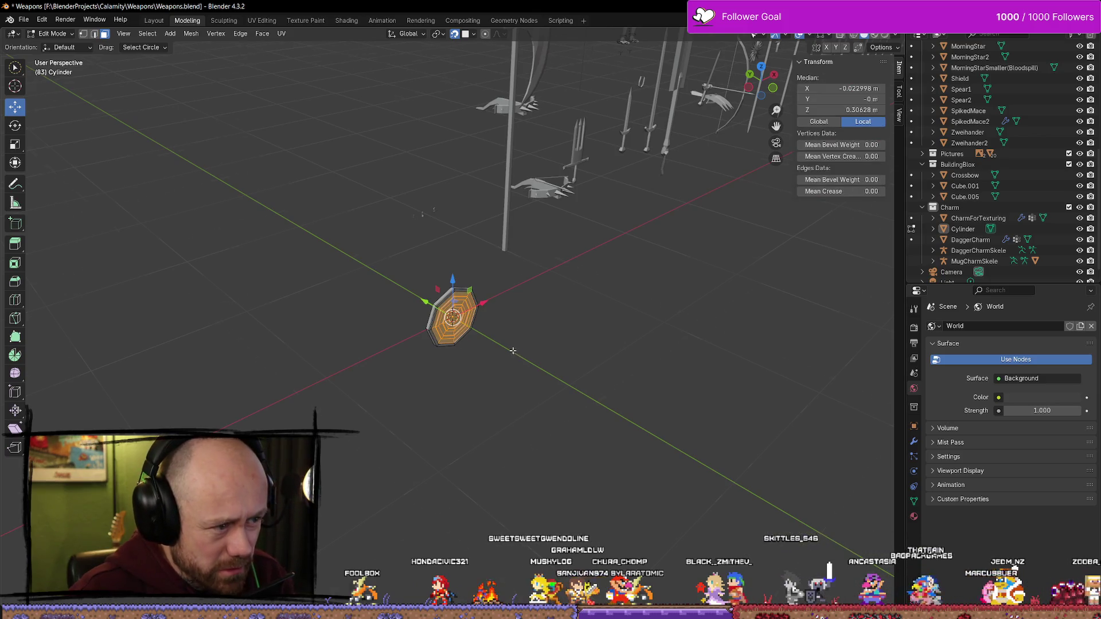
{"action": "scroll", "coordinate": [512, 350], "scroll_direction": "up", "scroll_amount": 3}
{"action": "middle_click_drag", "start_coordinate": [513, 350], "coordinate": [504, 321]}
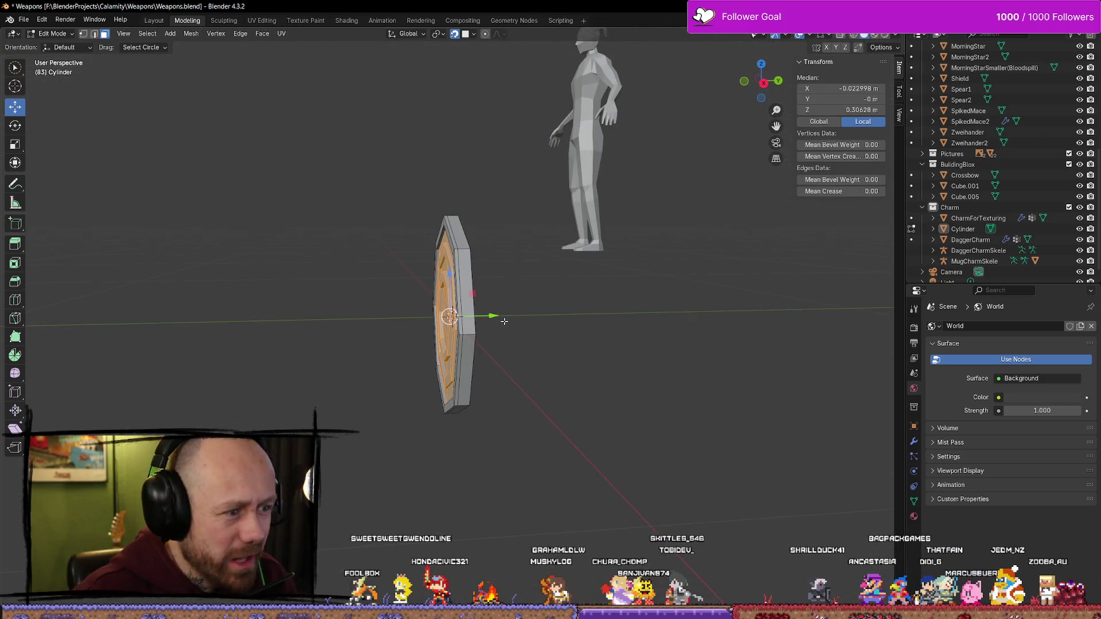
{"action": "left_click_drag", "start_coordinate": [496, 314], "coordinate": [500, 315]}
{"action": "middle_click_drag", "start_coordinate": [499, 314], "coordinate": [682, 269]}
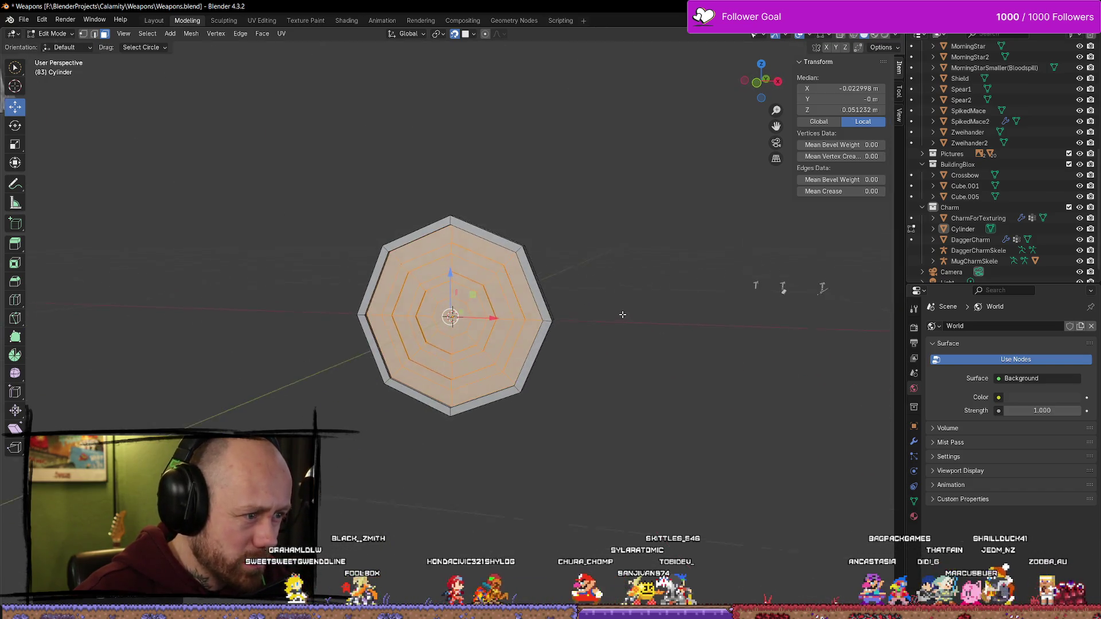
{"action": "middle_click_drag", "start_coordinate": [492, 395], "coordinate": [595, 408]}
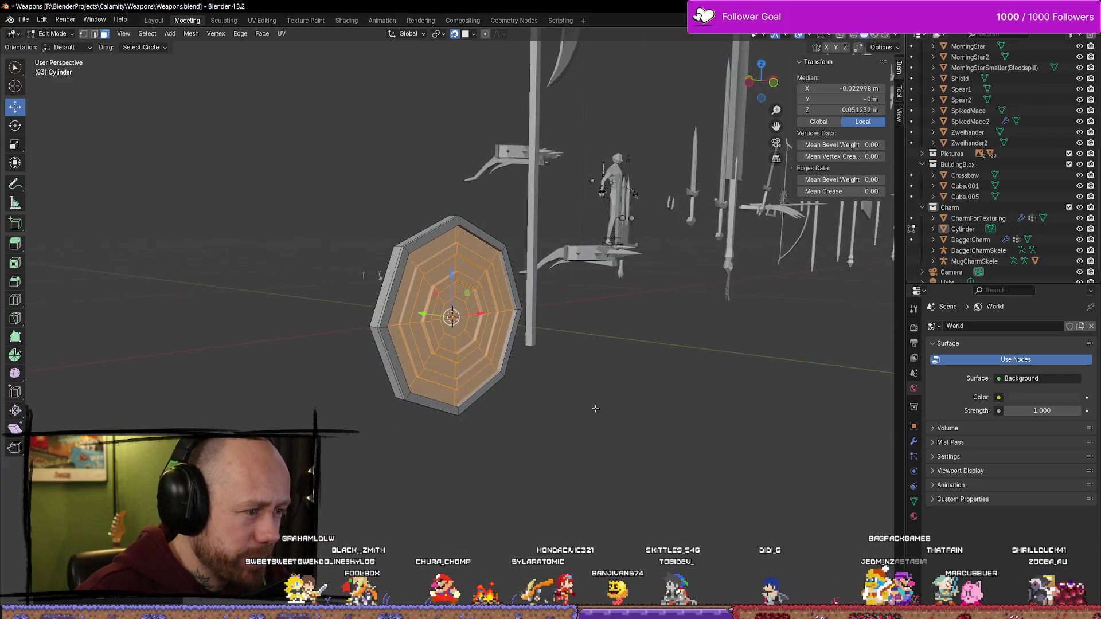
{"action": "middle_click_drag", "start_coordinate": [428, 352], "coordinate": [400, 346]}
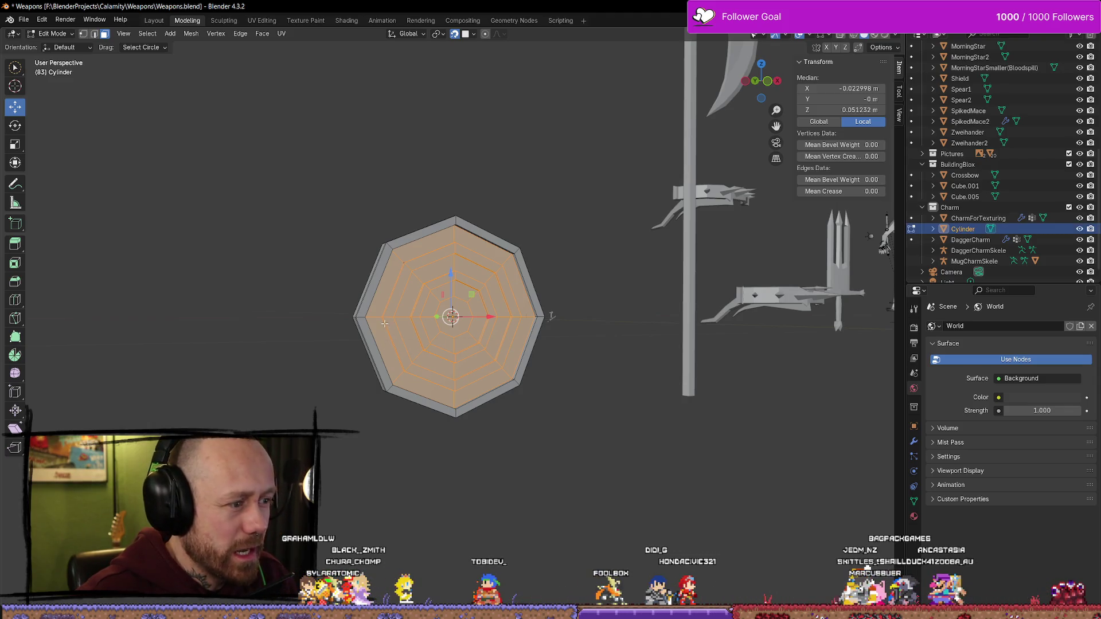
{"action": "left_click", "coordinate": [405, 250], "text": "shift"}
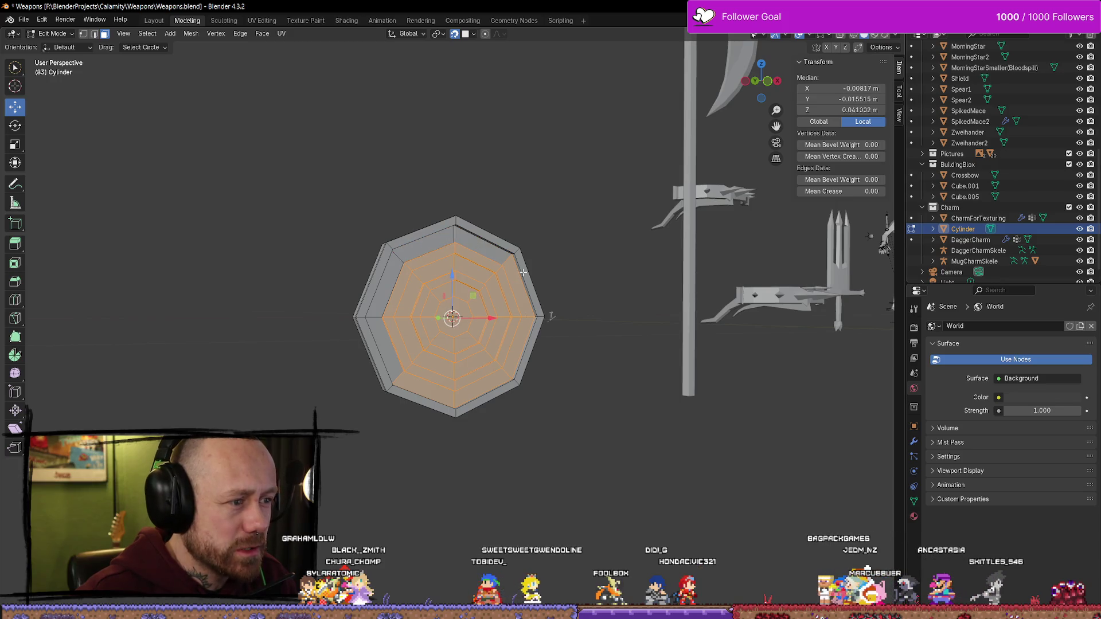
{"action": "left_click", "coordinate": [438, 391], "text": "shift"}
{"action": "mouse_move", "coordinate": [438, 391]}
{"action": "middle_mouse_down"}
{"action": "mouse_move", "coordinate": [524, 384]}
{"action": "mouse_move", "coordinate": [545, 435]}
{"action": "middle_mouse_up"}
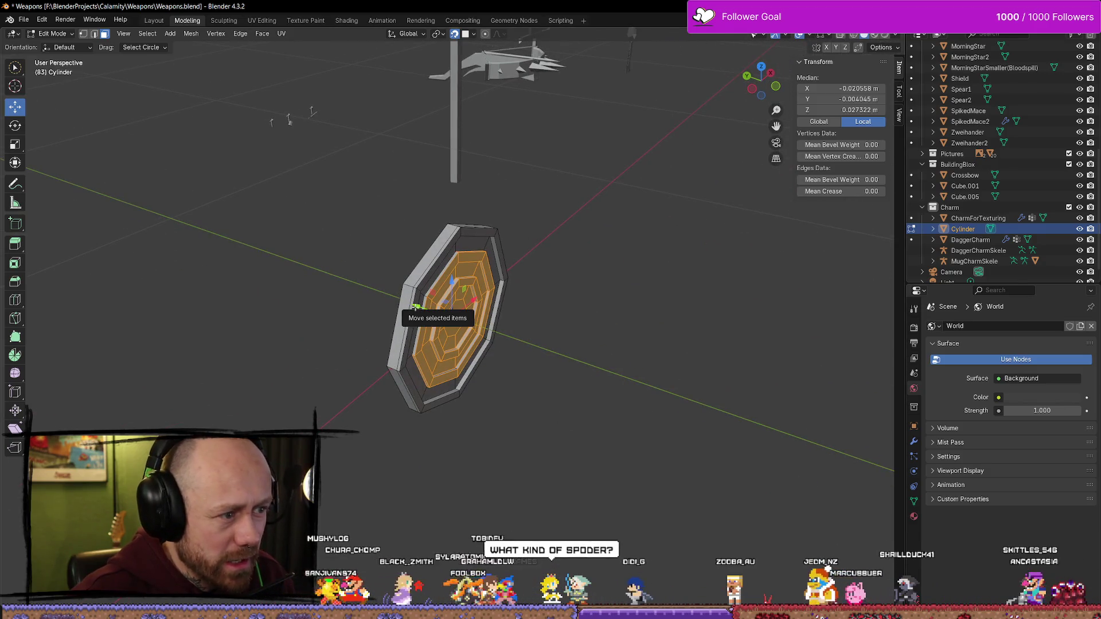
Trial-move the inner faces along Y, undo the moves to restore them level, and deselect all
{"action": "mouse_move", "coordinate": [414, 308]}
{"action": "left_mouse_down"}
{"action": "mouse_move", "coordinate": [396, 318]}
{"action": "mouse_move", "coordinate": [471, 349]}
{"action": "left_mouse_up"}
{"action": "right_click", "coordinate": [470, 349]}
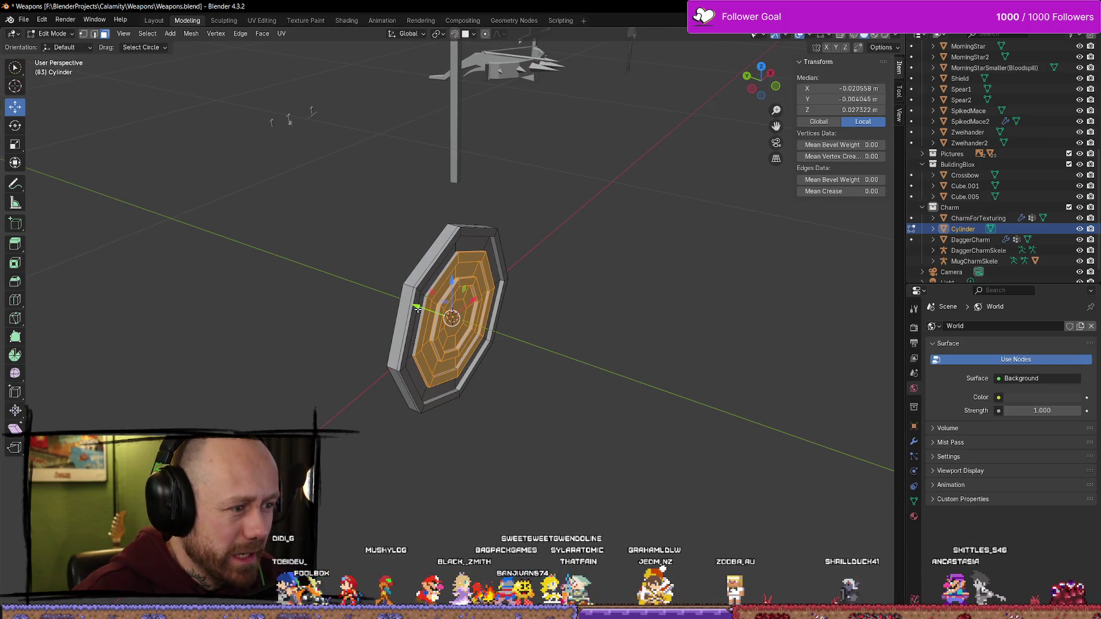
{"action": "left_click_drag", "start_coordinate": [417, 309], "coordinate": [412, 305]}
{"action": "mouse_move", "coordinate": [576, 346]}
{"action": "middle_mouse_down"}
{"action": "mouse_move", "coordinate": [688, 366]}
{"action": "mouse_move", "coordinate": [467, 313]}
{"action": "mouse_move", "coordinate": [617, 363]}
{"action": "middle_mouse_up"}
{"action": "key", "text": "ctrl+z"}
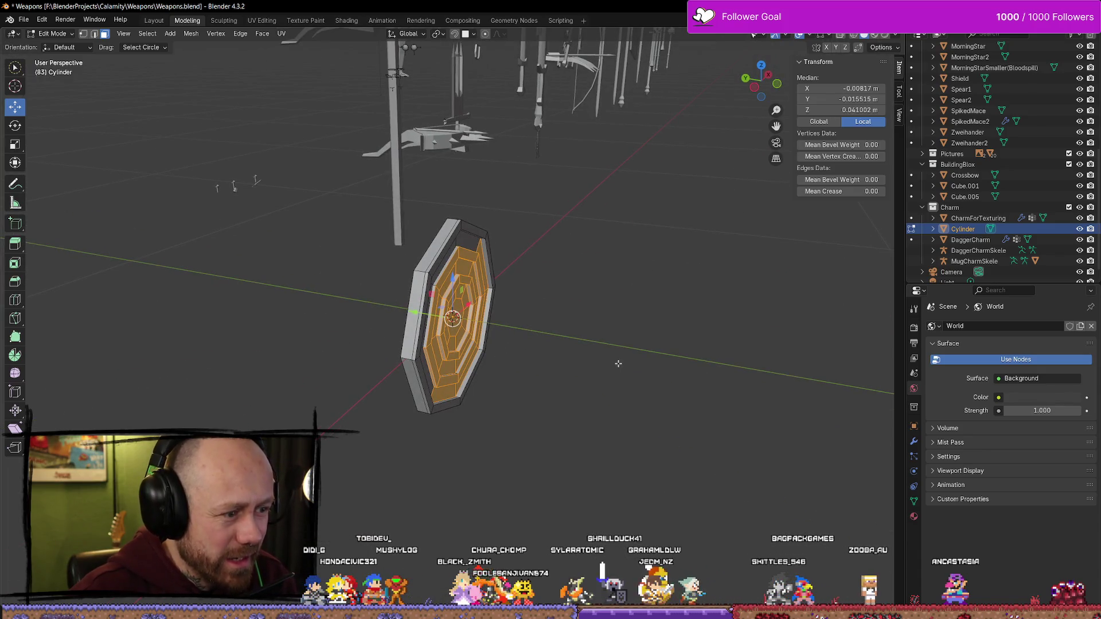
{"action": "key", "text": "ctrl+z"}
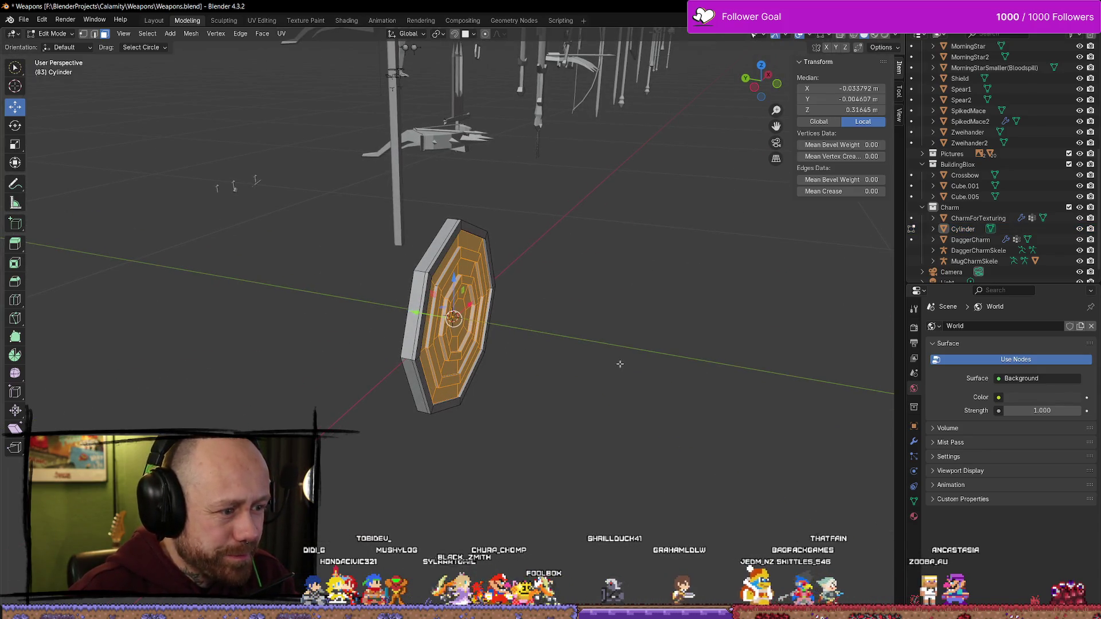
{"action": "key", "text": "alt+a"}
{"action": "mouse_move", "coordinate": [620, 364]}
{"action": "middle_mouse_down"}
{"action": "mouse_move", "coordinate": [570, 356]}
{"action": "mouse_move", "coordinate": [713, 285]}
{"action": "mouse_move", "coordinate": [432, 263]}
{"action": "mouse_move", "coordinate": [545, 344]}
{"action": "mouse_move", "coordinate": [663, 385]}
{"action": "mouse_move", "coordinate": [395, 293]}
{"action": "middle_mouse_up"}
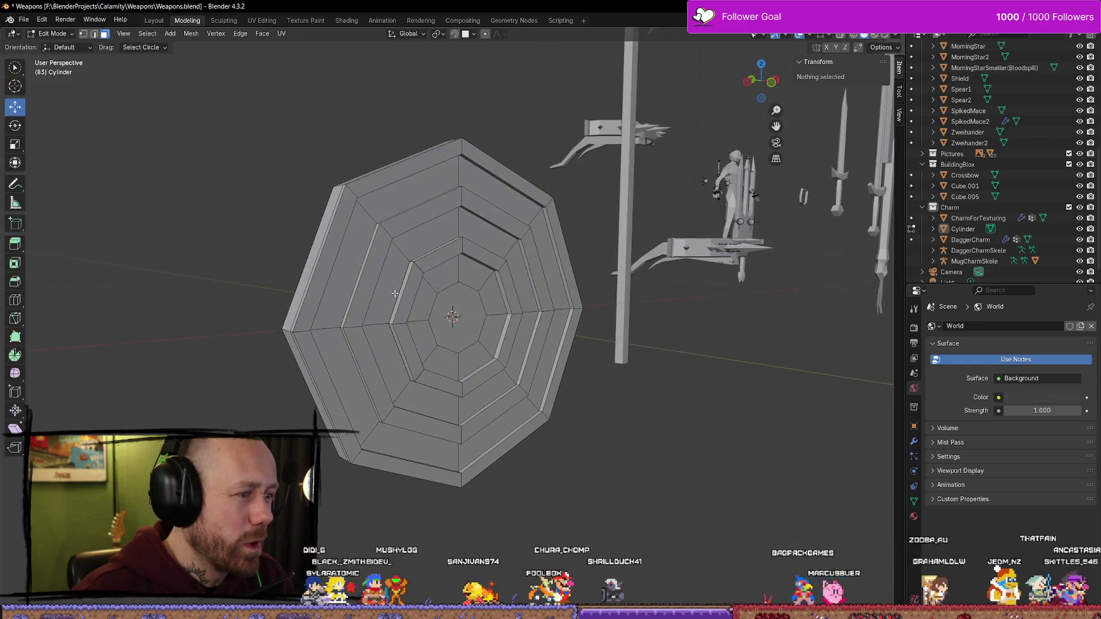
{"action": "left_click", "coordinate": [751, 79]}
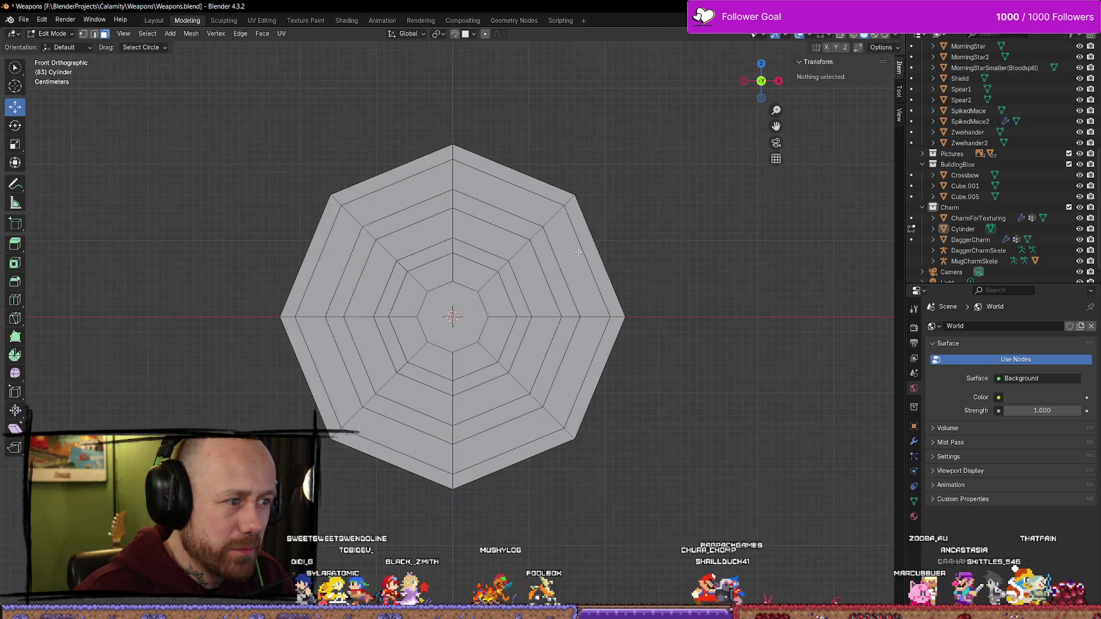
{"action": "key", "text": "z"}
{"action": "left_click", "coordinate": [497, 246]}
{"action": "left_click", "coordinate": [409, 219]}
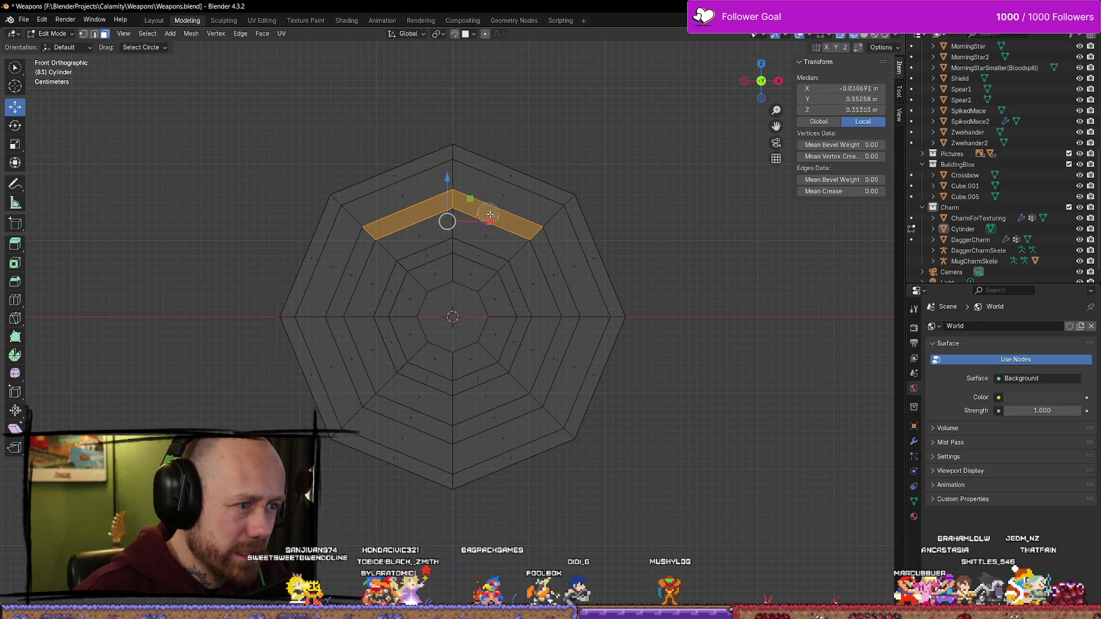
{"action": "key", "text": "alt+a"}
{"action": "key", "text": "shift+z"}
{"action": "middle_click_drag", "start_coordinate": [524, 236], "coordinate": [464, 321]}
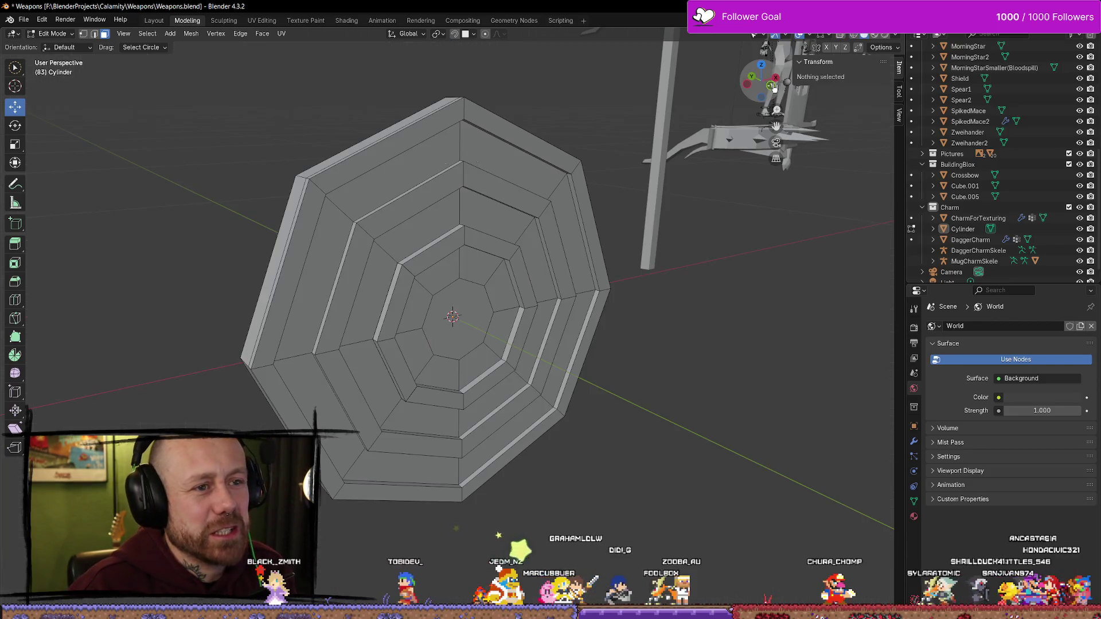
{"action": "key", "text": "KP_1"}
{"action": "scroll", "coordinate": [463, 322], "scroll_direction": "down", "scroll_amount": 2}
{"action": "scroll", "coordinate": [464, 319], "scroll_direction": "up", "scroll_amount": 3}
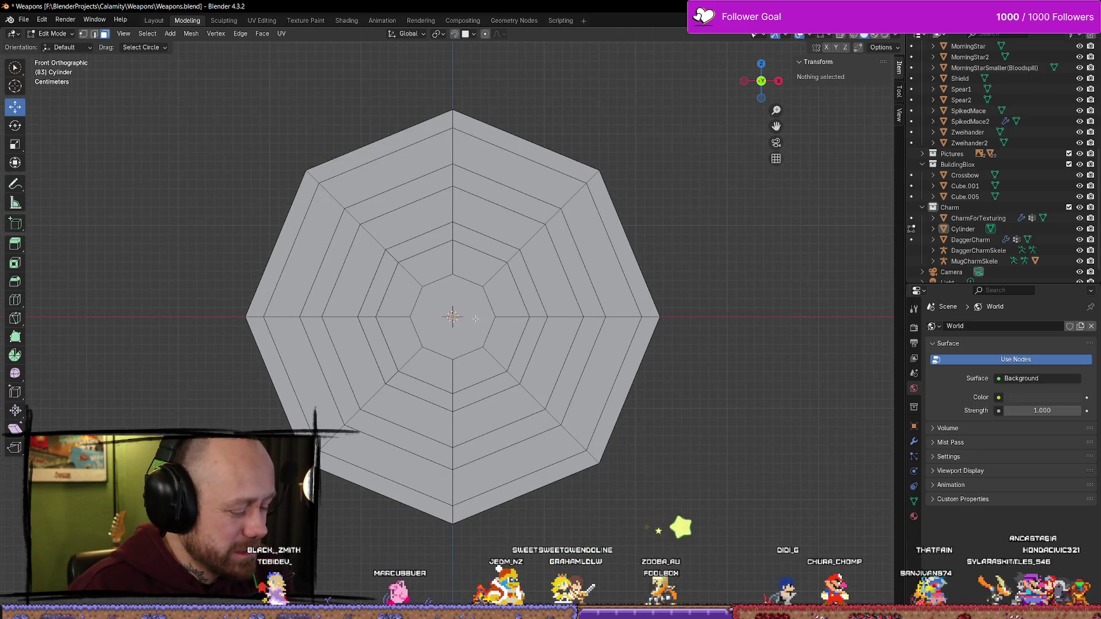
{"action": "key", "text": "z"}
{"action": "left_click", "coordinate": [388, 315]}
{"action": "mouse_move", "coordinate": [396, 321]}
{"action": "middle_mouse_down"}
{"action": "mouse_move", "coordinate": [513, 382]}
{"action": "mouse_move", "coordinate": [459, 418]}
{"action": "mouse_move", "coordinate": [450, 386]}
{"action": "mouse_move", "coordinate": [526, 352]}
{"action": "mouse_move", "coordinate": [512, 338]}
{"action": "middle_mouse_up"}
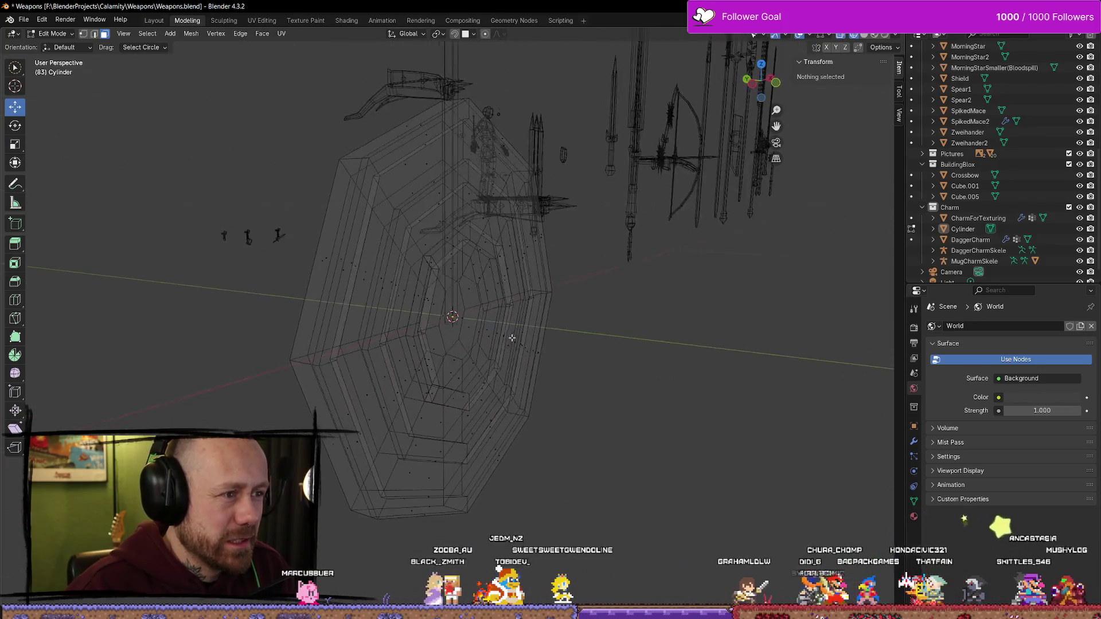
{"action": "left_click", "coordinate": [753, 85]}
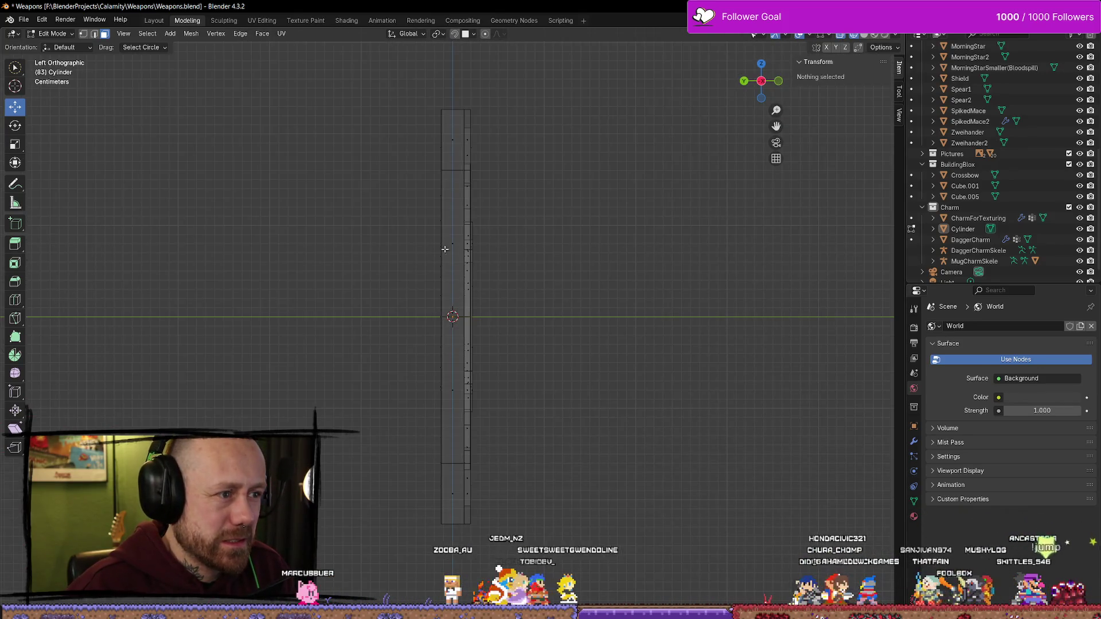
{"action": "left_click", "coordinate": [779, 82]}
{"action": "left_click", "coordinate": [425, 183]}
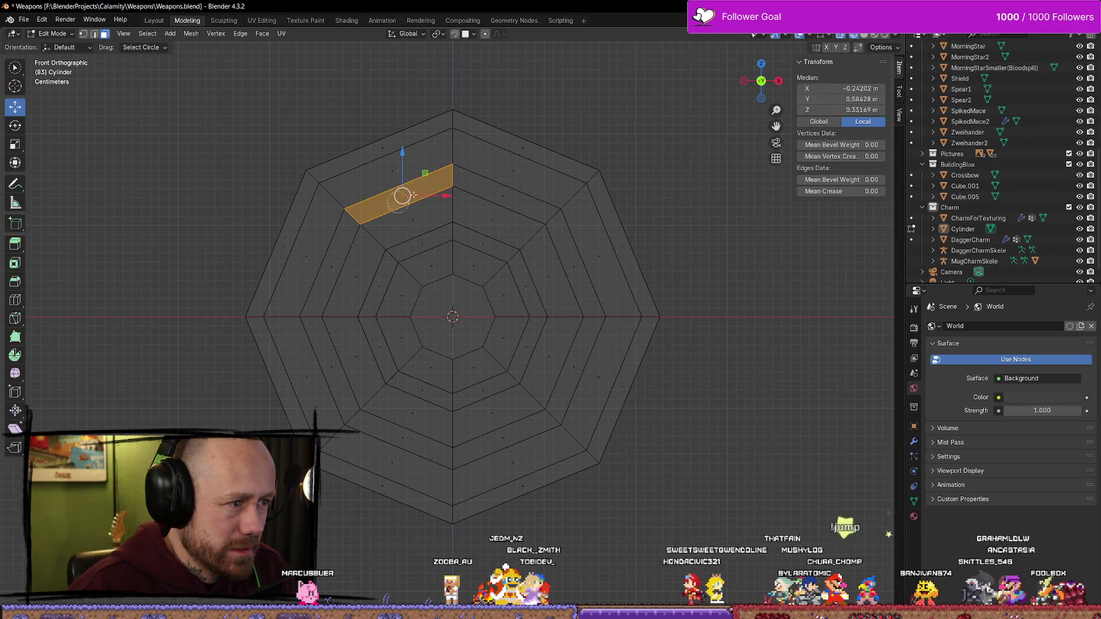
{"action": "mouse_move", "coordinate": [422, 165]}
{"action": "left_mouse_down"}
{"action": "mouse_move", "coordinate": [338, 214]}
{"action": "mouse_move", "coordinate": [313, 292]}
{"action": "mouse_move", "coordinate": [367, 270]}
{"action": "mouse_move", "coordinate": [427, 291]}
{"action": "left_mouse_up"}
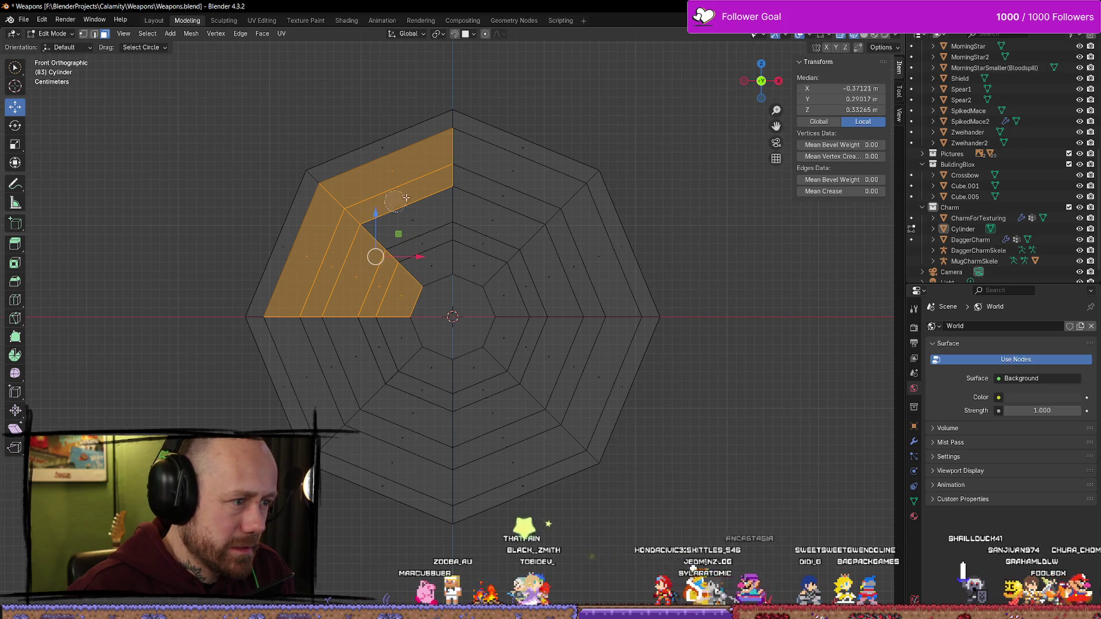
{"action": "left_click_drag", "start_coordinate": [420, 220], "coordinate": [442, 286]}
{"action": "left_click", "coordinate": [513, 172]}
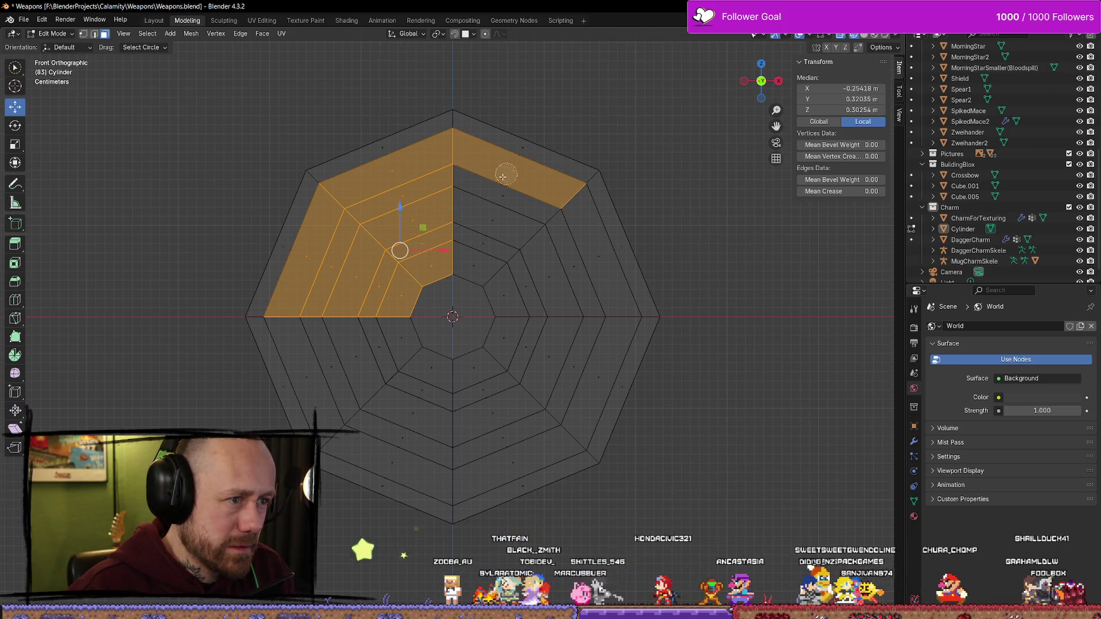
{"action": "left_click_drag", "start_coordinate": [502, 177], "coordinate": [506, 194]}
{"action": "mouse_move", "coordinate": [537, 257]}
{"action": "left_mouse_down"}
{"action": "mouse_move", "coordinate": [590, 258]}
{"action": "mouse_move", "coordinate": [482, 311]}
{"action": "left_mouse_up"}
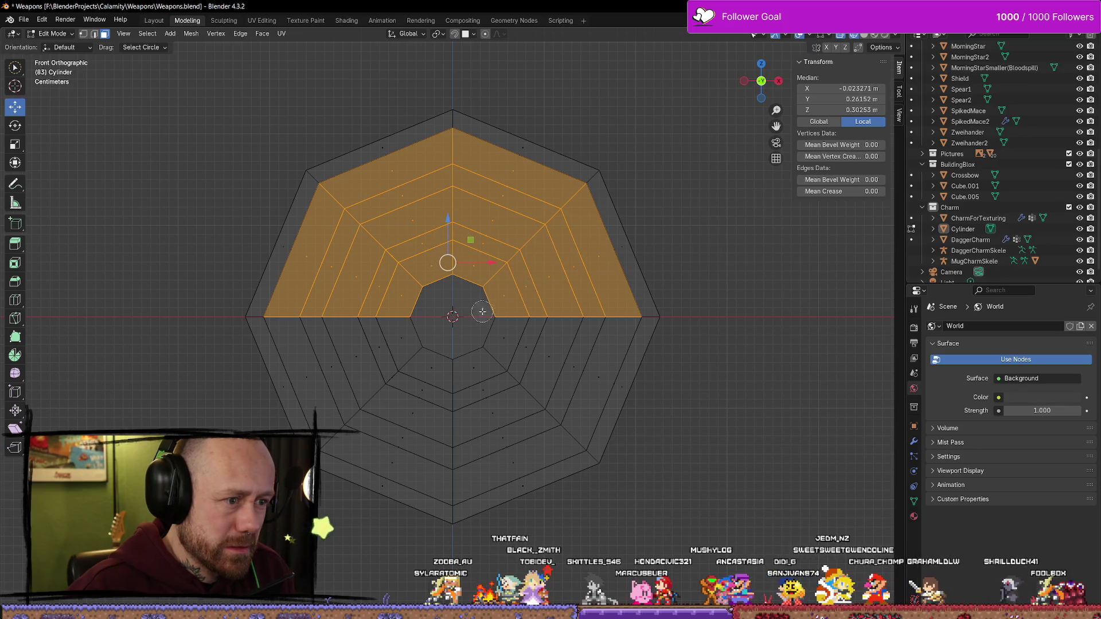
{"action": "mouse_move", "coordinate": [589, 311]}
{"action": "left_mouse_down"}
{"action": "mouse_move", "coordinate": [587, 368]}
{"action": "mouse_move", "coordinate": [523, 337]}
{"action": "left_mouse_up"}
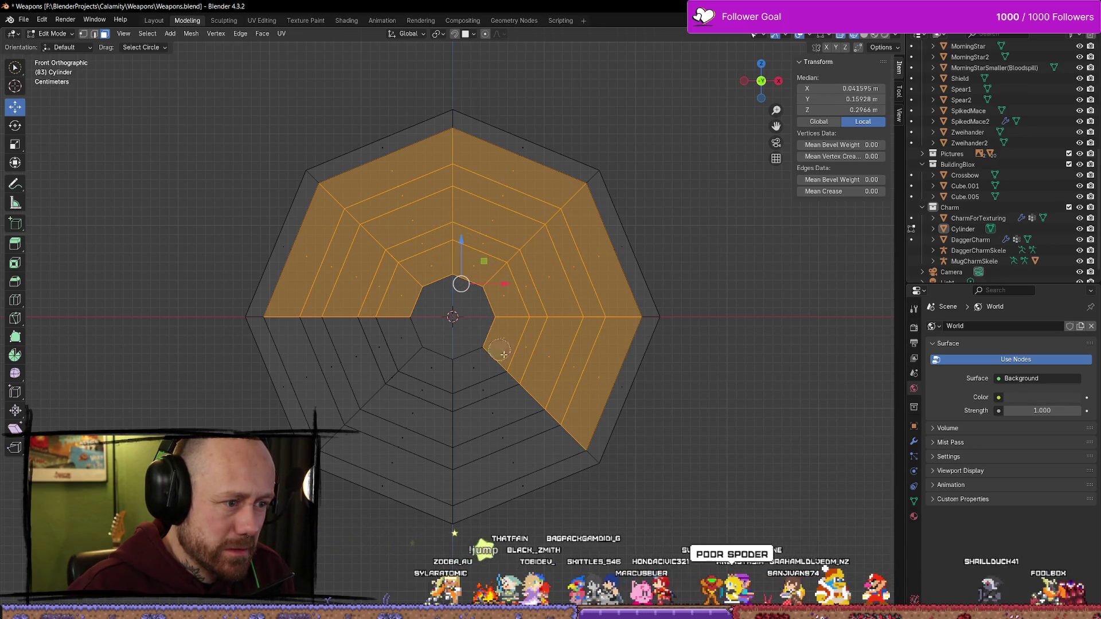
{"action": "mouse_move", "coordinate": [519, 450]}
{"action": "left_mouse_down"}
{"action": "mouse_move", "coordinate": [457, 300]}
{"action": "mouse_move", "coordinate": [352, 361]}
{"action": "mouse_move", "coordinate": [444, 333]}
{"action": "left_mouse_up"}
{"action": "middle_click_drag", "start_coordinate": [518, 323], "coordinate": [504, 358]}
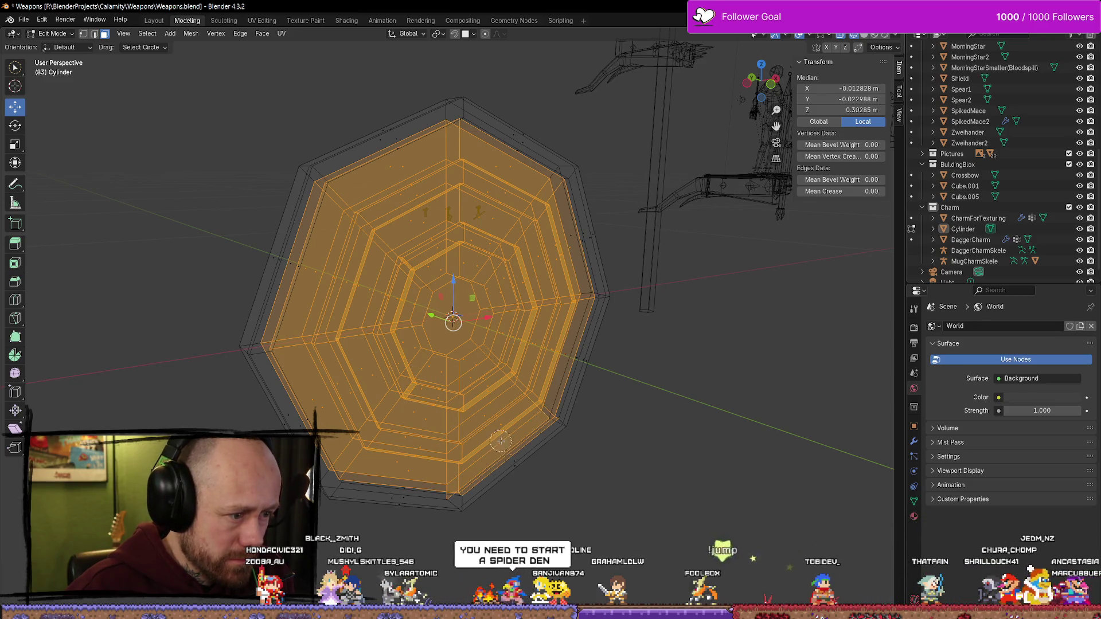
{"action": "mouse_move", "coordinate": [588, 418]}
{"action": "middle_mouse_down"}
{"action": "mouse_move", "coordinate": [652, 332]}
{"action": "mouse_move", "coordinate": [444, 350]}
{"action": "middle_mouse_up"}
{"action": "mouse_move", "coordinate": [526, 364]}
{"action": "middle_mouse_down"}
{"action": "mouse_move", "coordinate": [631, 362]}
{"action": "mouse_move", "coordinate": [545, 321]}
{"action": "mouse_move", "coordinate": [847, 44]}
{"action": "middle_mouse_up"}
{"action": "left_click", "coordinate": [864, 35]}
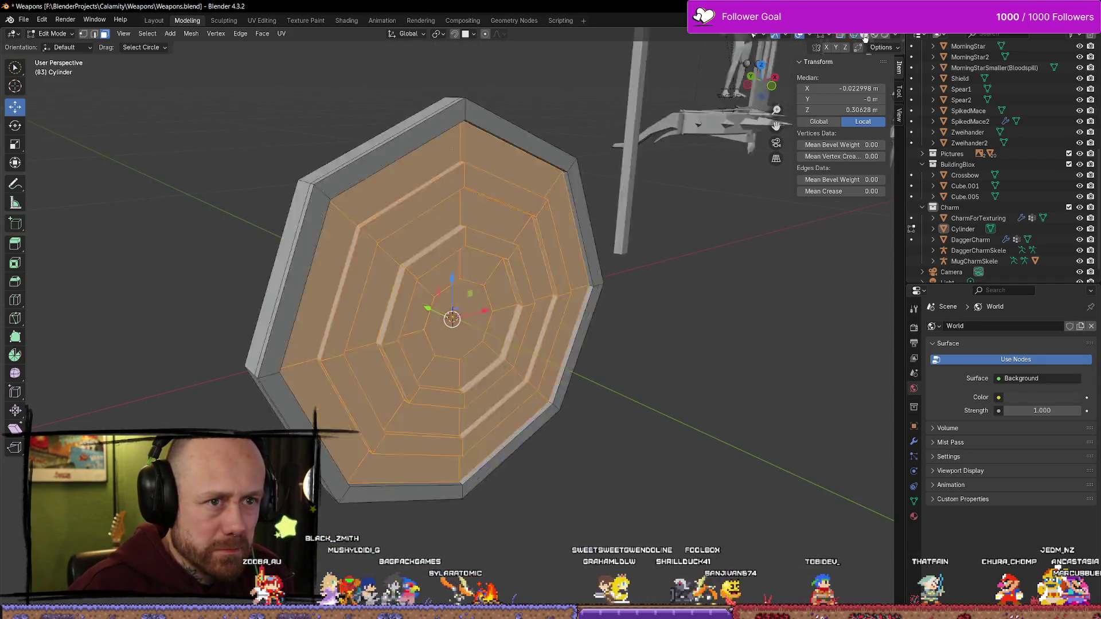
{"action": "key", "text": "g"}
{"action": "key", "text": "y"}
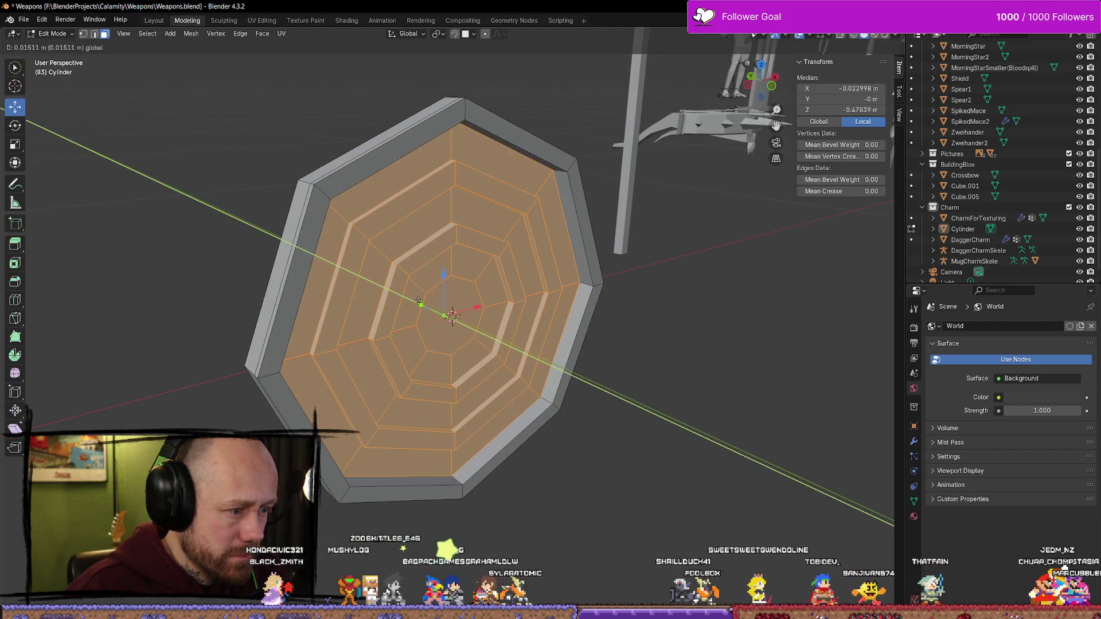
{"action": "key", "text": "Escape"}
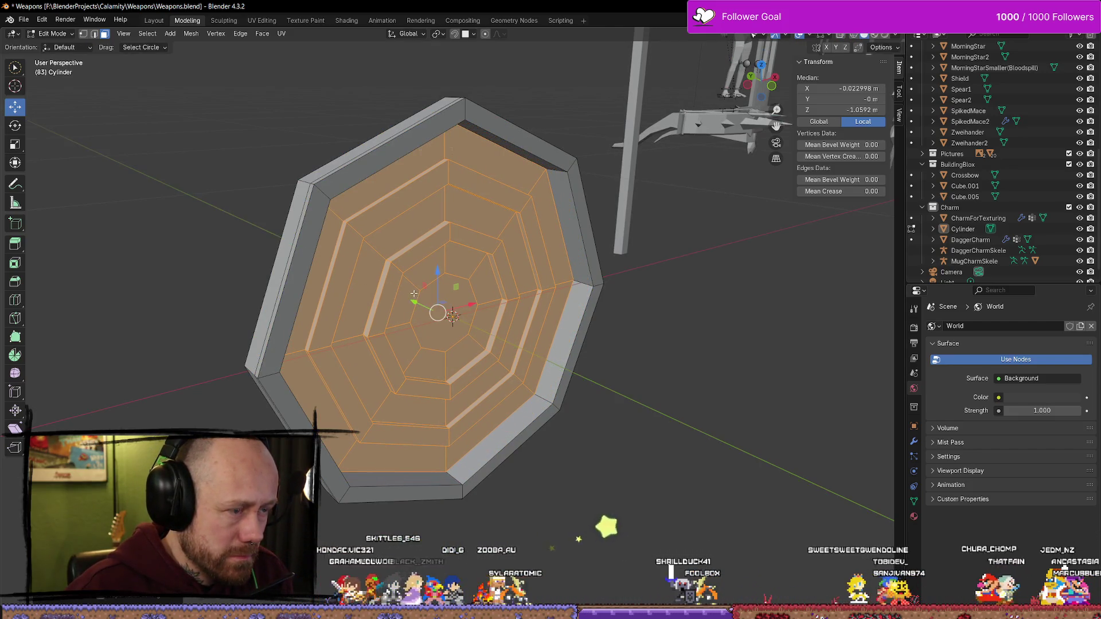
{"action": "key", "text": "ctrl+z"}
{"action": "middle_click_drag", "start_coordinate": [599, 291], "coordinate": [652, 264]}
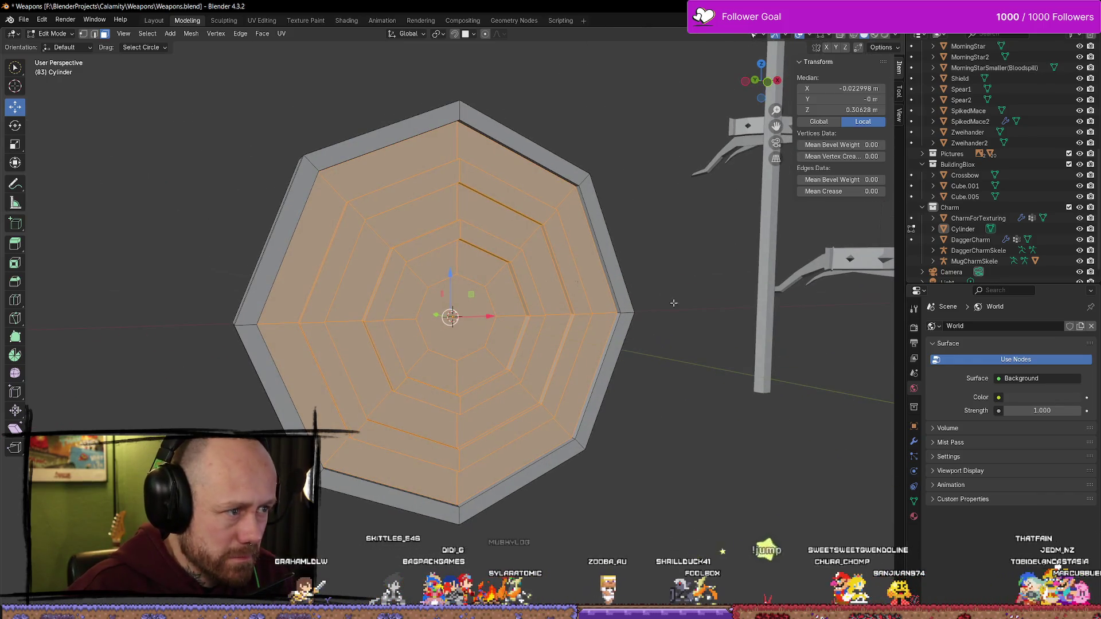
{"action": "left_click", "coordinate": [768, 82]}
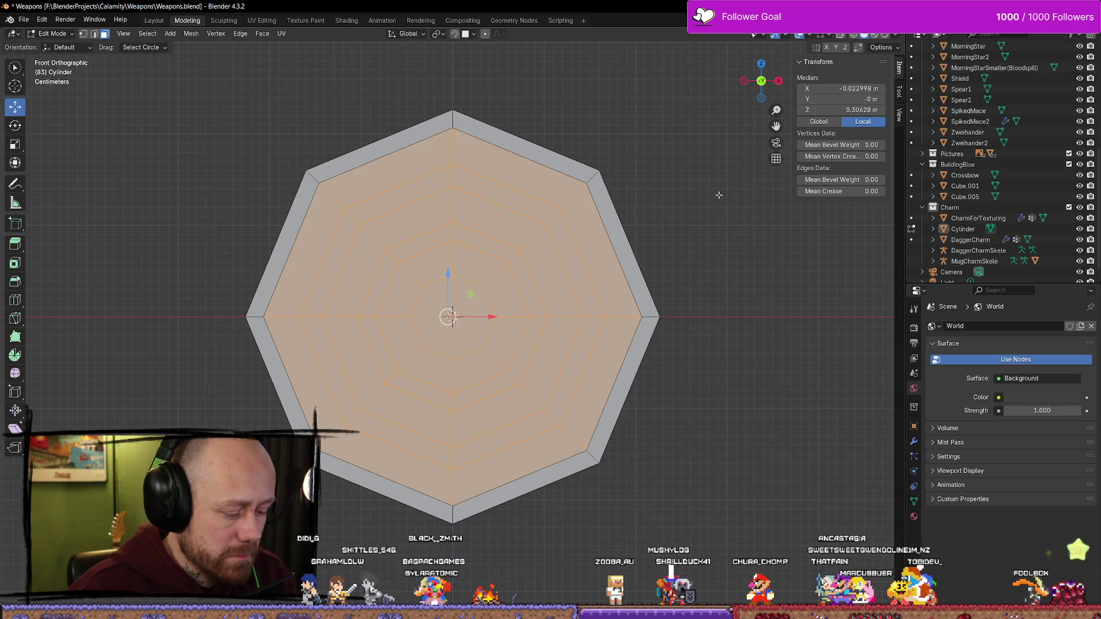
{"action": "key", "text": "alt+a"}
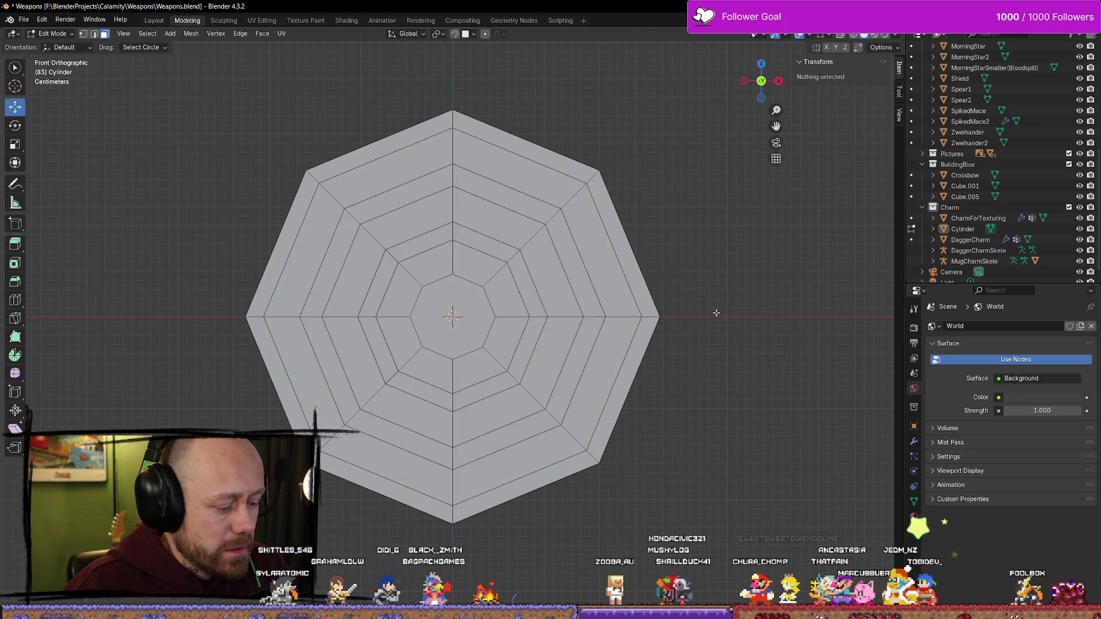
{"action": "key", "text": "z"}
{"action": "left_click", "coordinate": [622, 313]}
Select all the inner ring and wedge faces inside the outer rim, starting from the second ring
{"action": "left_click", "coordinate": [506, 194]}
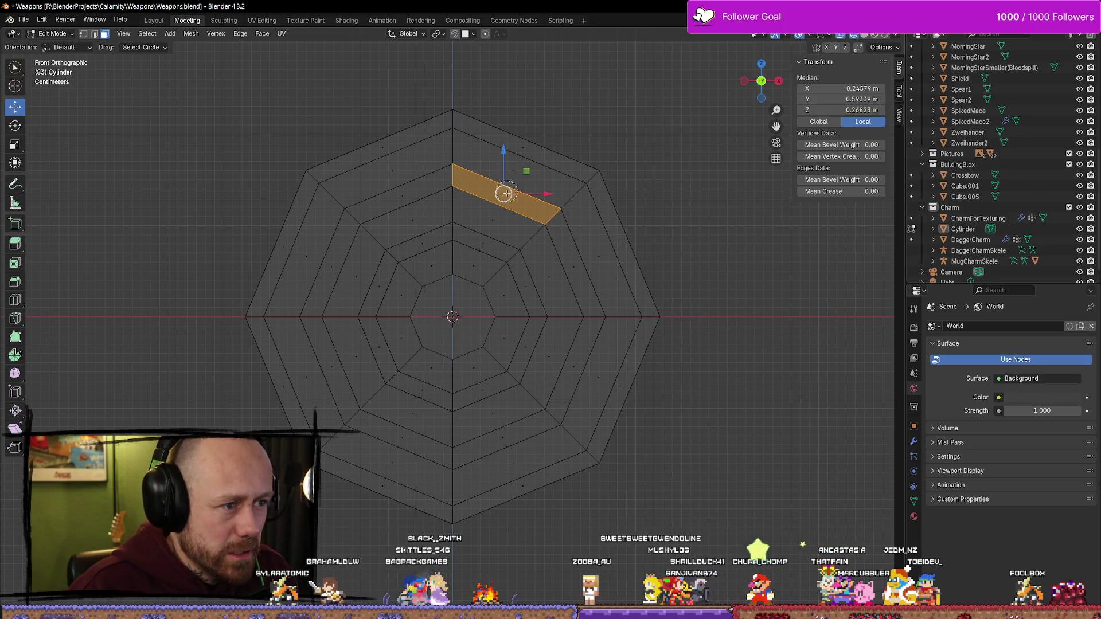
{"action": "left_click_drag", "start_coordinate": [501, 191], "coordinate": [489, 229], "text": "shift"}
{"action": "left_click", "coordinate": [408, 210], "text": "shift"}
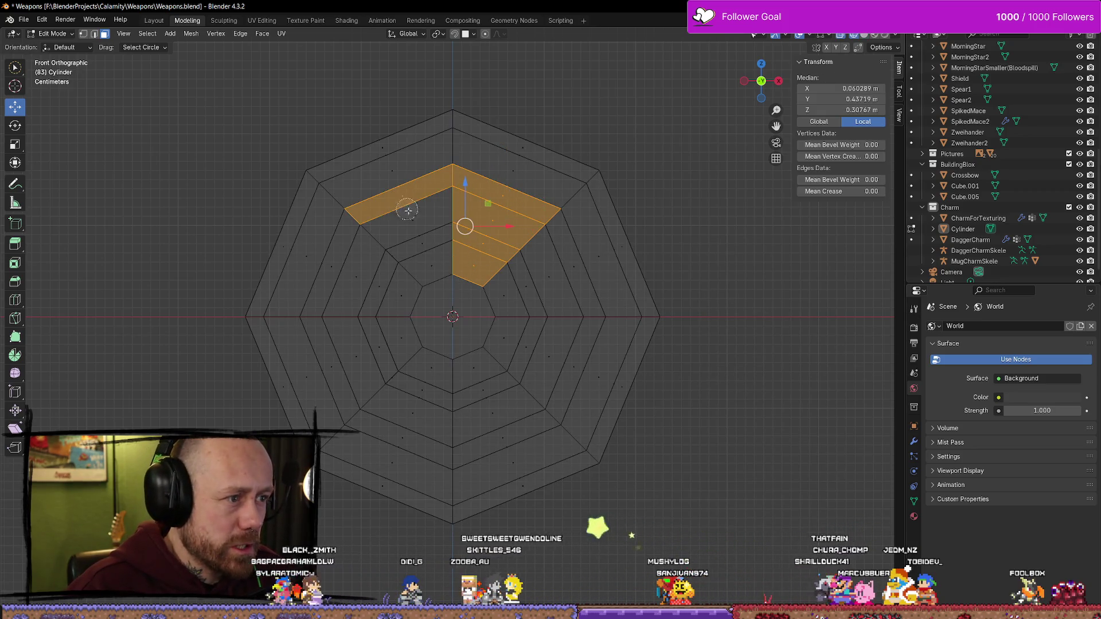
{"action": "left_click_drag", "start_coordinate": [408, 210], "coordinate": [414, 260], "text": "shift"}
{"action": "mouse_move", "coordinate": [336, 272]}
{"action": "left_mouse_down", "text": "shift"}
{"action": "mouse_move", "coordinate": [446, 313]}
{"action": "mouse_move", "coordinate": [335, 363]}
{"action": "left_mouse_up", "text": "shift"}
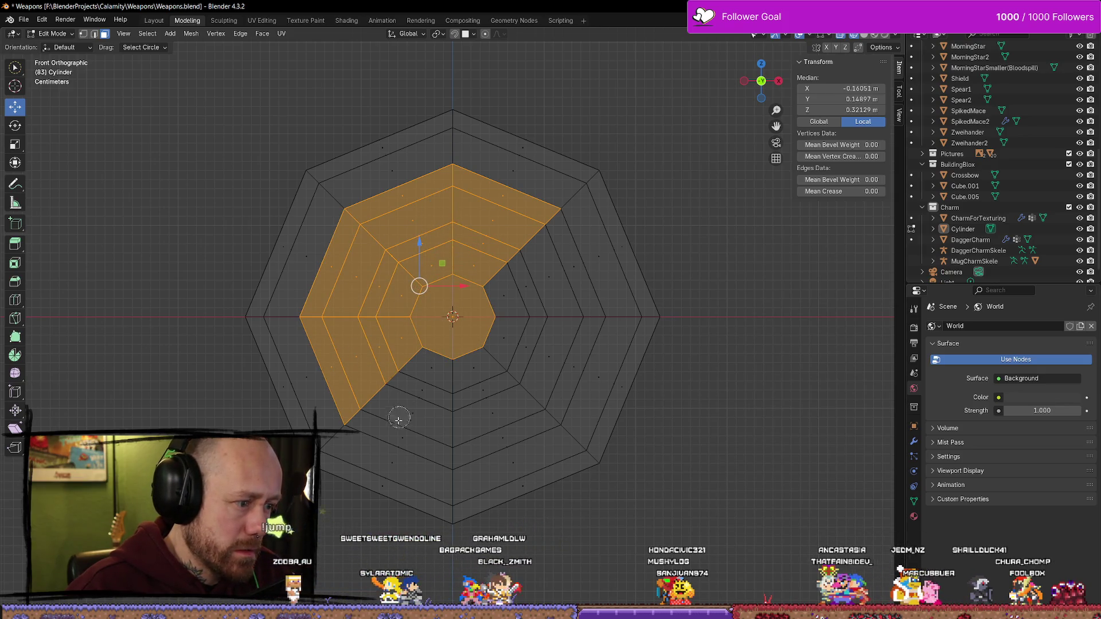
{"action": "mouse_move", "coordinate": [399, 420]}
{"action": "left_mouse_down", "text": "shift"}
{"action": "mouse_move", "coordinate": [427, 403]}
{"action": "mouse_move", "coordinate": [432, 367]}
{"action": "mouse_move", "coordinate": [504, 435]}
{"action": "mouse_move", "coordinate": [562, 398]}
{"action": "mouse_move", "coordinate": [580, 358]}
{"action": "mouse_move", "coordinate": [568, 321]}
{"action": "mouse_move", "coordinate": [578, 257]}
{"action": "left_mouse_up", "text": "shift"}
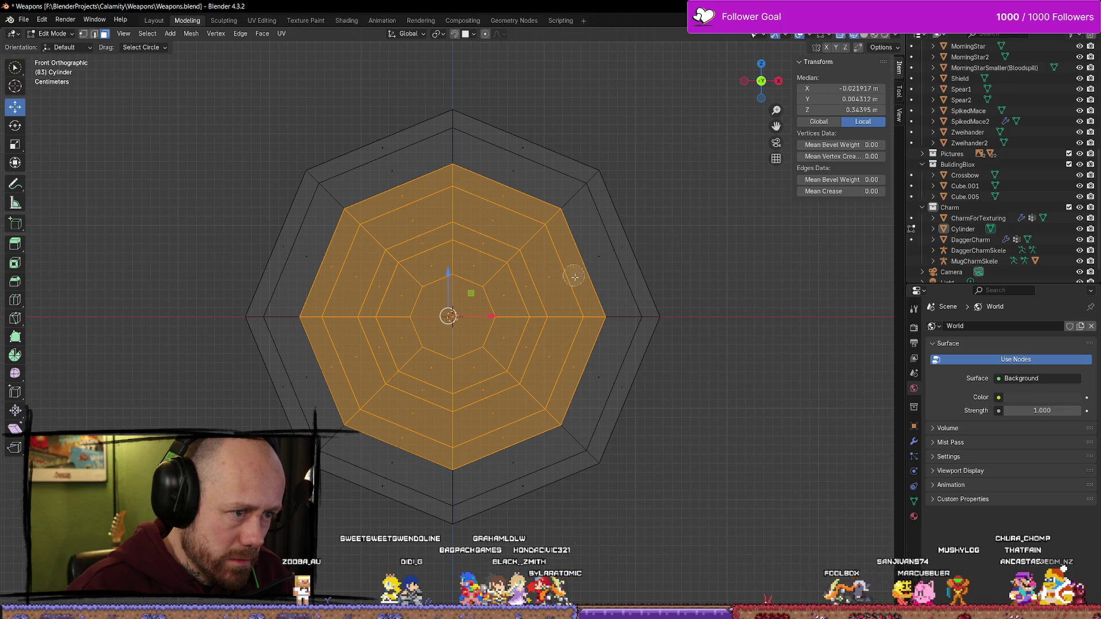
{"action": "mouse_move", "coordinate": [636, 372]}
{"action": "middle_mouse_down"}
{"action": "mouse_move", "coordinate": [671, 410]}
{"action": "mouse_move", "coordinate": [597, 376]}
{"action": "mouse_move", "coordinate": [612, 378]}
{"action": "mouse_move", "coordinate": [452, 423]}
{"action": "middle_mouse_up"}
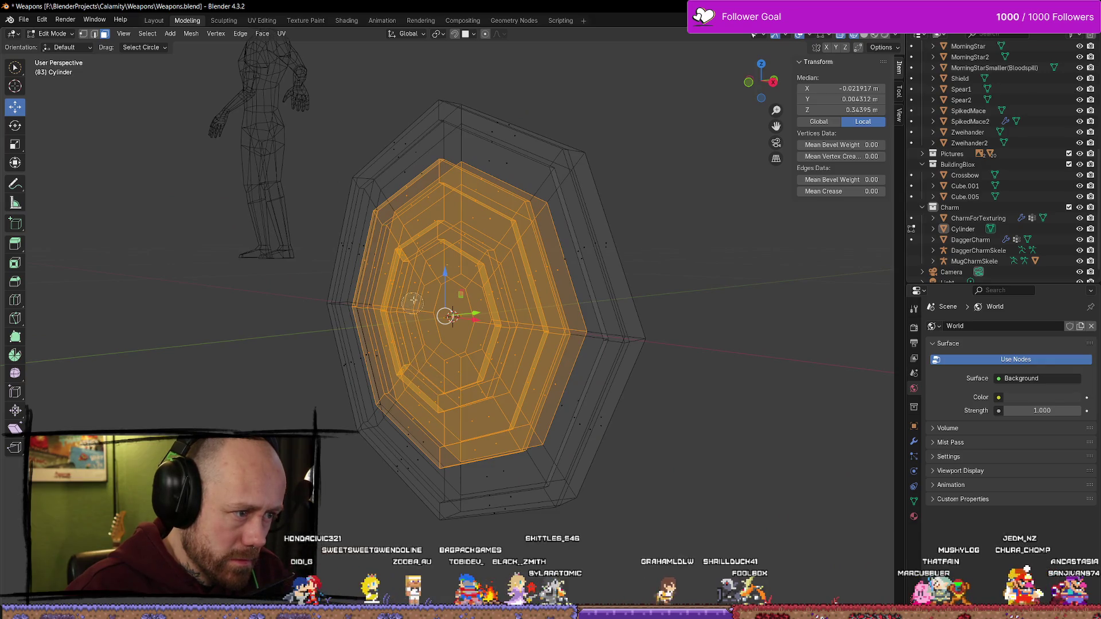
In solid shading, push the selected inner faces back along Y behind the rim, then deselect them
{"action": "mouse_move", "coordinate": [413, 299]}
{"action": "middle_mouse_down"}
{"action": "mouse_move", "coordinate": [583, 352]}
{"action": "mouse_move", "coordinate": [505, 330]}
{"action": "mouse_move", "coordinate": [761, 207]}
{"action": "middle_mouse_up"}
{"action": "left_click", "coordinate": [865, 35]}
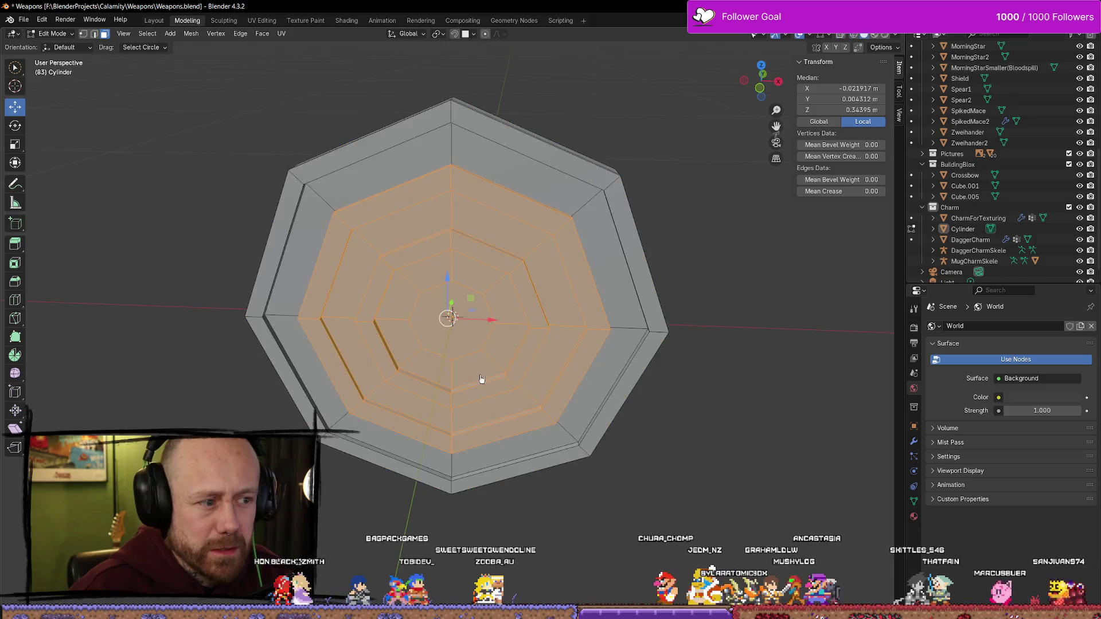
{"action": "mouse_move", "coordinate": [481, 381]}
{"action": "middle_mouse_down"}
{"action": "mouse_move", "coordinate": [591, 364]}
{"action": "mouse_move", "coordinate": [425, 320]}
{"action": "mouse_move", "coordinate": [514, 362]}
{"action": "middle_mouse_up"}
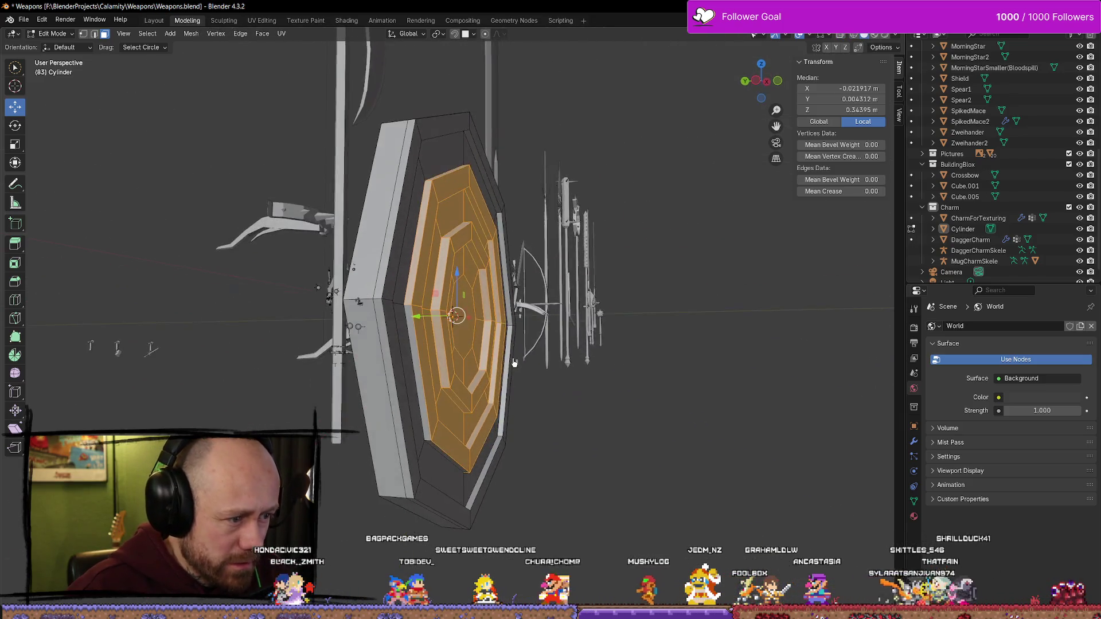
{"action": "mouse_move", "coordinate": [572, 365]}
{"action": "middle_mouse_down"}
{"action": "mouse_move", "coordinate": [436, 409]}
{"action": "mouse_move", "coordinate": [499, 403]}
{"action": "mouse_move", "coordinate": [393, 432]}
{"action": "mouse_move", "coordinate": [380, 491]}
{"action": "mouse_move", "coordinate": [428, 558]}
{"action": "mouse_move", "coordinate": [589, 491]}
{"action": "middle_mouse_up"}
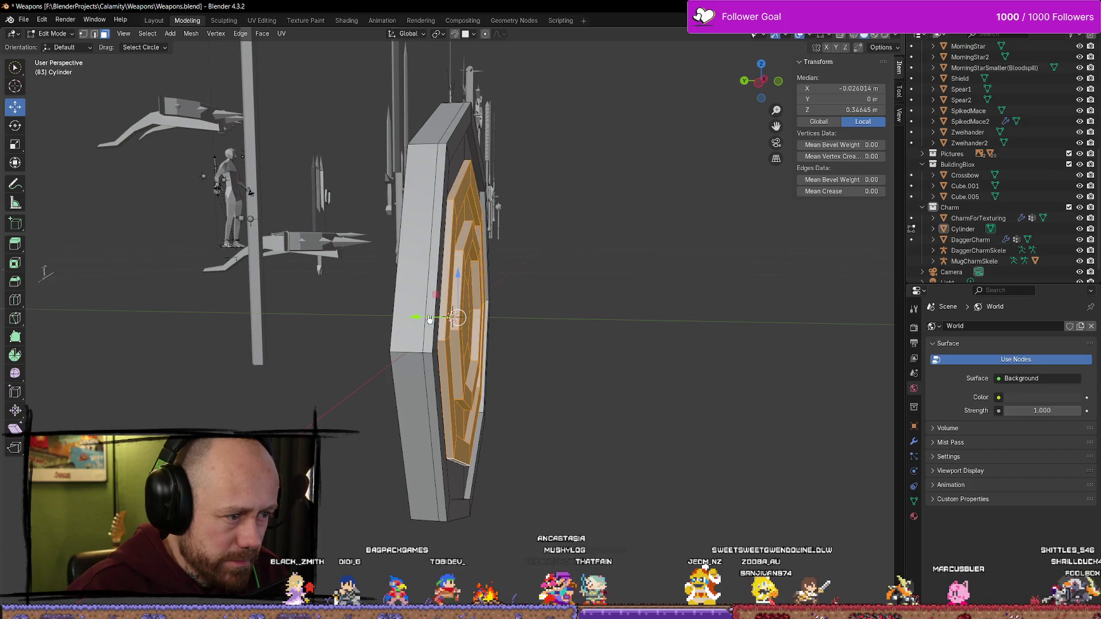
{"action": "left_click_drag", "start_coordinate": [430, 319], "coordinate": [401, 314]}
{"action": "mouse_move", "coordinate": [402, 314]}
{"action": "middle_mouse_down"}
{"action": "mouse_move", "coordinate": [559, 307]}
{"action": "mouse_move", "coordinate": [455, 314]}
{"action": "mouse_move", "coordinate": [440, 294]}
{"action": "mouse_move", "coordinate": [386, 319]}
{"action": "mouse_move", "coordinate": [459, 309]}
{"action": "mouse_move", "coordinate": [425, 295]}
{"action": "mouse_move", "coordinate": [504, 304]}
{"action": "mouse_move", "coordinate": [504, 322]}
{"action": "mouse_move", "coordinate": [516, 315]}
{"action": "mouse_move", "coordinate": [472, 307]}
{"action": "mouse_move", "coordinate": [649, 400]}
{"action": "middle_mouse_up"}
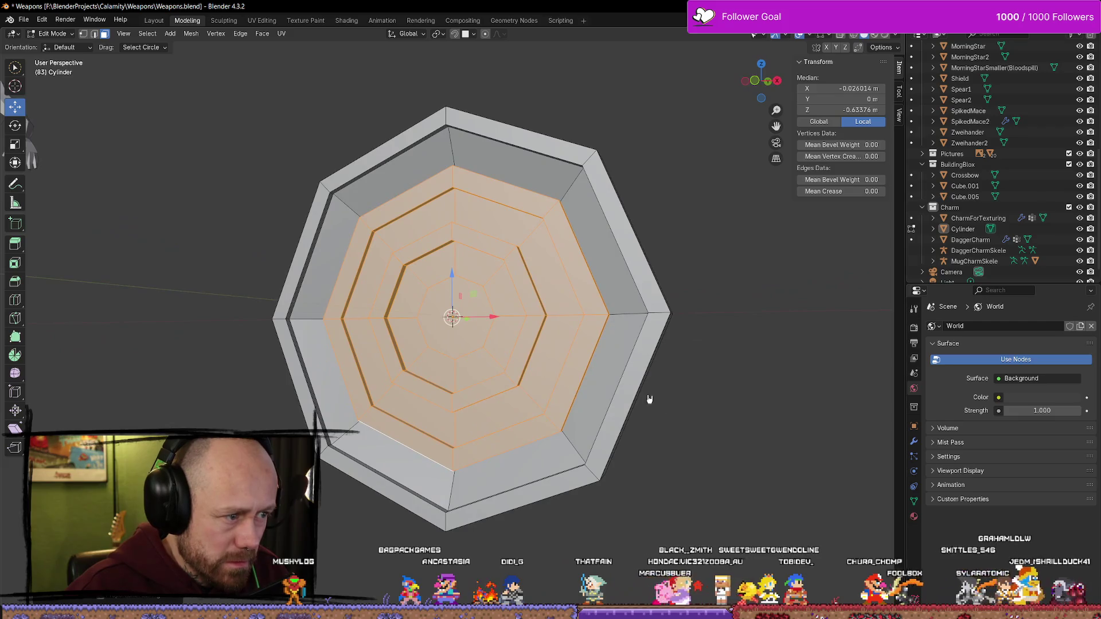
{"action": "left_click", "coordinate": [761, 393]}
{"action": "mouse_move", "coordinate": [769, 381]}
{"action": "middle_mouse_down"}
{"action": "mouse_move", "coordinate": [580, 394]}
{"action": "mouse_move", "coordinate": [593, 362]}
{"action": "mouse_move", "coordinate": [612, 366]}
{"action": "mouse_move", "coordinate": [573, 373]}
{"action": "mouse_move", "coordinate": [605, 359]}
{"action": "mouse_move", "coordinate": [800, 389]}
{"action": "middle_mouse_up"}
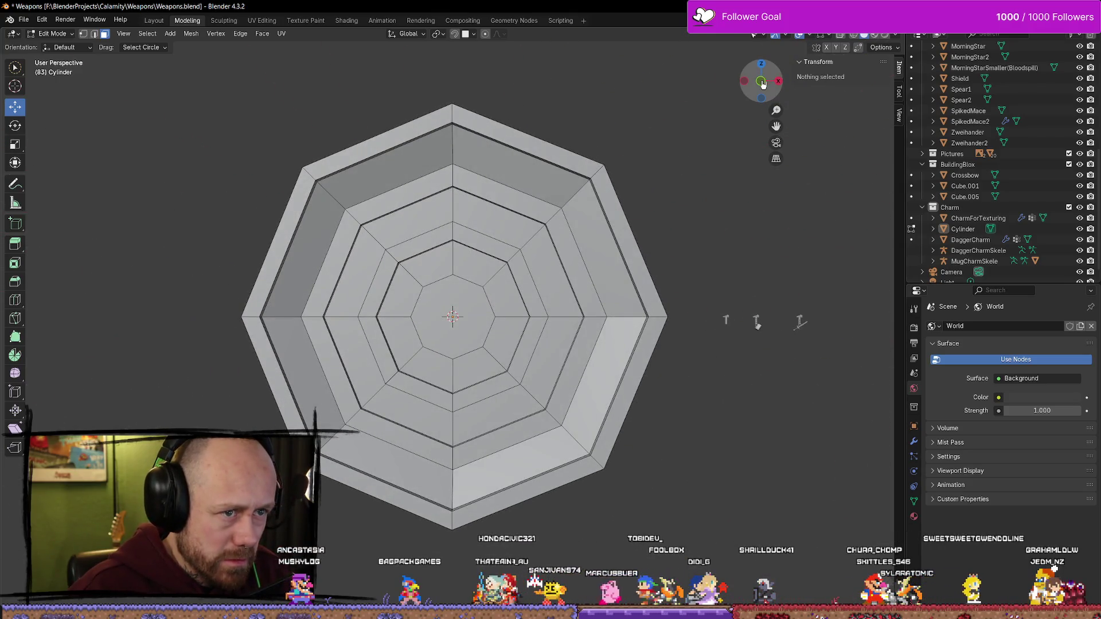
{"action": "left_click", "coordinate": [762, 84]}
In front wireframe view, select the ring faces on the upper-left, lower, and right sides
{"action": "left_click", "coordinate": [763, 90]}
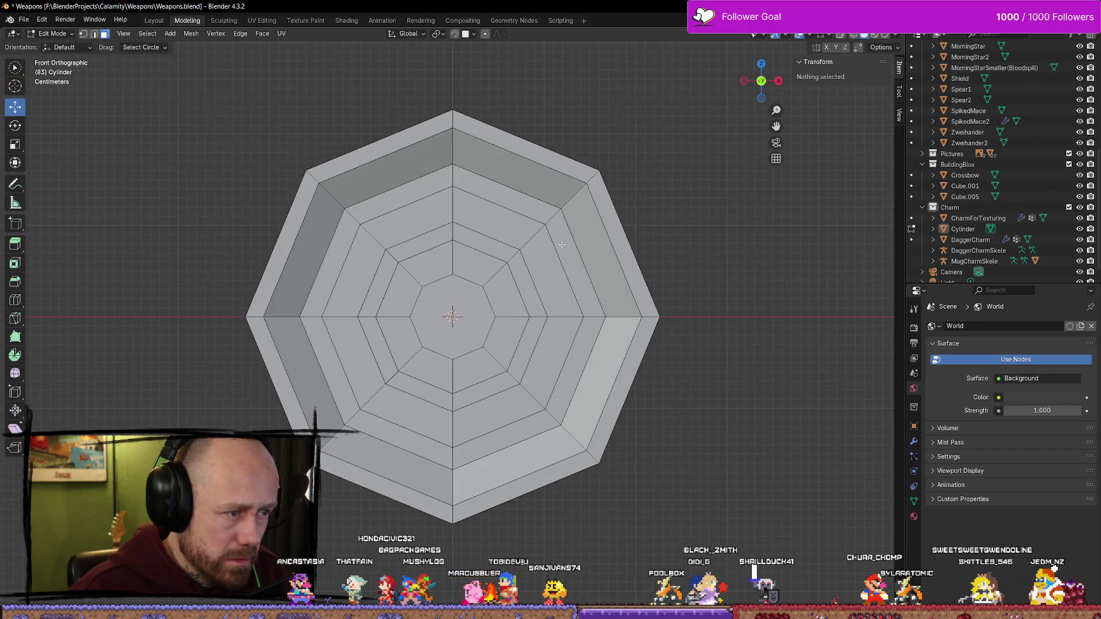
{"action": "key", "text": "z"}
{"action": "left_click", "coordinate": [503, 245]}
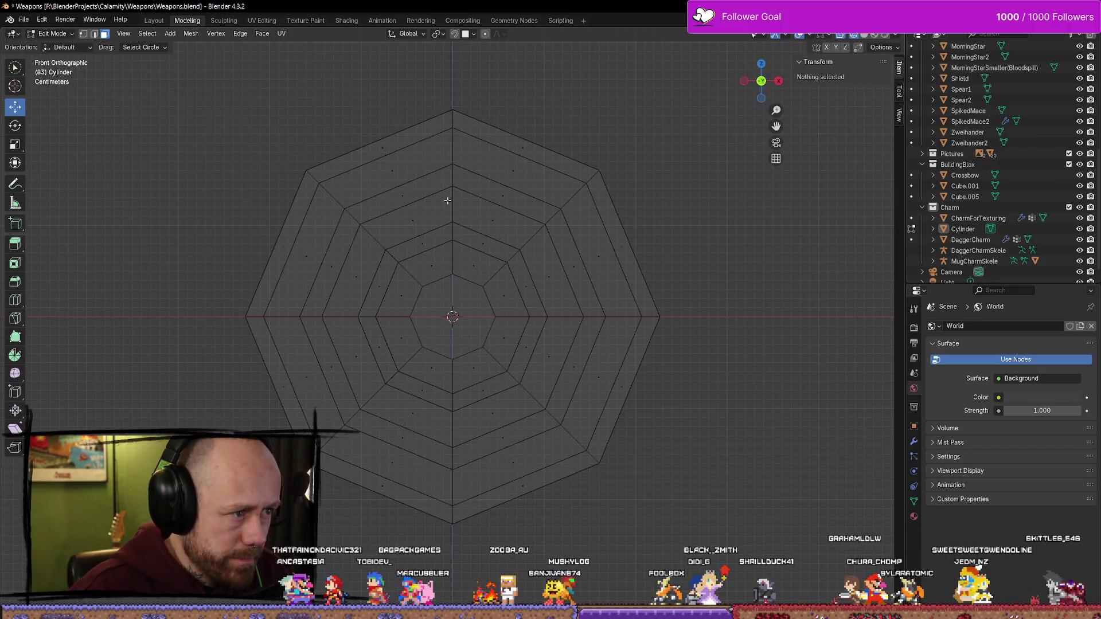
{"action": "left_click", "coordinate": [417, 204]}
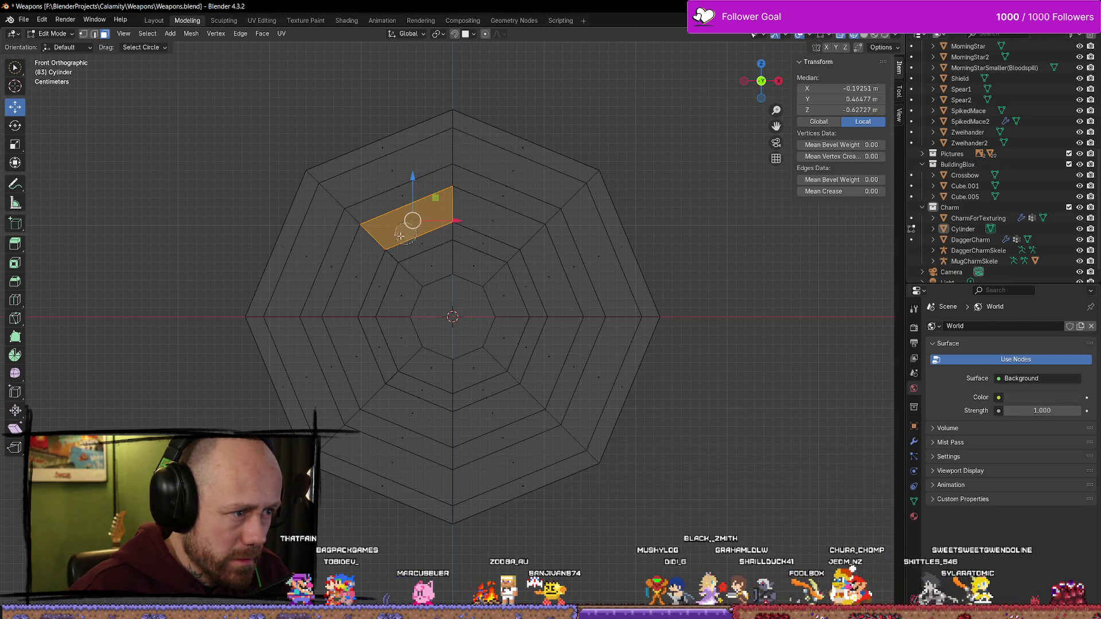
{"action": "left_click", "coordinate": [346, 354], "text": "shift"}
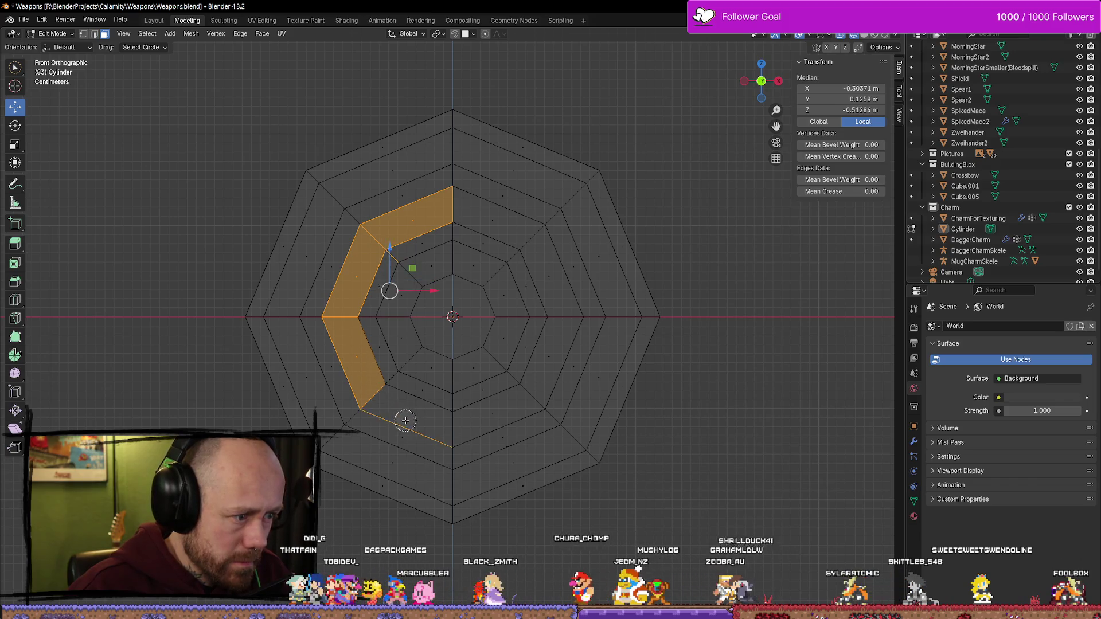
{"action": "left_click", "coordinate": [499, 417], "text": "shift"}
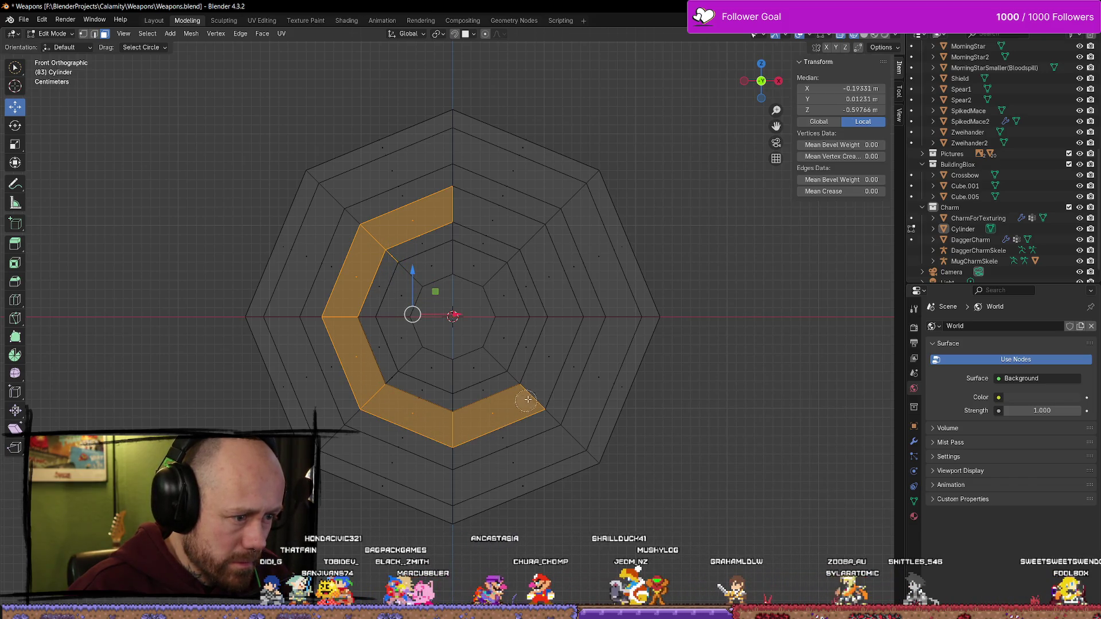
{"action": "left_click", "coordinate": [556, 350], "text": "shift"}
{"action": "left_click", "coordinate": [555, 272], "text": "shift"}
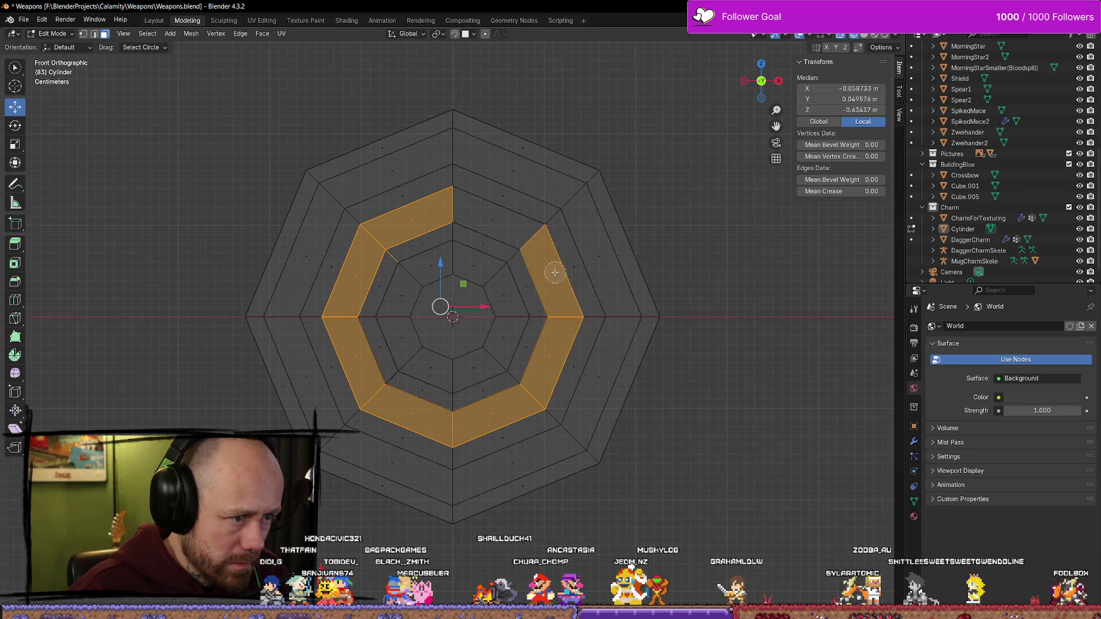
{"action": "left_click", "coordinate": [506, 215], "text": "shift"}
{"action": "left_click", "coordinate": [473, 258], "text": "shift"}
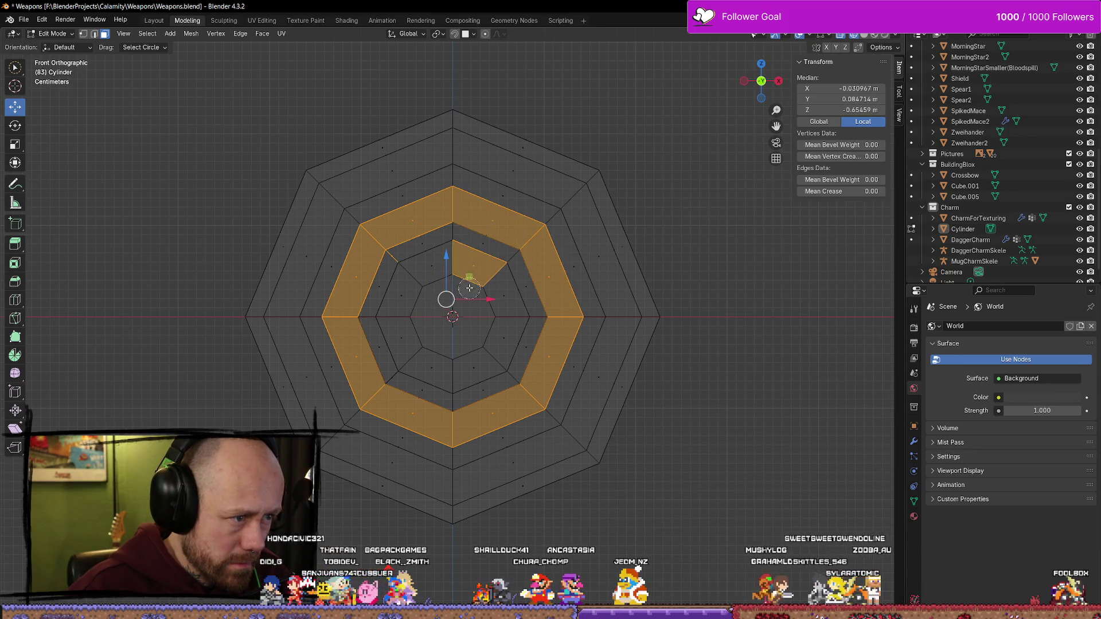
Add the central octagon and the remaining lower-left and right inner faces to the selection
{"action": "left_click", "coordinate": [396, 283], "text": "shift"}
{"action": "left_click", "coordinate": [475, 318], "text": "shift"}
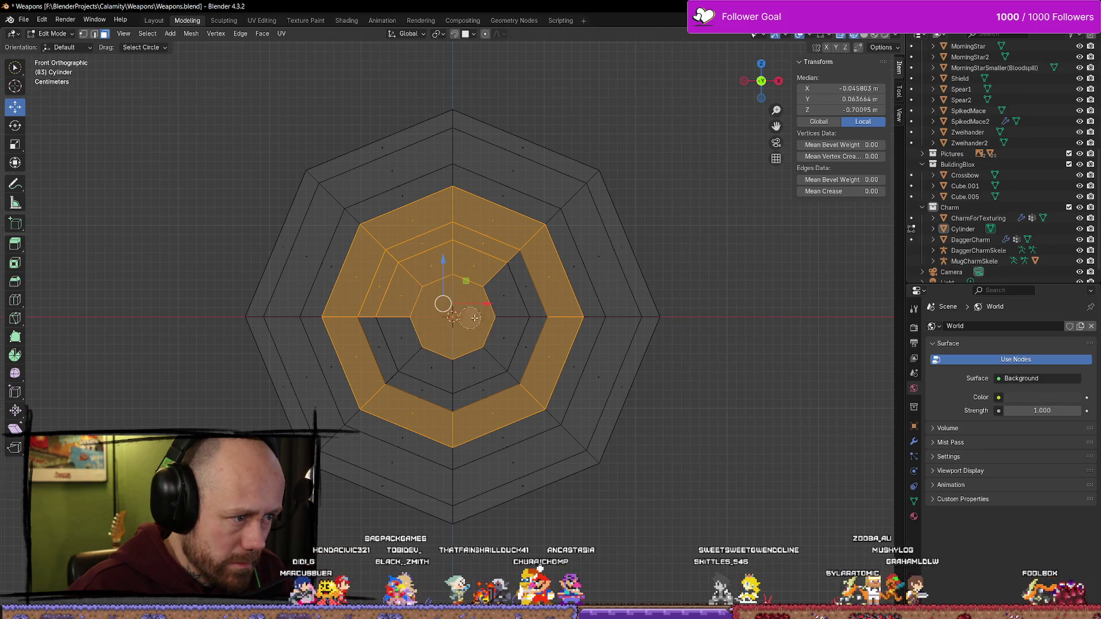
{"action": "left_click", "coordinate": [404, 326], "text": "shift"}
{"action": "left_click", "coordinate": [417, 391], "text": "shift"}
{"action": "left_click", "coordinate": [433, 355], "text": "shift"}
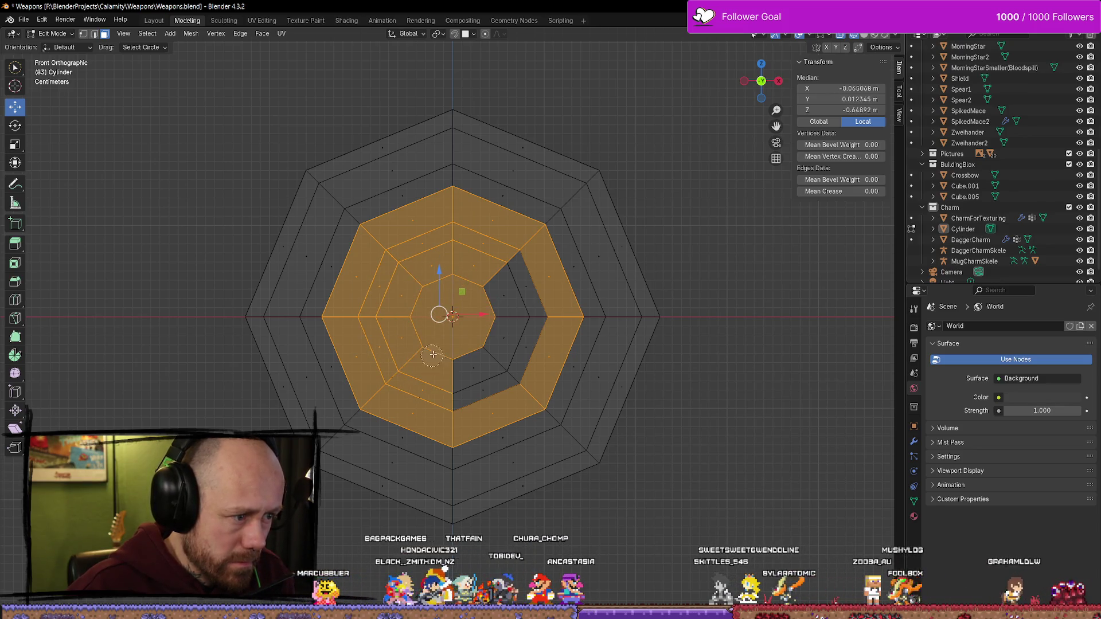
{"action": "left_click", "coordinate": [480, 371], "text": "shift"}
{"action": "left_click", "coordinate": [519, 350], "text": "shift"}
{"action": "left_click", "coordinate": [501, 341], "text": "shift"}
{"action": "left_click", "coordinate": [524, 284], "text": "shift"}
{"action": "left_click", "coordinate": [485, 304], "text": "shift"}
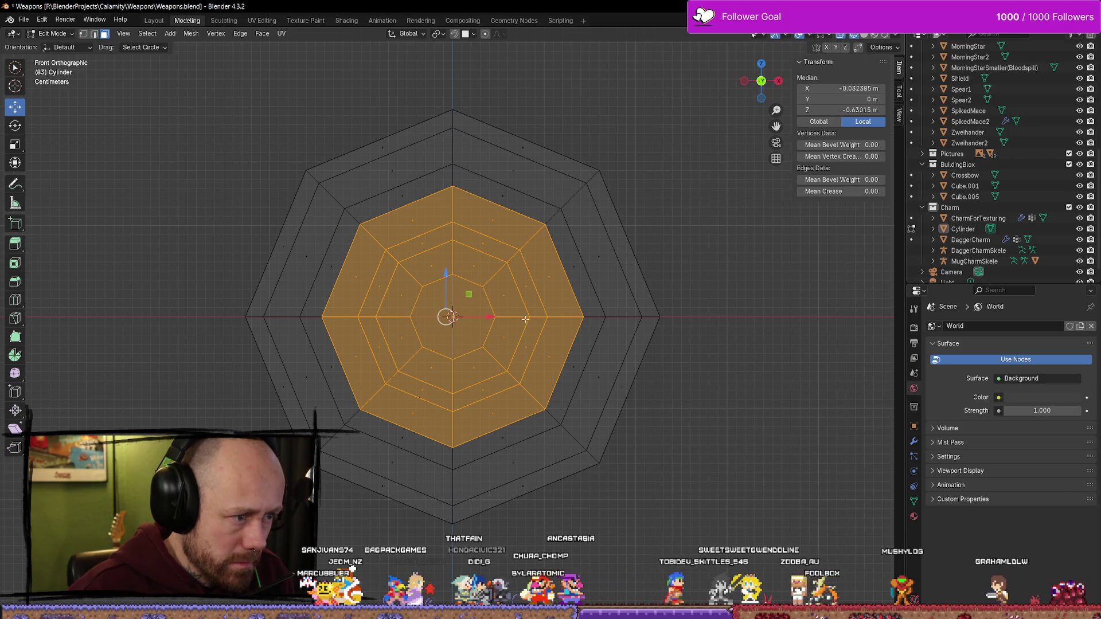
With X-ray off, move the selected inner octagon along Y to recess it deeper
{"action": "mouse_move", "coordinate": [562, 374]}
{"action": "middle_mouse_down"}
{"action": "mouse_move", "coordinate": [682, 364]}
{"action": "mouse_move", "coordinate": [481, 362]}
{"action": "middle_mouse_up"}
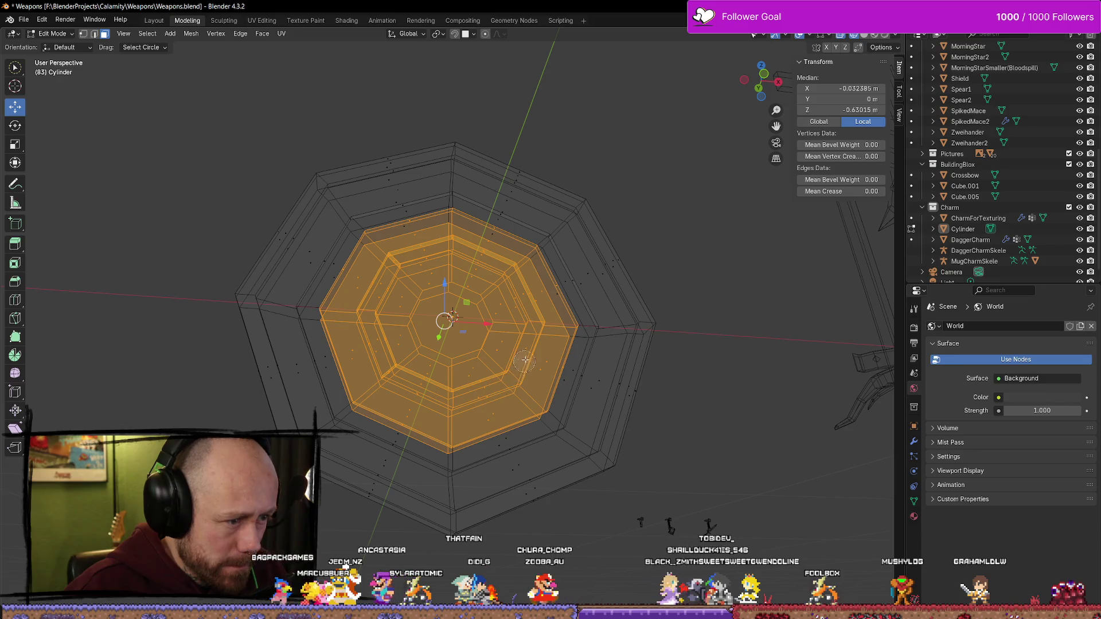
{"action": "mouse_move", "coordinate": [400, 253]}
{"action": "middle_mouse_down"}
{"action": "mouse_move", "coordinate": [435, 270]}
{"action": "mouse_move", "coordinate": [395, 287]}
{"action": "mouse_move", "coordinate": [376, 331]}
{"action": "mouse_move", "coordinate": [254, 344]}
{"action": "mouse_move", "coordinate": [401, 349]}
{"action": "mouse_move", "coordinate": [502, 376]}
{"action": "middle_mouse_up"}
{"action": "key", "text": "alt+z"}
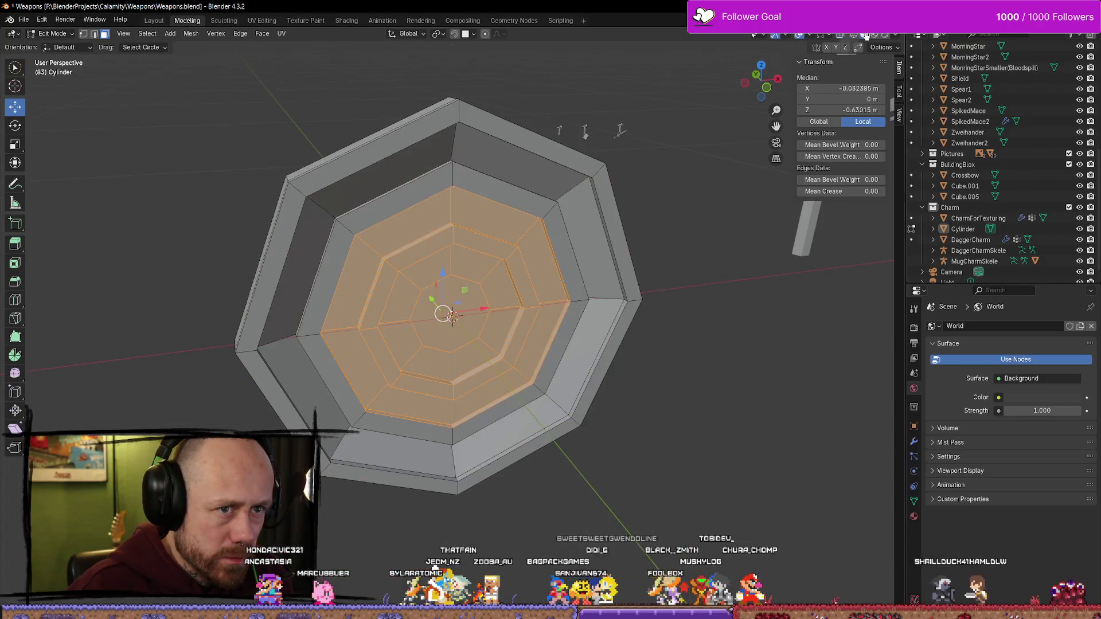
{"action": "mouse_move", "coordinate": [355, 338]}
{"action": "middle_mouse_down"}
{"action": "mouse_move", "coordinate": [431, 335]}
{"action": "mouse_move", "coordinate": [442, 314]}
{"action": "mouse_move", "coordinate": [487, 309]}
{"action": "mouse_move", "coordinate": [539, 328]}
{"action": "mouse_move", "coordinate": [552, 311]}
{"action": "mouse_move", "coordinate": [644, 306]}
{"action": "mouse_move", "coordinate": [555, 312]}
{"action": "middle_mouse_up"}
{"action": "left_click_drag", "start_coordinate": [513, 313], "coordinate": [504, 316]}
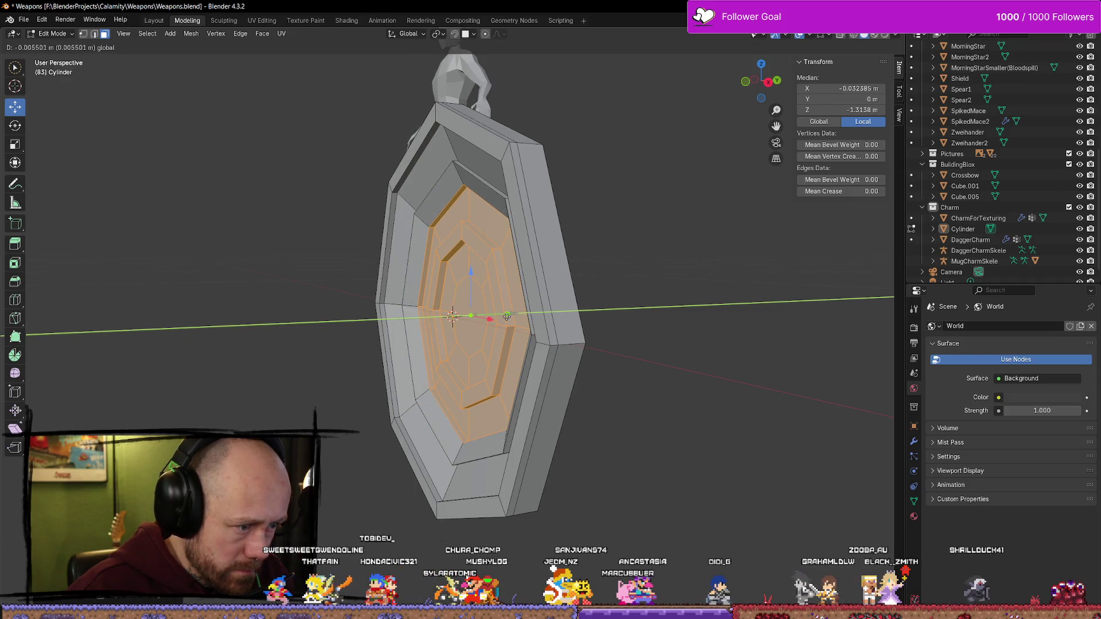
{"action": "left_click_drag", "start_coordinate": [507, 316], "coordinate": [508, 314]}
{"action": "mouse_move", "coordinate": [522, 325]}
{"action": "middle_mouse_down"}
{"action": "mouse_move", "coordinate": [701, 294]}
{"action": "mouse_move", "coordinate": [497, 351]}
{"action": "mouse_move", "coordinate": [511, 337]}
{"action": "mouse_move", "coordinate": [507, 324]}
{"action": "middle_mouse_up"}
{"action": "left_click_drag", "start_coordinate": [507, 323], "coordinate": [507, 321]}
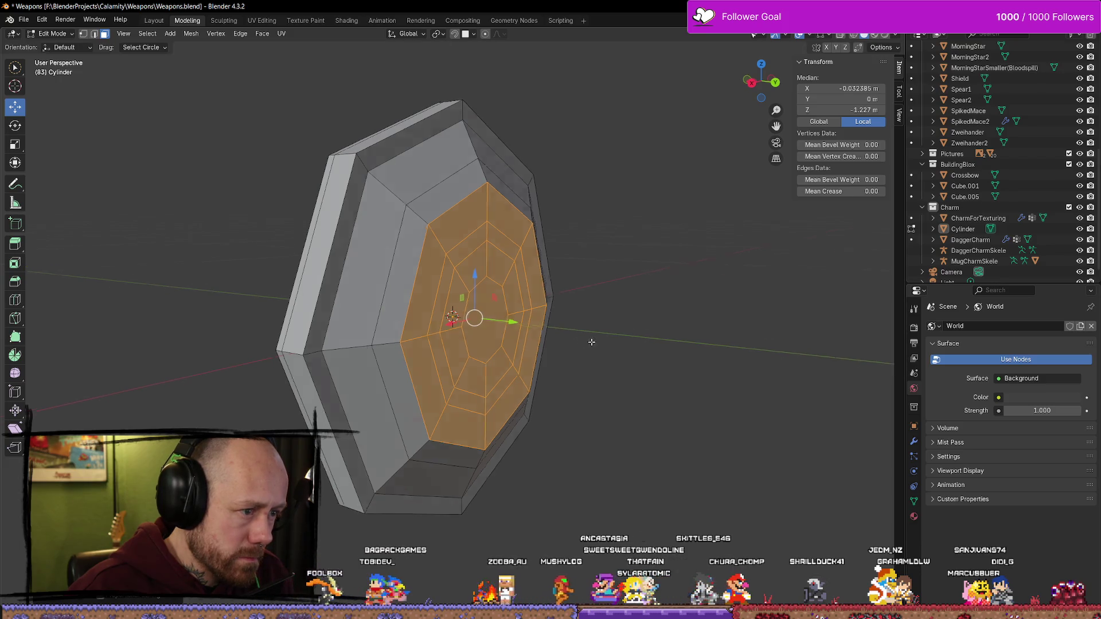
{"action": "mouse_move", "coordinate": [507, 322]}
{"action": "middle_mouse_down"}
{"action": "mouse_move", "coordinate": [727, 330]}
{"action": "mouse_move", "coordinate": [711, 344]}
{"action": "mouse_move", "coordinate": [671, 337]}
{"action": "mouse_move", "coordinate": [669, 322]}
{"action": "mouse_move", "coordinate": [724, 327]}
{"action": "mouse_move", "coordinate": [696, 294]}
{"action": "mouse_move", "coordinate": [654, 315]}
{"action": "mouse_move", "coordinate": [666, 339]}
{"action": "mouse_move", "coordinate": [632, 339]}
{"action": "mouse_move", "coordinate": [762, 335]}
{"action": "mouse_move", "coordinate": [683, 376]}
{"action": "middle_mouse_up"}
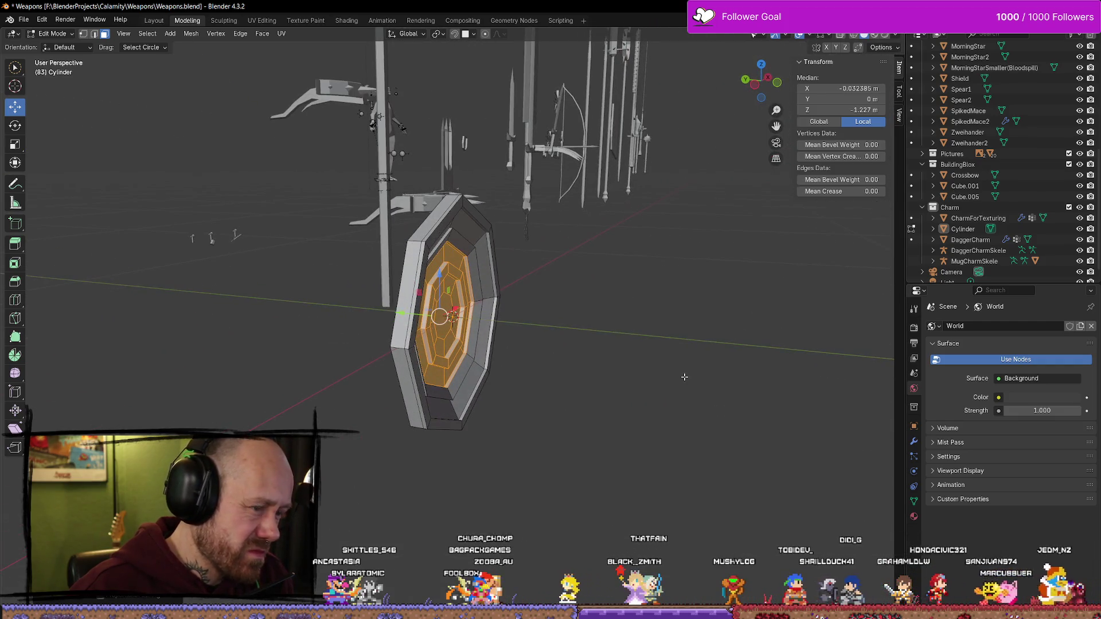
Move the selected inner faces to a new position on the disc
{"action": "key", "text": "g"}
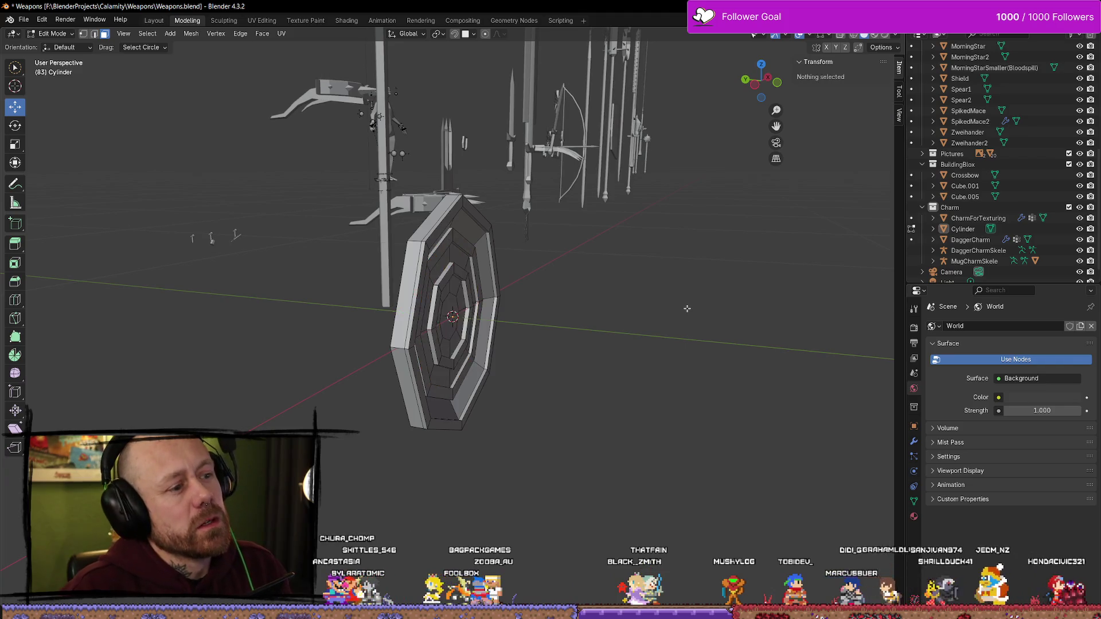
{"action": "left_click", "coordinate": [687, 307]}
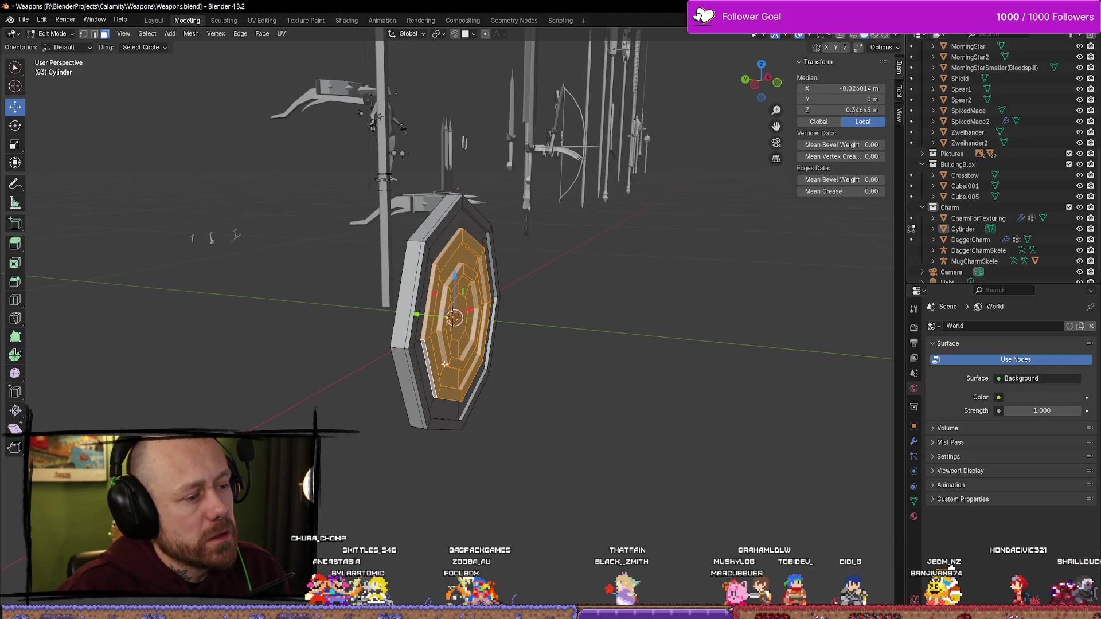
{"action": "mouse_move", "coordinate": [530, 412]}
{"action": "middle_mouse_down"}
{"action": "mouse_move", "coordinate": [432, 370]}
{"action": "mouse_move", "coordinate": [493, 372]}
{"action": "mouse_move", "coordinate": [533, 355]}
{"action": "mouse_move", "coordinate": [561, 386]}
{"action": "middle_mouse_up"}
Mirror the selected inner faces across the disc, then deselect everything
{"action": "key", "text": "ctrl+m"}
{"action": "key", "text": "z"}
{"action": "key", "text": "Return"}
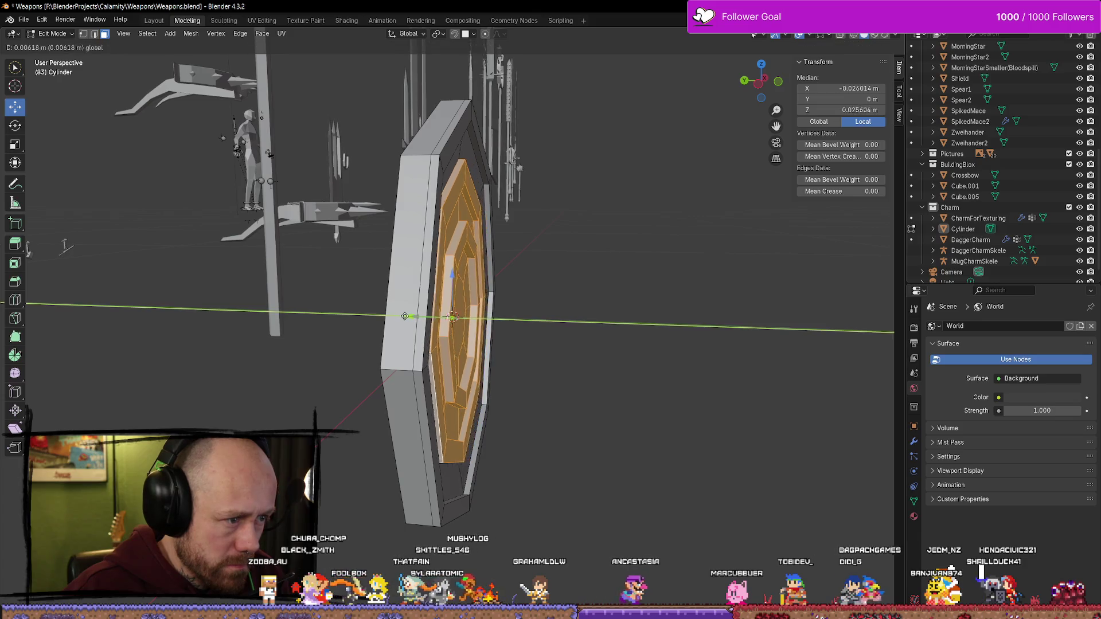
{"action": "mouse_move", "coordinate": [560, 339]}
{"action": "middle_mouse_down"}
{"action": "mouse_move", "coordinate": [520, 319]}
{"action": "mouse_move", "coordinate": [607, 336]}
{"action": "mouse_move", "coordinate": [543, 351]}
{"action": "middle_mouse_up"}
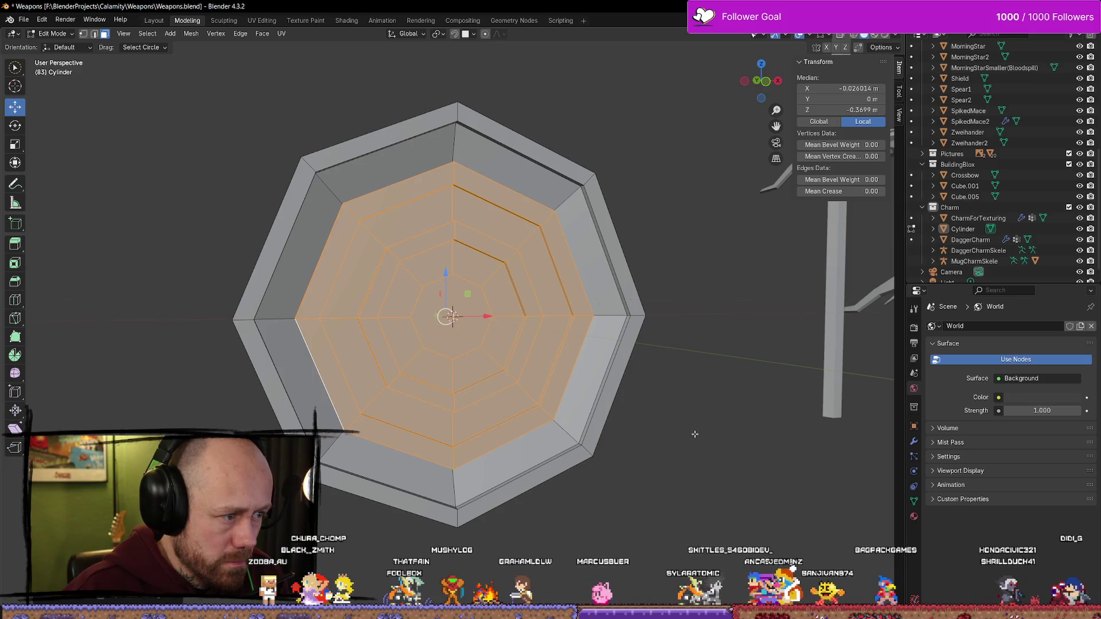
{"action": "key", "text": "alt+a"}
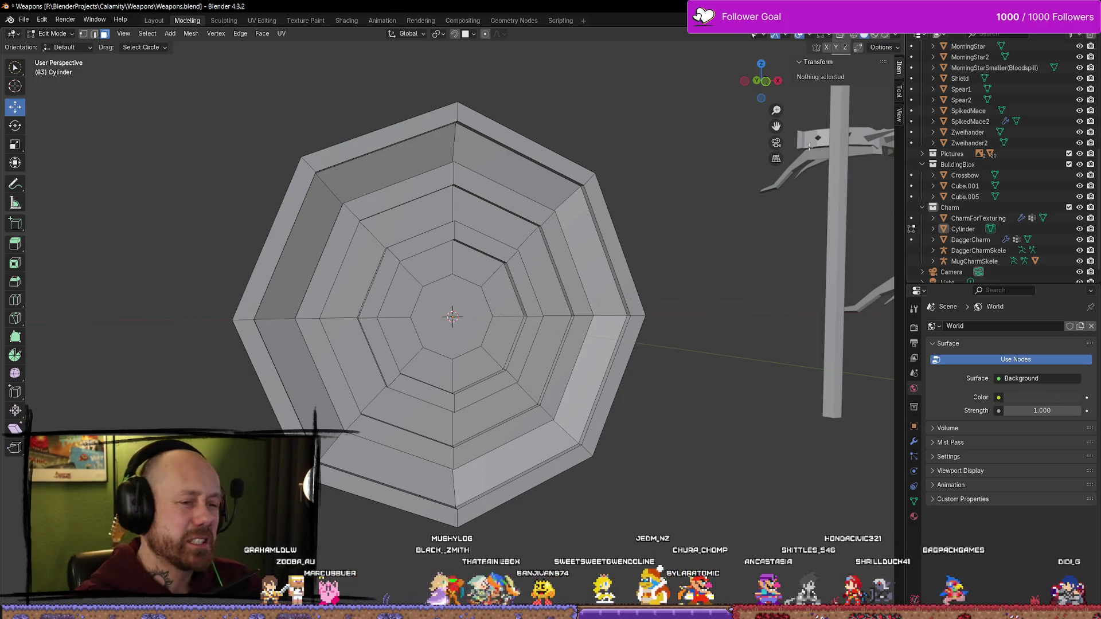
Set a straight-on front view of the disc in see-through wireframe shading
{"action": "left_click", "coordinate": [777, 82]}
{"action": "scroll", "coordinate": [573, 241], "scroll_direction": "up", "scroll_amount": 3}
{"action": "mouse_move", "coordinate": [574, 241]}
{"action": "middle_mouse_down"}
{"action": "mouse_move", "coordinate": [528, 285]}
{"action": "mouse_move", "coordinate": [507, 268]}
{"action": "middle_mouse_up"}
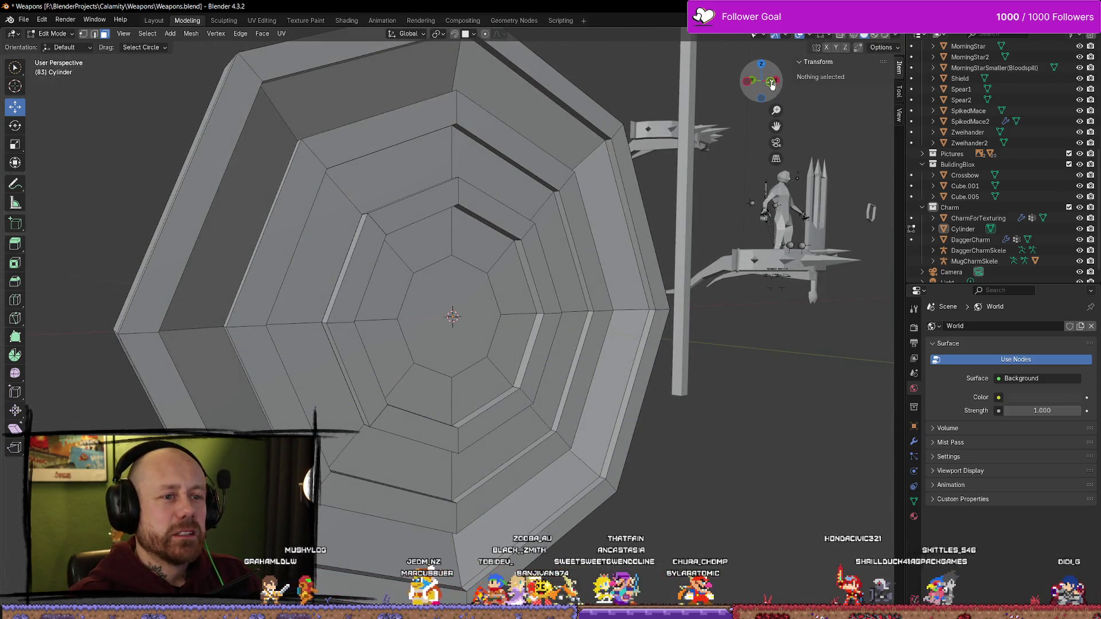
{"action": "left_click", "coordinate": [772, 84]}
{"action": "key", "text": "z"}
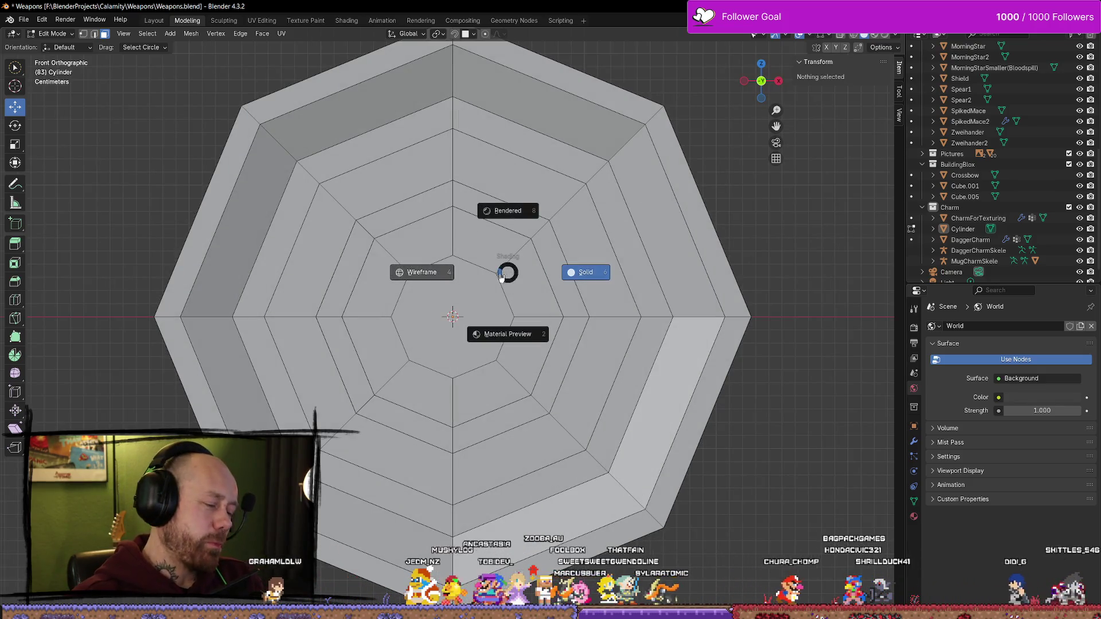
{"action": "left_click", "coordinate": [431, 279]}
Circle-select the entire inner octagon, then return to solid shading
{"action": "mouse_move", "coordinate": [319, 268]}
{"action": "left_mouse_down"}
{"action": "mouse_move", "coordinate": [339, 252]}
{"action": "mouse_move", "coordinate": [370, 269]}
{"action": "mouse_move", "coordinate": [396, 258]}
{"action": "mouse_move", "coordinate": [410, 207]}
{"action": "mouse_move", "coordinate": [401, 264]}
{"action": "mouse_move", "coordinate": [479, 175]}
{"action": "mouse_move", "coordinate": [498, 230]}
{"action": "mouse_move", "coordinate": [551, 220]}
{"action": "mouse_move", "coordinate": [579, 266]}
{"action": "mouse_move", "coordinate": [541, 263]}
{"action": "mouse_move", "coordinate": [362, 332]}
{"action": "mouse_move", "coordinate": [365, 355]}
{"action": "mouse_move", "coordinate": [313, 375]}
{"action": "mouse_move", "coordinate": [432, 386]}
{"action": "mouse_move", "coordinate": [400, 454]}
{"action": "left_mouse_up"}
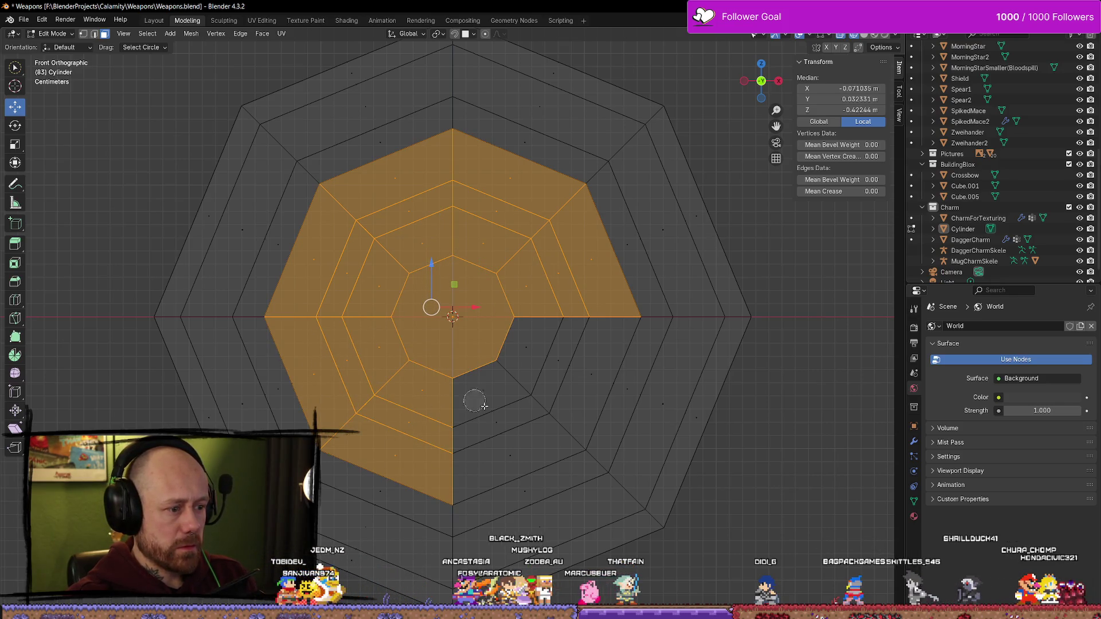
{"action": "mouse_move", "coordinate": [484, 406]}
{"action": "left_mouse_down"}
{"action": "mouse_move", "coordinate": [508, 450]}
{"action": "mouse_move", "coordinate": [509, 418]}
{"action": "mouse_move", "coordinate": [582, 364]}
{"action": "mouse_move", "coordinate": [529, 352]}
{"action": "left_mouse_up"}
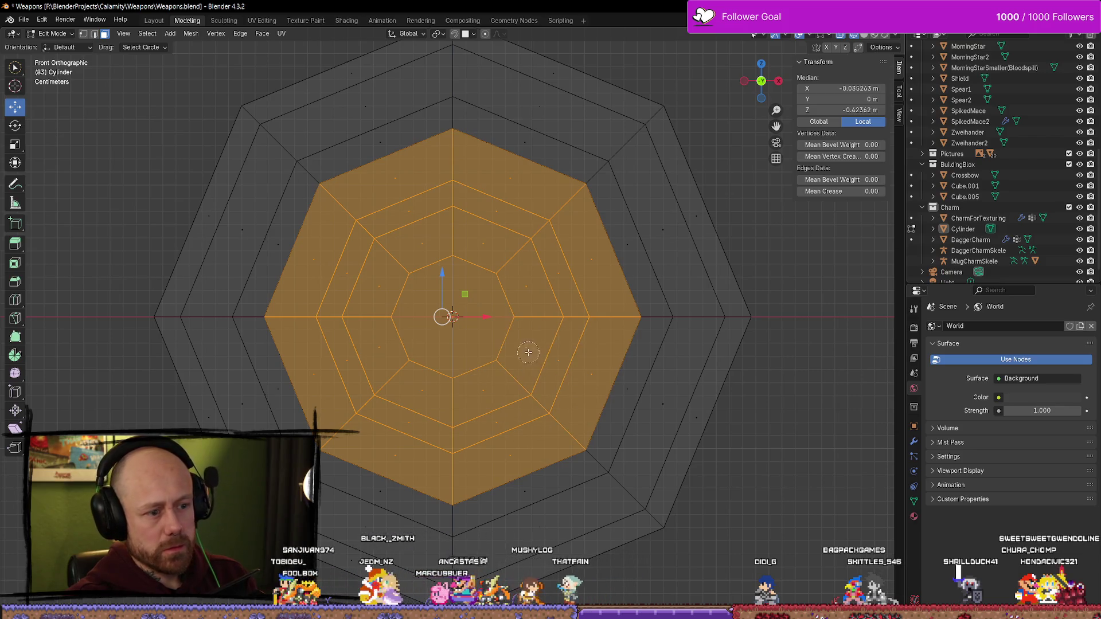
{"action": "mouse_move", "coordinate": [520, 344]}
{"action": "middle_mouse_down"}
{"action": "mouse_move", "coordinate": [568, 279]}
{"action": "mouse_move", "coordinate": [451, 376]}
{"action": "mouse_move", "coordinate": [427, 316]}
{"action": "mouse_move", "coordinate": [522, 364]}
{"action": "mouse_move", "coordinate": [597, 344]}
{"action": "mouse_move", "coordinate": [849, 393]}
{"action": "mouse_move", "coordinate": [631, 366]}
{"action": "mouse_move", "coordinate": [718, 181]}
{"action": "middle_mouse_up"}
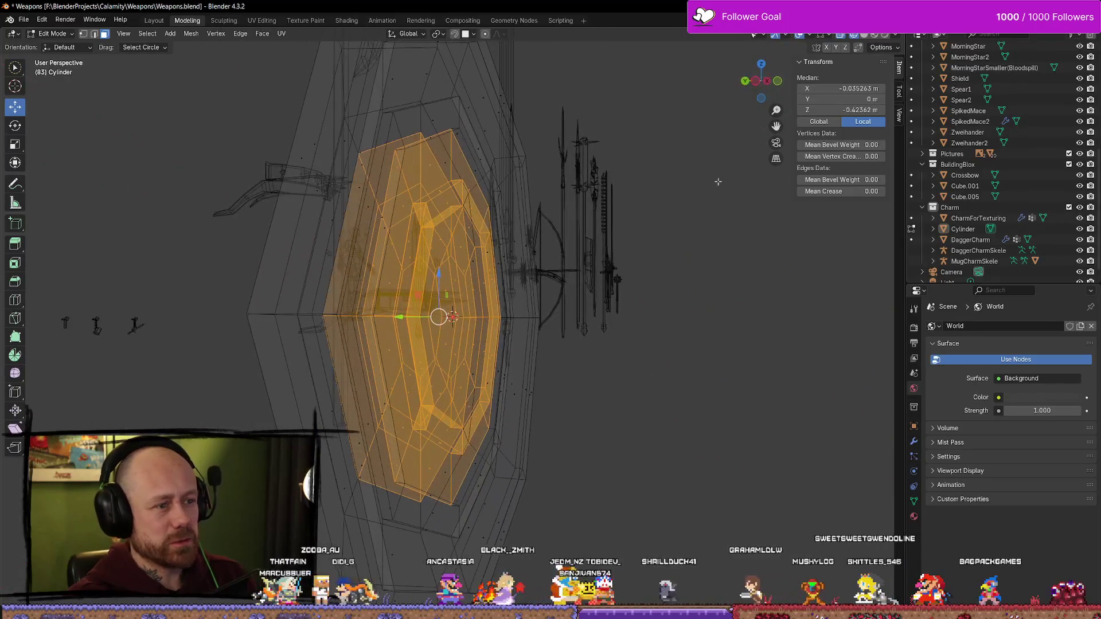
{"action": "left_click", "coordinate": [864, 34]}
Try shifting the selected faces along Y, then undo that move
{"action": "middle_click_drag", "start_coordinate": [435, 287], "coordinate": [411, 331]}
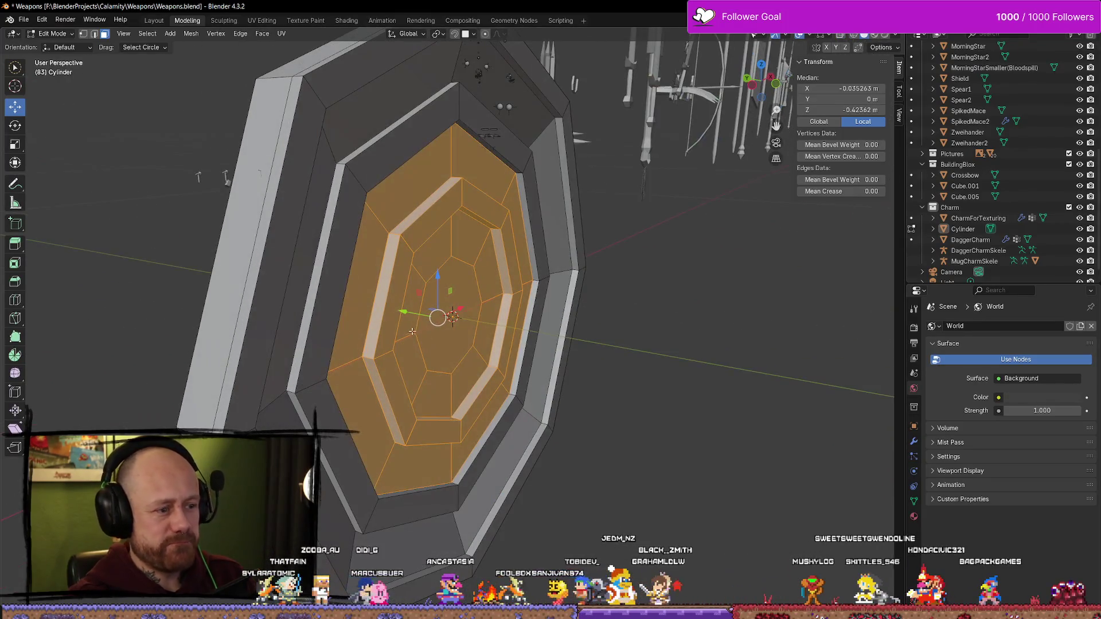
{"action": "left_click_drag", "start_coordinate": [402, 312], "coordinate": [392, 309]}
{"action": "middle_click_drag", "start_coordinate": [436, 304], "coordinate": [626, 285]}
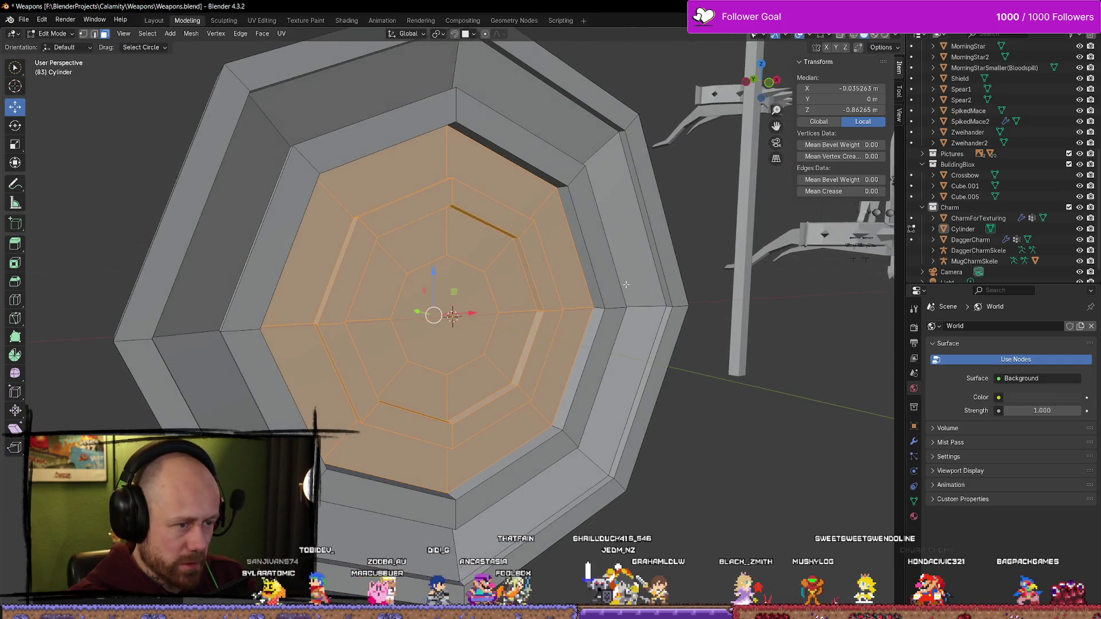
{"action": "key", "text": "ctrl+z"}
Deselect the outer ring faces so only the central faces stay selected
{"action": "left_click", "coordinate": [769, 84]}
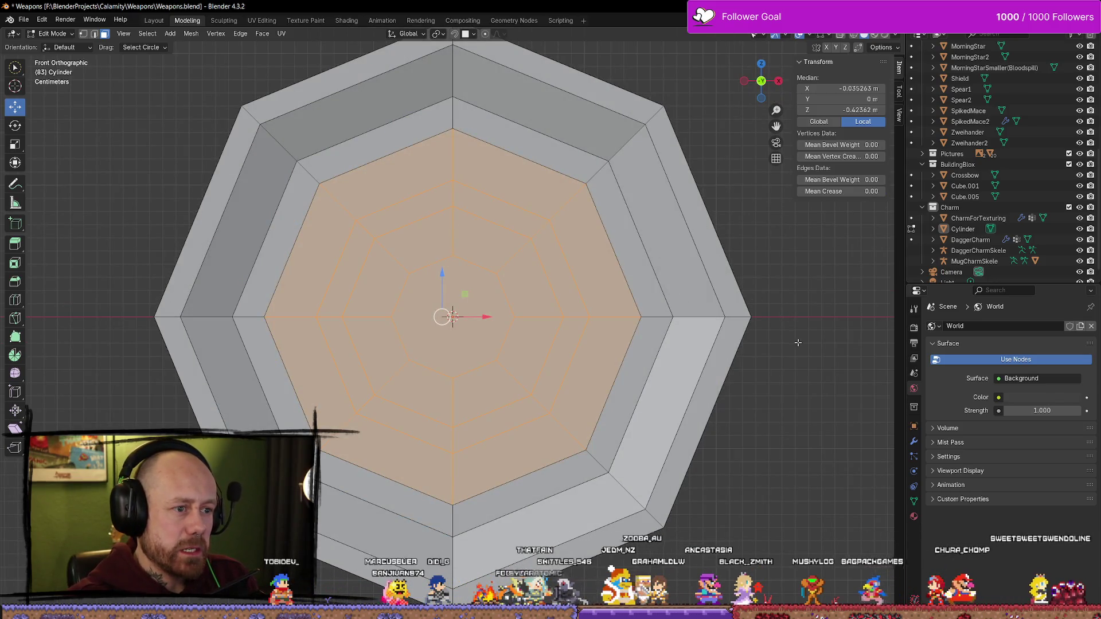
{"action": "mouse_move", "coordinate": [789, 453]}
{"action": "middle_mouse_down"}
{"action": "mouse_move", "coordinate": [832, 437]}
{"action": "mouse_move", "coordinate": [820, 446]}
{"action": "middle_mouse_up"}
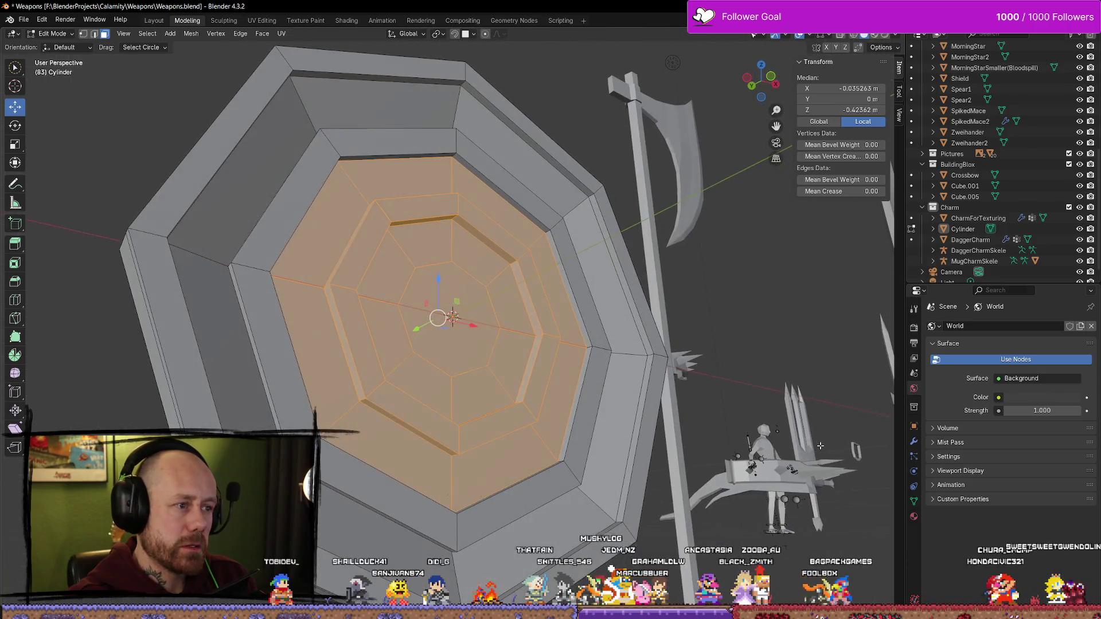
{"action": "mouse_move", "coordinate": [334, 218]}
{"action": "left_mouse_down", "text": "ctrl"}
{"action": "mouse_move", "coordinate": [348, 236]}
{"action": "mouse_move", "coordinate": [351, 390]}
{"action": "mouse_move", "coordinate": [482, 477]}
{"action": "mouse_move", "coordinate": [559, 356]}
{"action": "left_mouse_up", "text": "ctrl"}
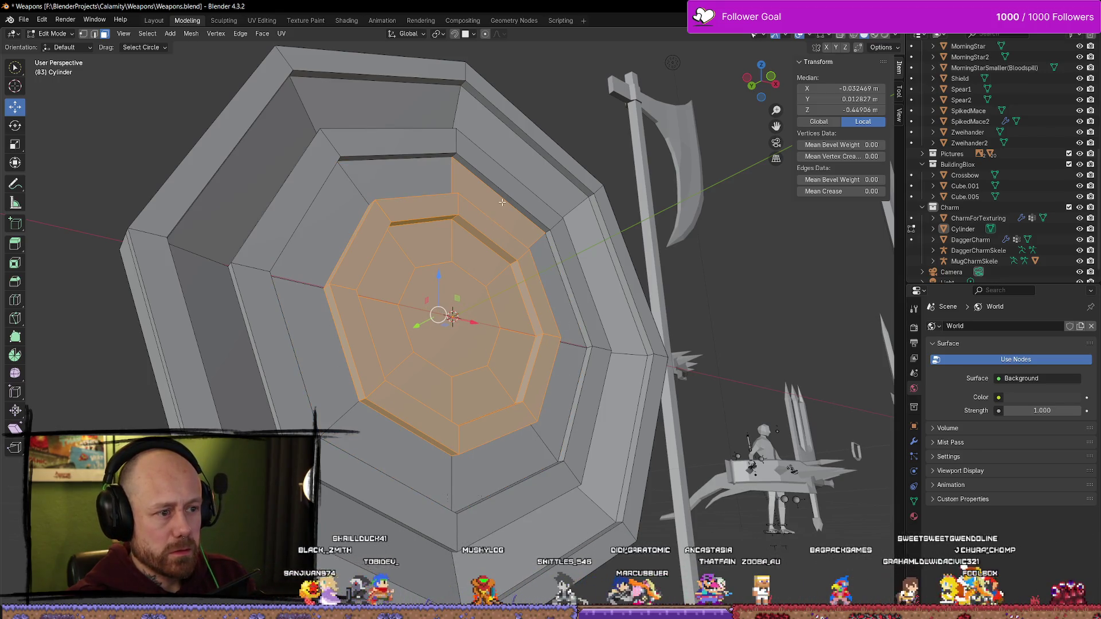
{"action": "left_click_drag", "start_coordinate": [502, 202], "coordinate": [500, 213], "text": "ctrl"}
{"action": "middle_click_drag", "start_coordinate": [500, 213], "coordinate": [401, 230]}
Move the central faces along the Y axis to set the boss depth
{"action": "key", "text": "g"}
{"action": "key", "text": "y"}
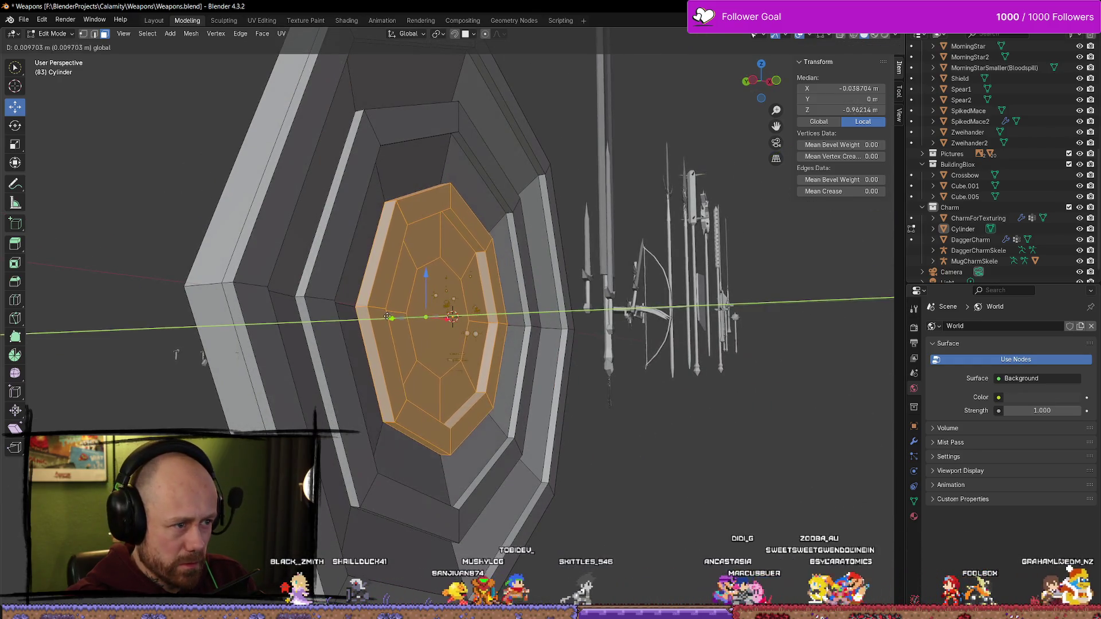
{"action": "left_click", "coordinate": [379, 315]}
{"action": "mouse_move", "coordinate": [390, 317]}
{"action": "middle_mouse_down"}
{"action": "mouse_move", "coordinate": [539, 322]}
{"action": "mouse_move", "coordinate": [446, 323]}
{"action": "mouse_move", "coordinate": [534, 323]}
{"action": "mouse_move", "coordinate": [490, 317]}
{"action": "middle_mouse_up"}
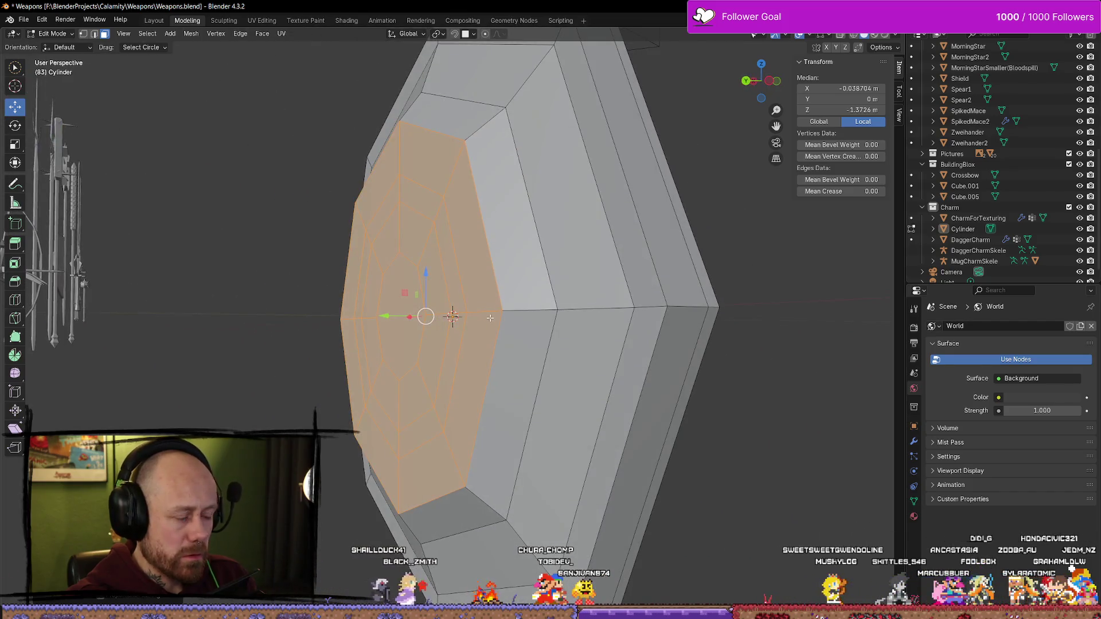
Undo the central move and trim the selection down to the inner rings
{"action": "key", "text": "ctrl+z"}
{"action": "left_click_drag", "start_coordinate": [504, 400], "coordinate": [407, 475], "text": "ctrl"}
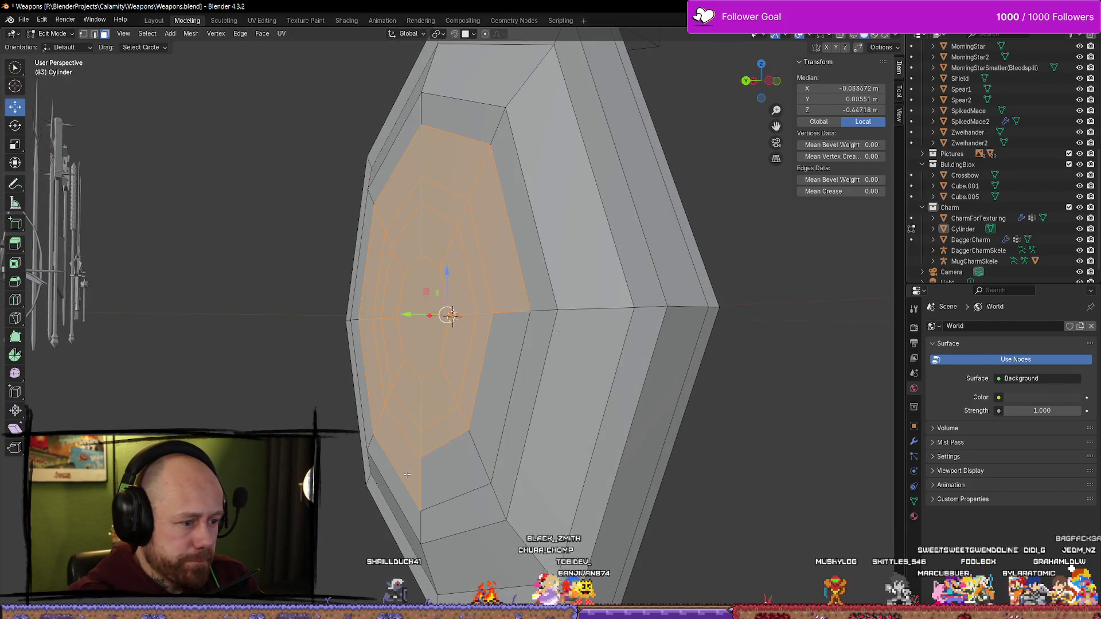
{"action": "middle_click_drag", "start_coordinate": [396, 469], "coordinate": [522, 459]}
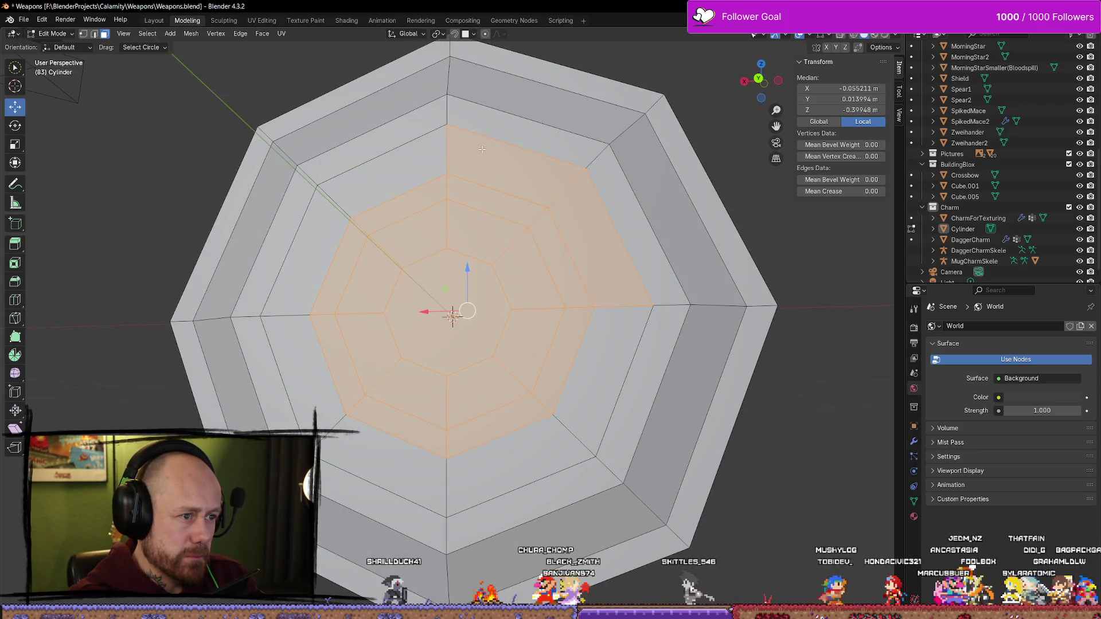
{"action": "mouse_move", "coordinate": [712, 330]}
{"action": "middle_mouse_down"}
{"action": "mouse_move", "coordinate": [590, 347]}
{"action": "mouse_move", "coordinate": [418, 323]}
{"action": "middle_mouse_up"}
Move the inner rings along Y to their new depth
{"action": "key", "text": "g"}
{"action": "key", "text": "y"}
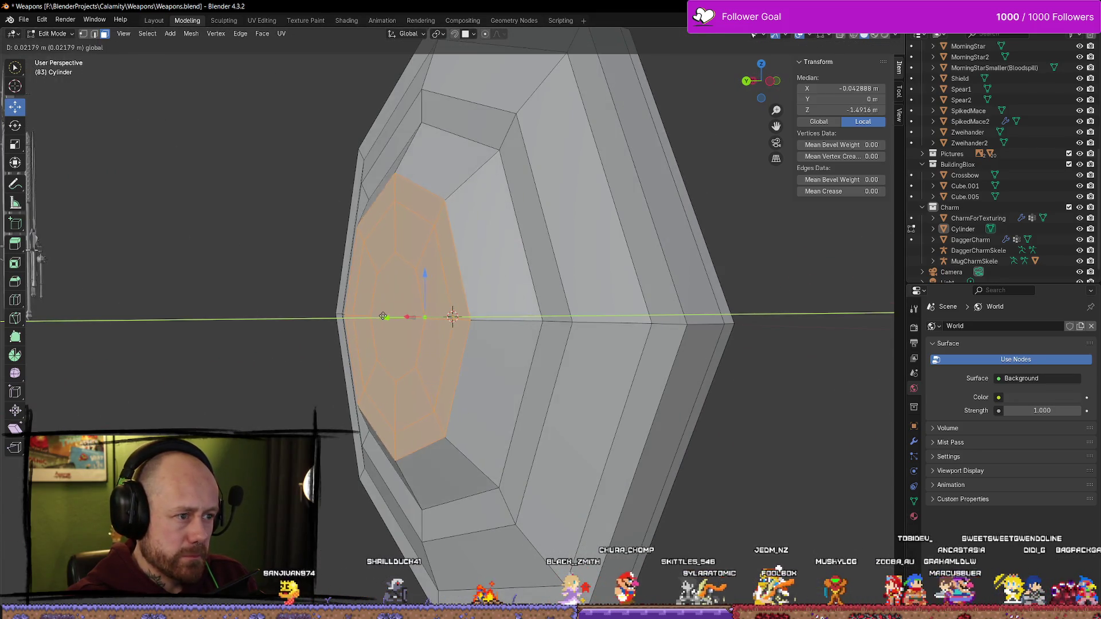
{"action": "left_click", "coordinate": [387, 318]}
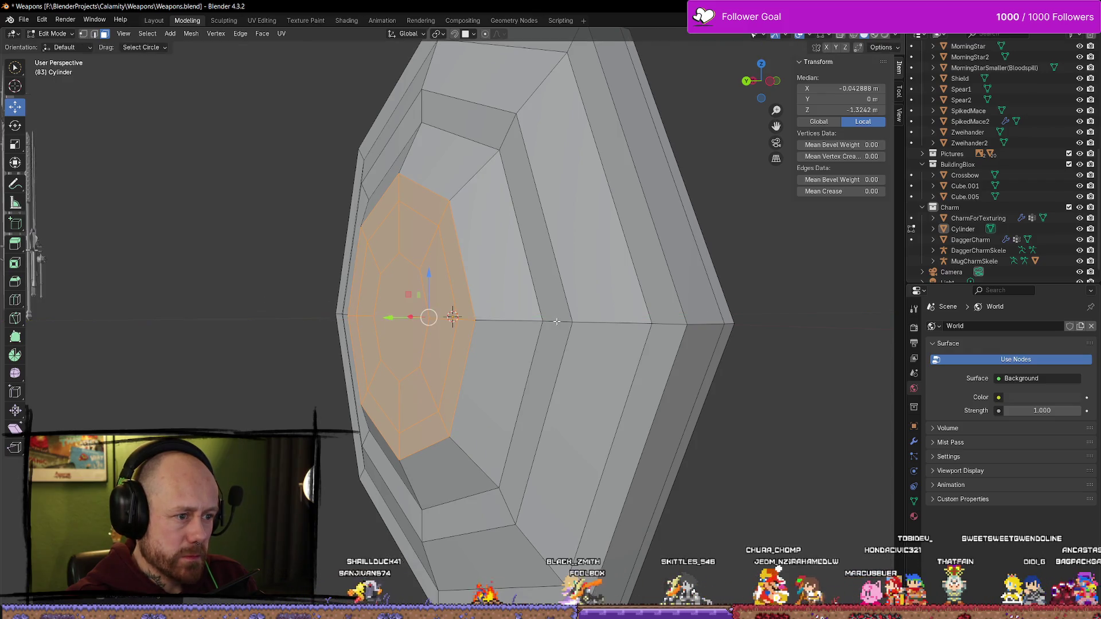
Select only the central octagon face and push it deeper into the disc
{"action": "mouse_move", "coordinate": [387, 317]}
{"action": "middle_mouse_down"}
{"action": "mouse_move", "coordinate": [320, 345]}
{"action": "mouse_move", "coordinate": [332, 337]}
{"action": "middle_mouse_up"}
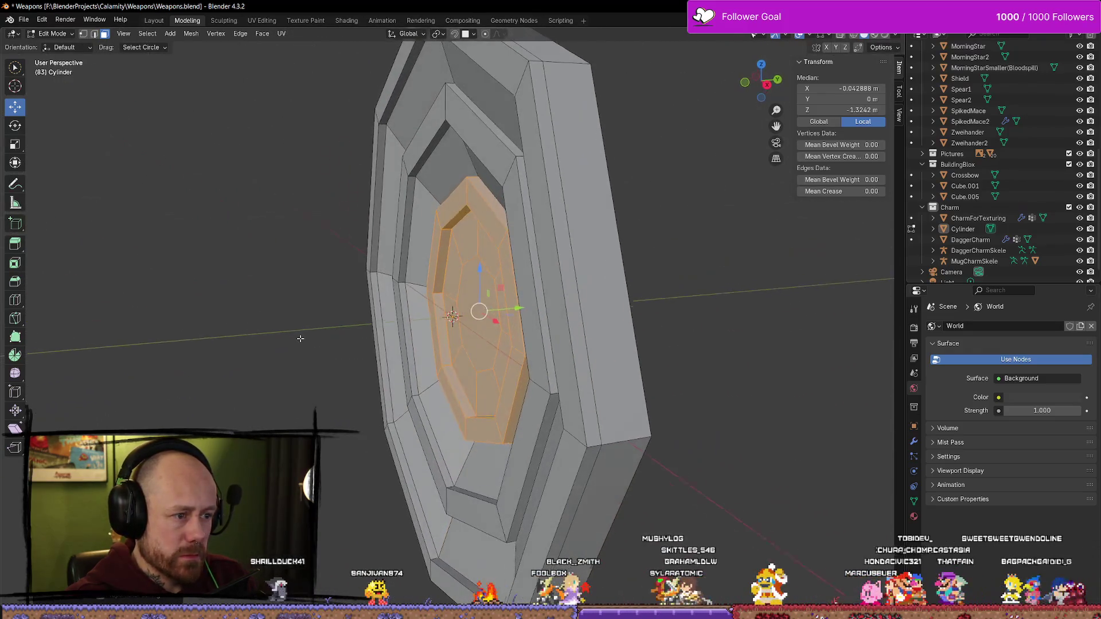
{"action": "key", "text": "shift+KP_7"}
{"action": "left_click", "coordinate": [445, 317]}
{"action": "middle_click_drag", "start_coordinate": [444, 317], "coordinate": [412, 343]}
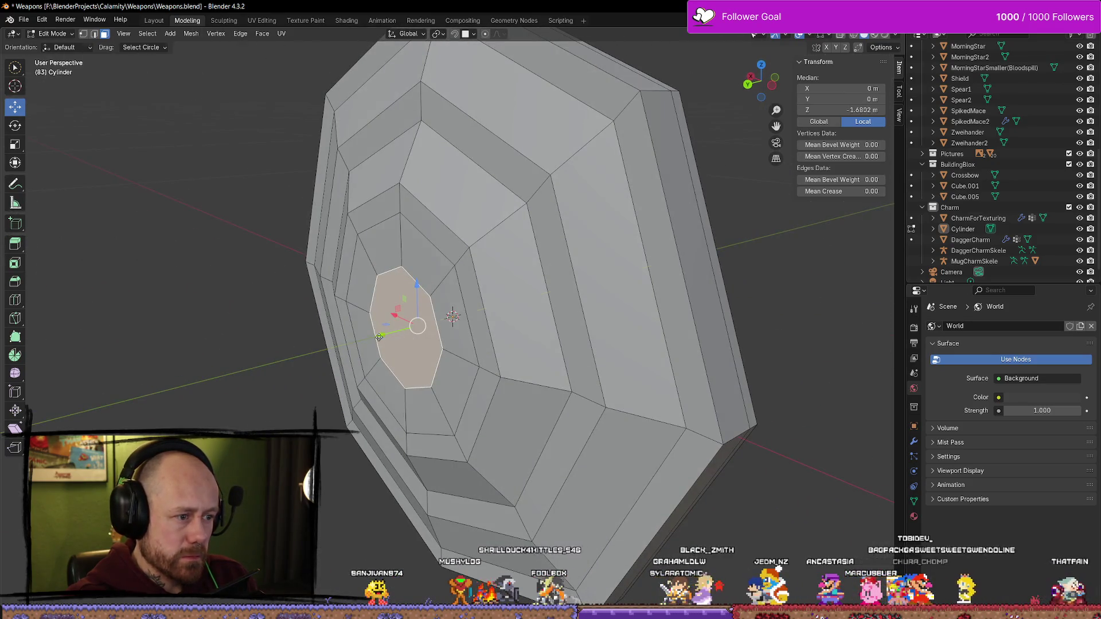
{"action": "key", "text": "g"}
{"action": "left_click", "coordinate": [384, 330]}
Review the whole shield and return to Object Mode
{"action": "key", "text": "shift+KP_7"}
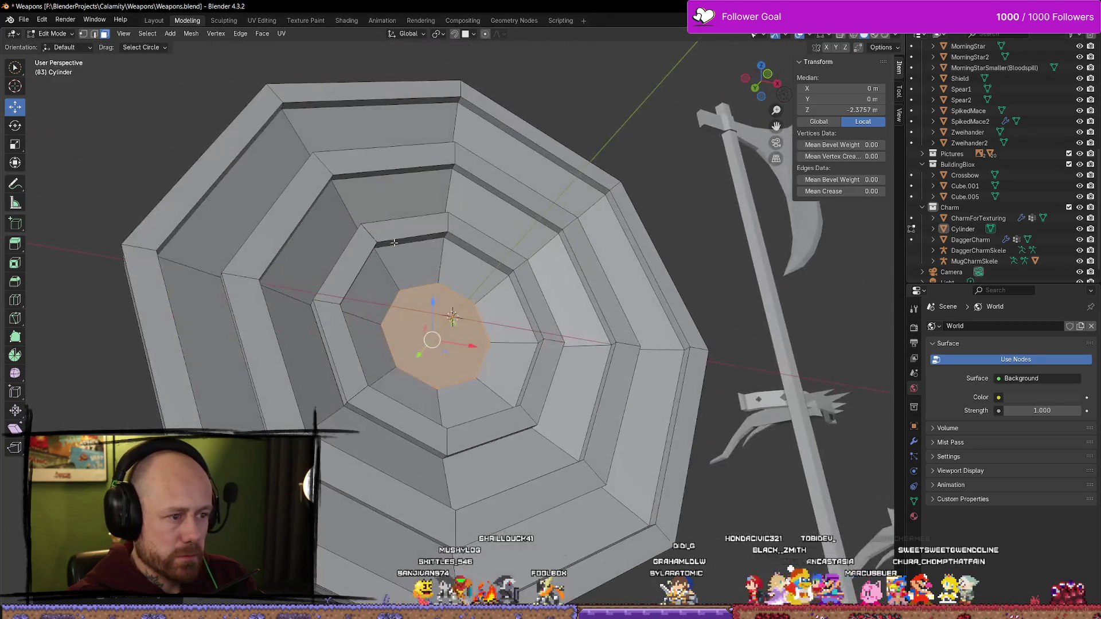
{"action": "scroll", "coordinate": [491, 212], "scroll_direction": "down", "scroll_amount": 5}
{"action": "middle_click_drag", "start_coordinate": [492, 212], "coordinate": [501, 187]}
{"action": "key", "text": "Tab"}
{"action": "scroll", "coordinate": [595, 215], "scroll_direction": "up", "scroll_amount": 1}
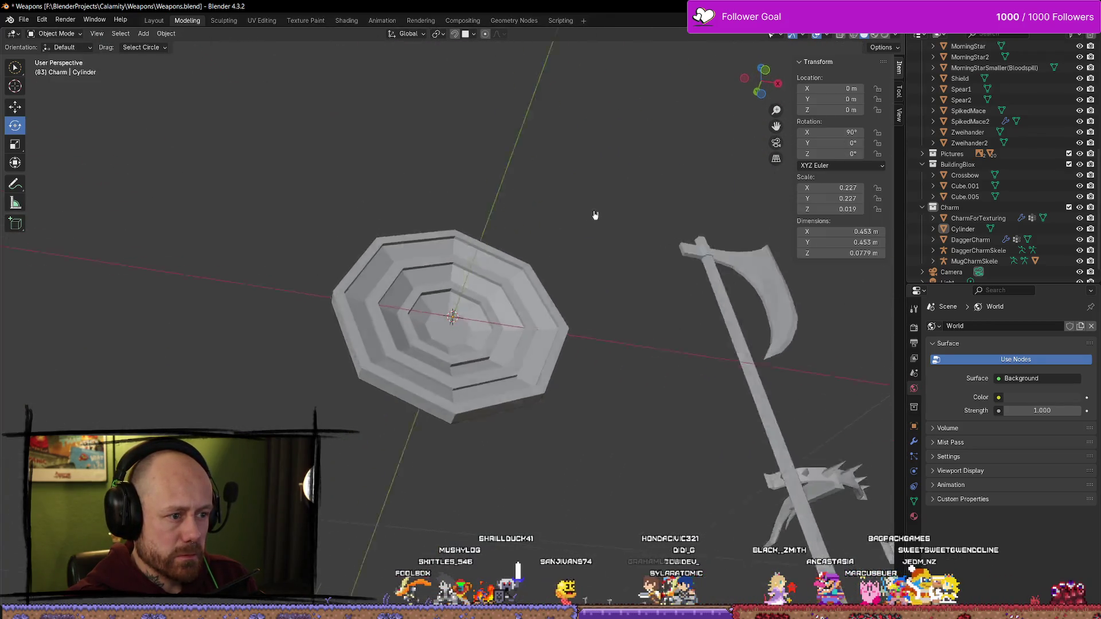
{"action": "mouse_move", "coordinate": [595, 215]}
{"action": "middle_mouse_down"}
{"action": "mouse_move", "coordinate": [484, 226]}
{"action": "mouse_move", "coordinate": [457, 276]}
{"action": "mouse_move", "coordinate": [580, 271]}
{"action": "mouse_move", "coordinate": [636, 291]}
{"action": "mouse_move", "coordinate": [607, 241]}
{"action": "mouse_move", "coordinate": [518, 236]}
{"action": "mouse_move", "coordinate": [543, 293]}
{"action": "mouse_move", "coordinate": [590, 264]}
{"action": "mouse_move", "coordinate": [559, 239]}
{"action": "mouse_move", "coordinate": [595, 265]}
{"action": "mouse_move", "coordinate": [564, 280]}
{"action": "middle_mouse_up"}
{"action": "scroll", "coordinate": [564, 280], "scroll_direction": "up", "scroll_amount": 3}
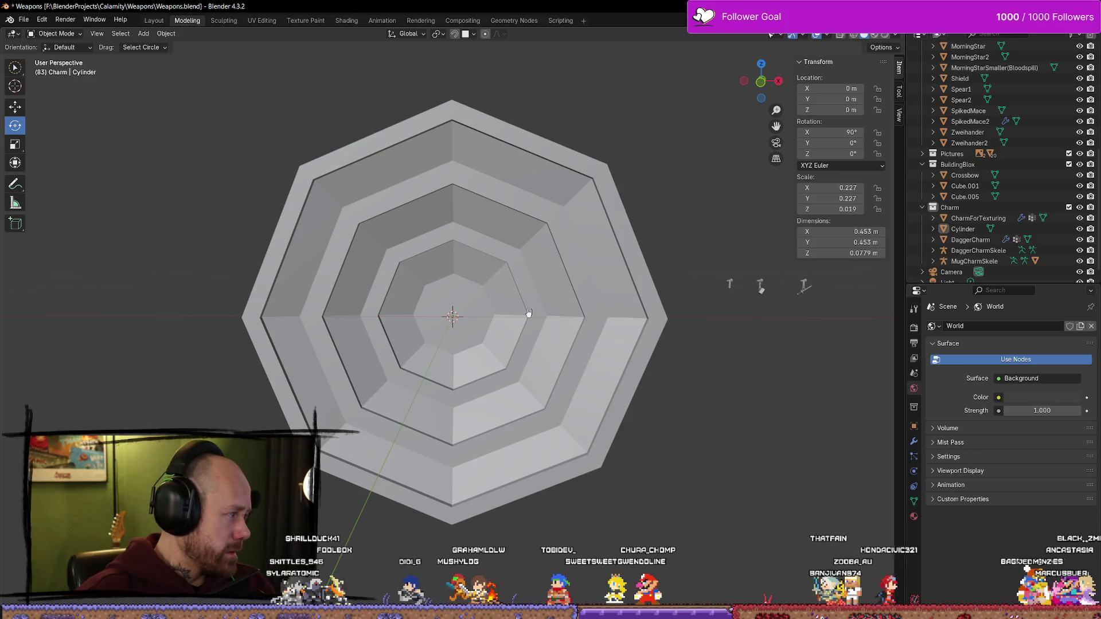
{"action": "key", "text": "KP_5"}
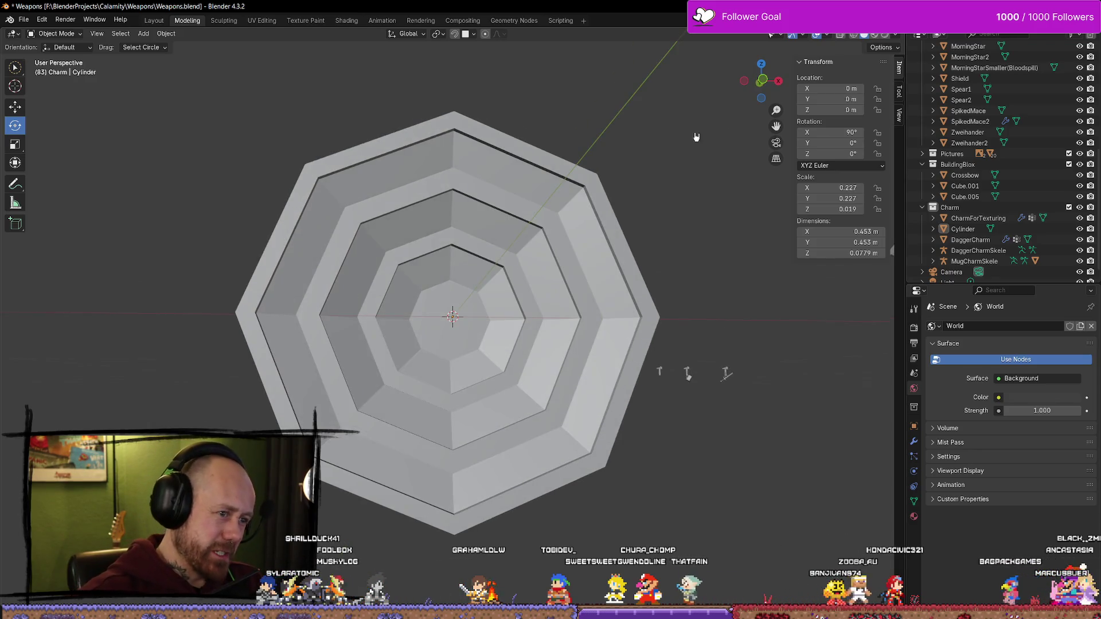
{"action": "key", "text": "KP_1"}
{"action": "scroll", "coordinate": [521, 310], "scroll_direction": "down", "scroll_amount": 3}
{"action": "scroll", "coordinate": [502, 317], "scroll_direction": "up", "scroll_amount": 4}
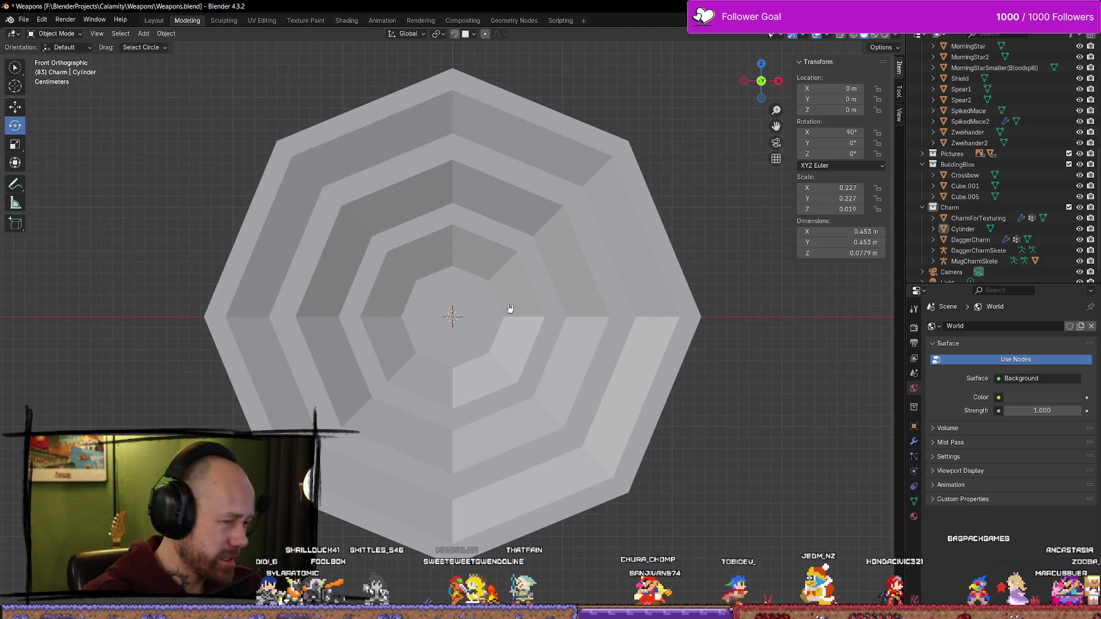
{"action": "scroll", "coordinate": [580, 328], "scroll_direction": "down", "scroll_amount": 2}
{"action": "mouse_move", "coordinate": [687, 418]}
{"action": "middle_mouse_down"}
{"action": "mouse_move", "coordinate": [659, 378]}
{"action": "mouse_move", "coordinate": [585, 393]}
{"action": "mouse_move", "coordinate": [481, 374]}
{"action": "mouse_move", "coordinate": [453, 386]}
{"action": "middle_mouse_up"}
{"action": "left_click", "coordinate": [481, 374]}
In edge select mode, raise the centre's inner edge loop along Y toward the shield face
{"action": "scroll", "coordinate": [482, 374], "scroll_direction": "up", "scroll_amount": 5}
{"action": "key", "text": "Tab"}
{"action": "left_click", "coordinate": [402, 347]}
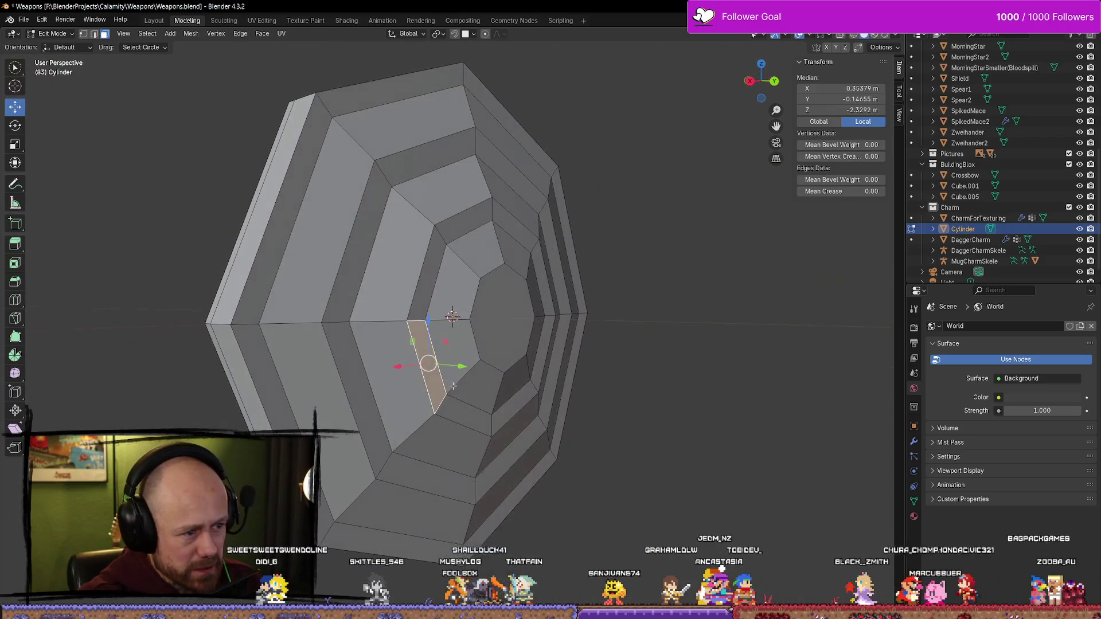
{"action": "key", "text": "2"}
{"action": "key", "text": "alt+a"}
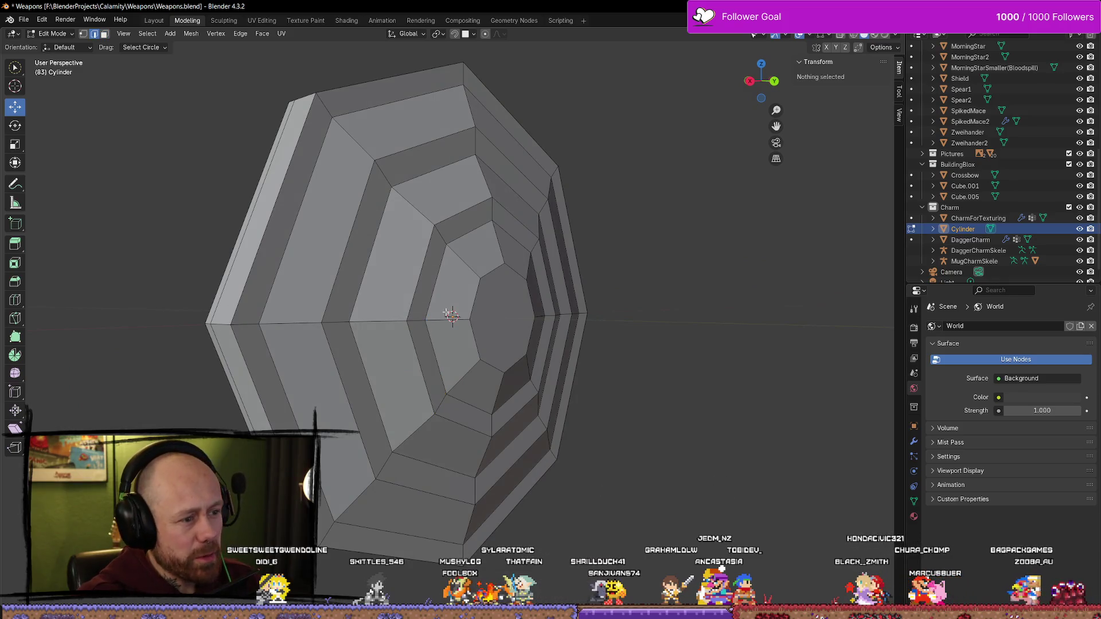
{"action": "left_click", "coordinate": [436, 296], "text": "alt"}
{"action": "middle_click_drag", "start_coordinate": [555, 321], "coordinate": [551, 337]}
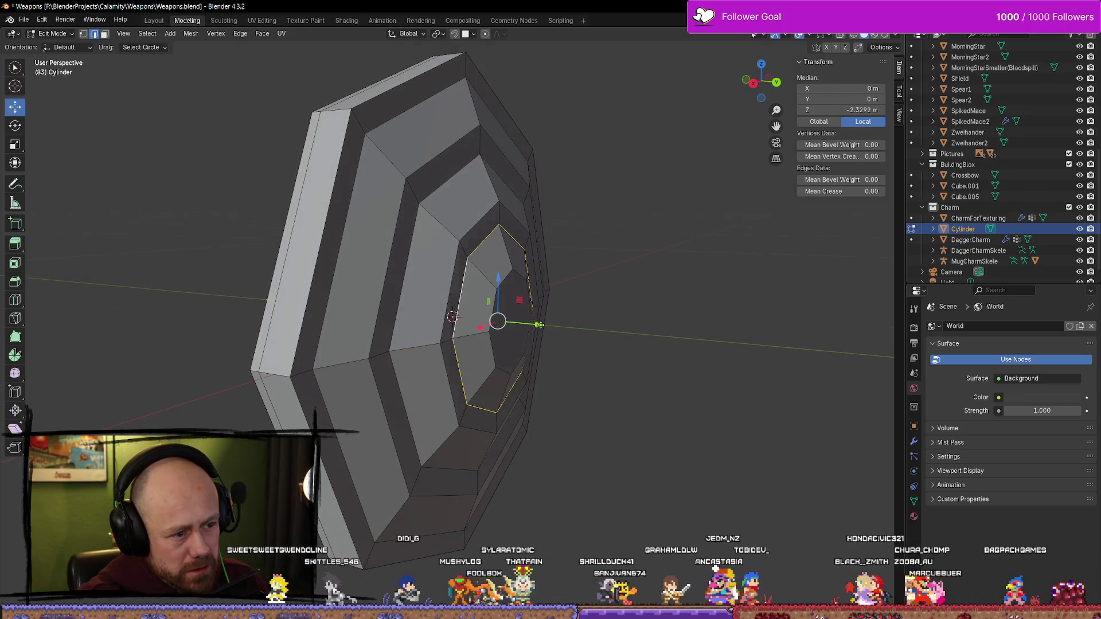
{"action": "left_click_drag", "start_coordinate": [539, 325], "coordinate": [526, 324]}
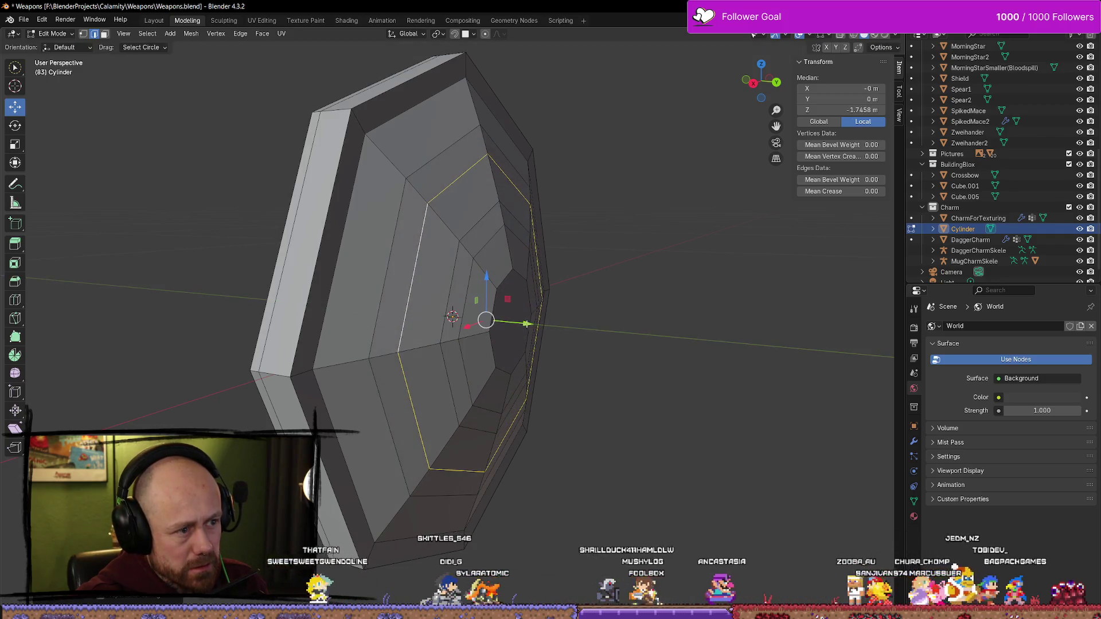
Nudge the recess's outer rim loop slightly along Y, then deselect everything
{"action": "mouse_move", "coordinate": [407, 225]}
{"action": "middle_mouse_down"}
{"action": "mouse_move", "coordinate": [258, 224]}
{"action": "mouse_move", "coordinate": [415, 210]}
{"action": "mouse_move", "coordinate": [353, 197]}
{"action": "middle_mouse_up"}
{"action": "left_click", "coordinate": [348, 184], "text": "alt"}
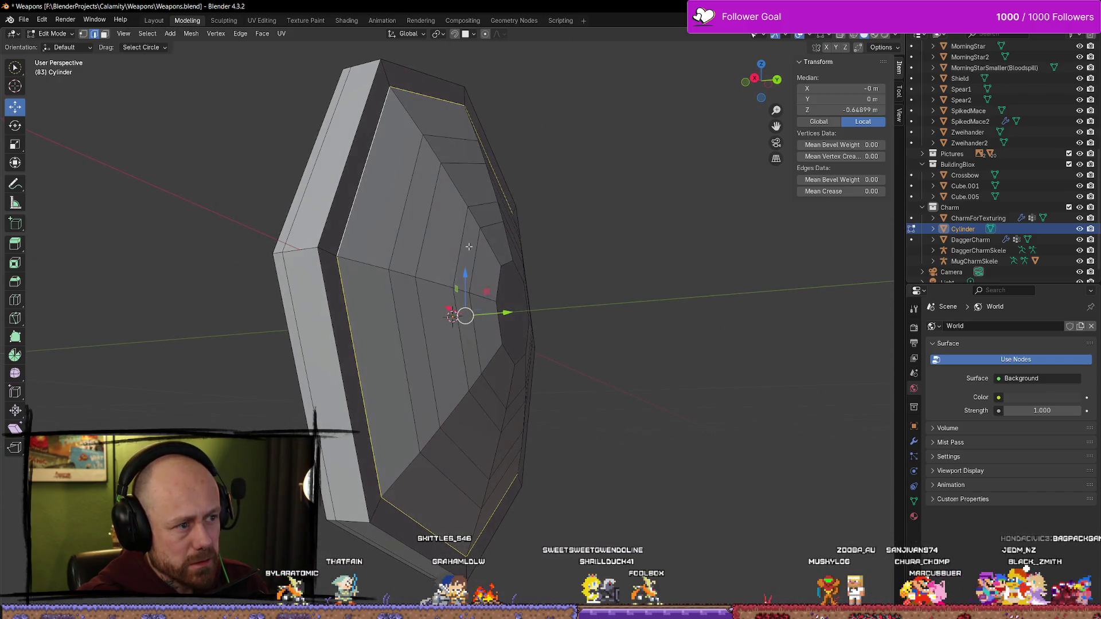
{"action": "left_click_drag", "start_coordinate": [508, 318], "coordinate": [517, 312]}
{"action": "left_click", "coordinate": [647, 233]}
{"action": "mouse_move", "coordinate": [646, 233]}
{"action": "middle_mouse_down"}
{"action": "mouse_move", "coordinate": [476, 230]}
{"action": "mouse_move", "coordinate": [421, 192]}
{"action": "mouse_move", "coordinate": [458, 257]}
{"action": "middle_mouse_up"}
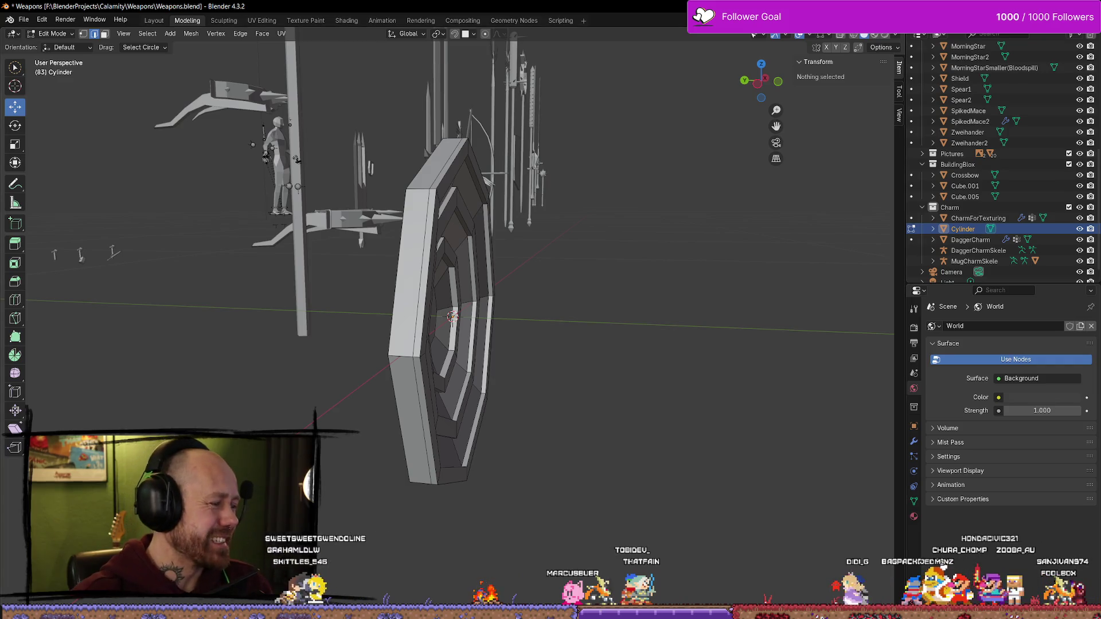
Save the shield file and position the reference photo window beside the model
{"action": "key", "text": "ctrl+s"}
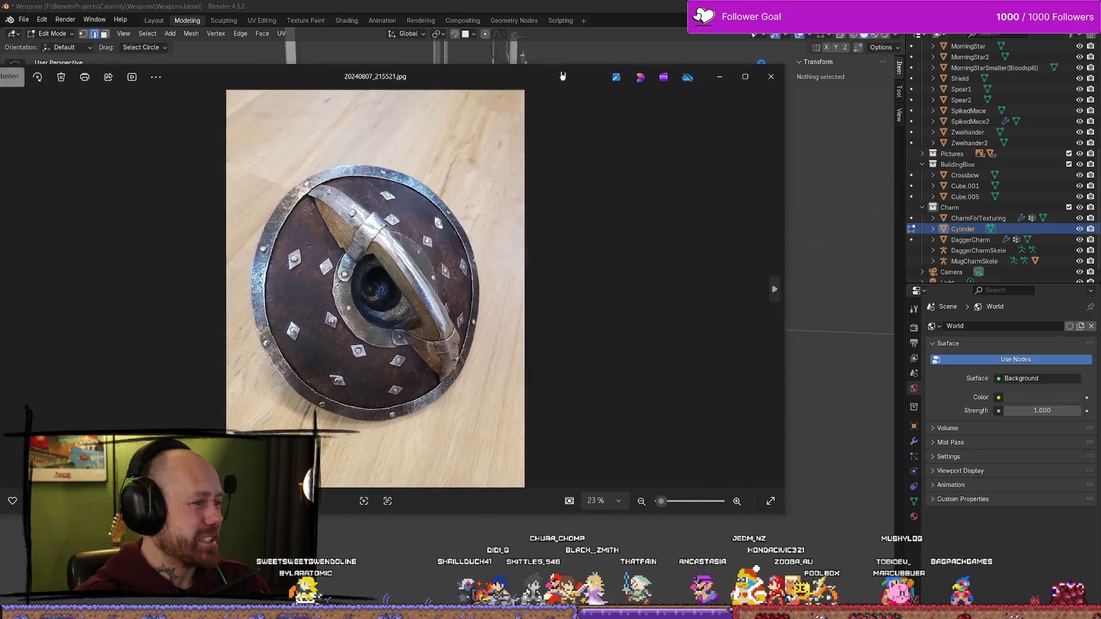
{"action": "mouse_move", "coordinate": [730, 74]}
{"action": "left_mouse_down"}
{"action": "mouse_move", "coordinate": [769, 160]}
{"action": "mouse_move", "coordinate": [634, 315]}
{"action": "mouse_move", "coordinate": [643, 169]}
{"action": "left_mouse_up"}
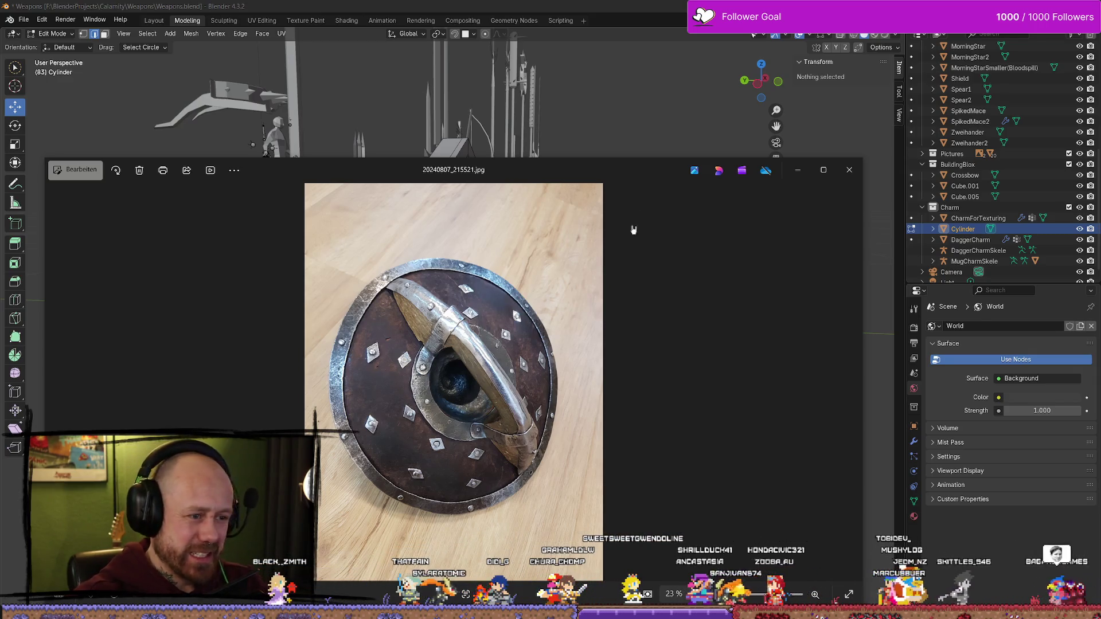
Browse back and forth through the shield reference photos, then move the viewer mostly off-screen
{"action": "key", "text": "Left"}
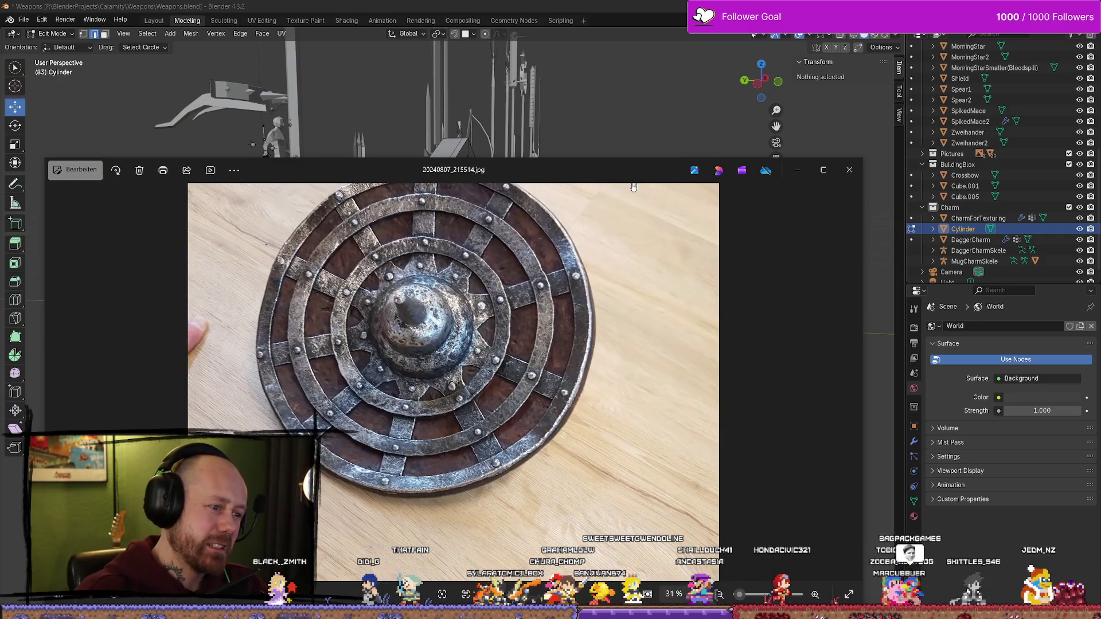
{"action": "key", "text": "Right"}
{"action": "key", "text": "Right"}
{"action": "key", "text": "Right"}
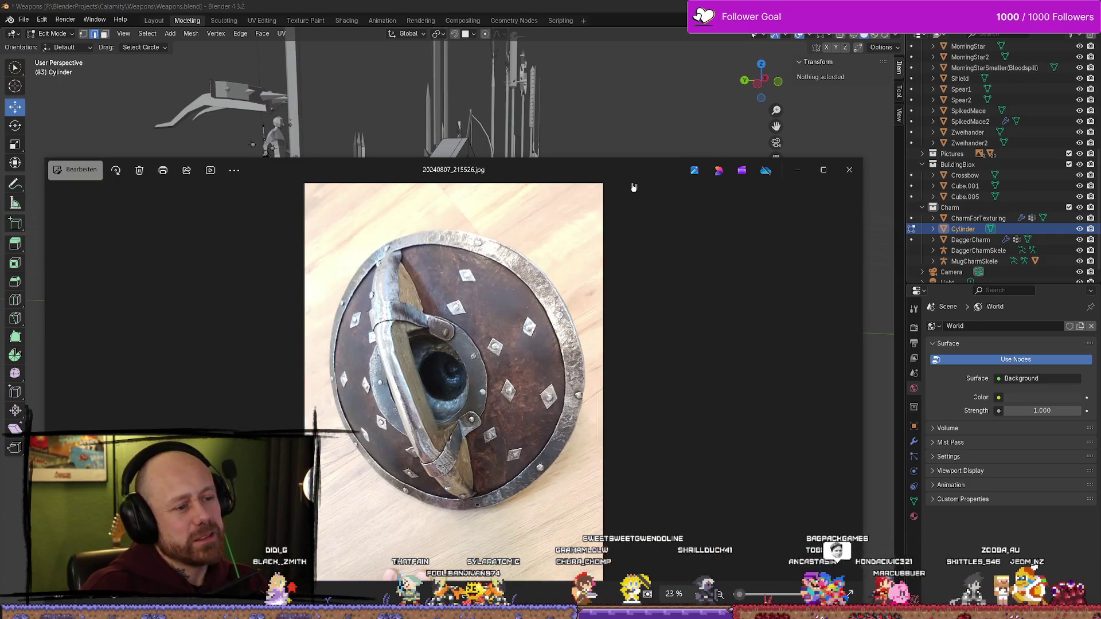
{"action": "key", "text": "Right"}
{"action": "key", "text": "Right"}
{"action": "key", "text": "Right"}
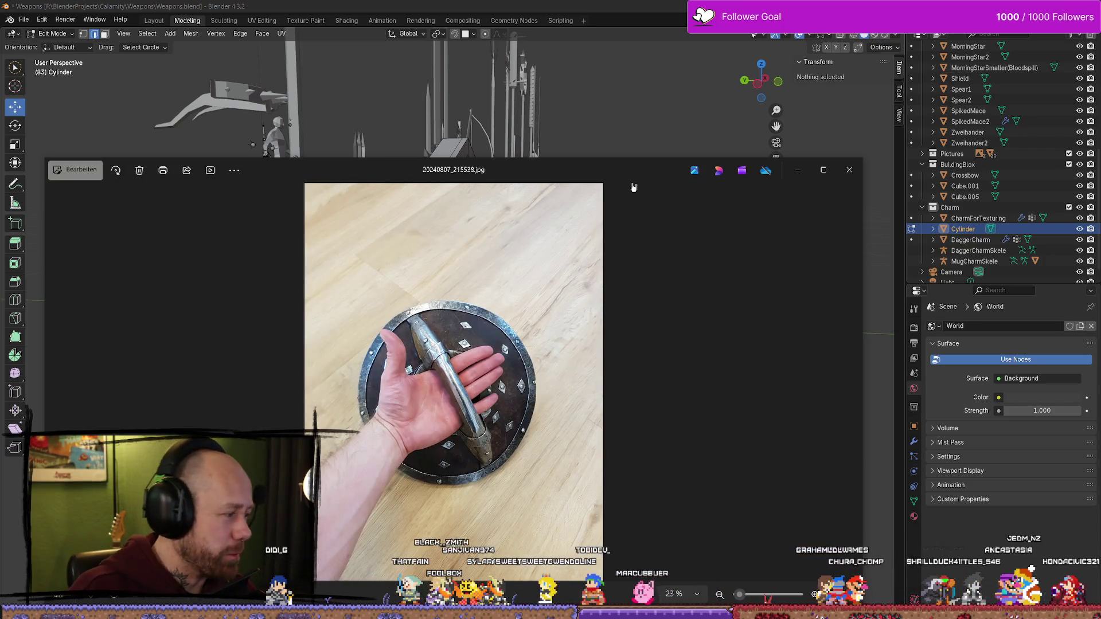
{"action": "key", "text": "Left"}
{"action": "key", "text": "Left"}
{"action": "key", "text": "Left"}
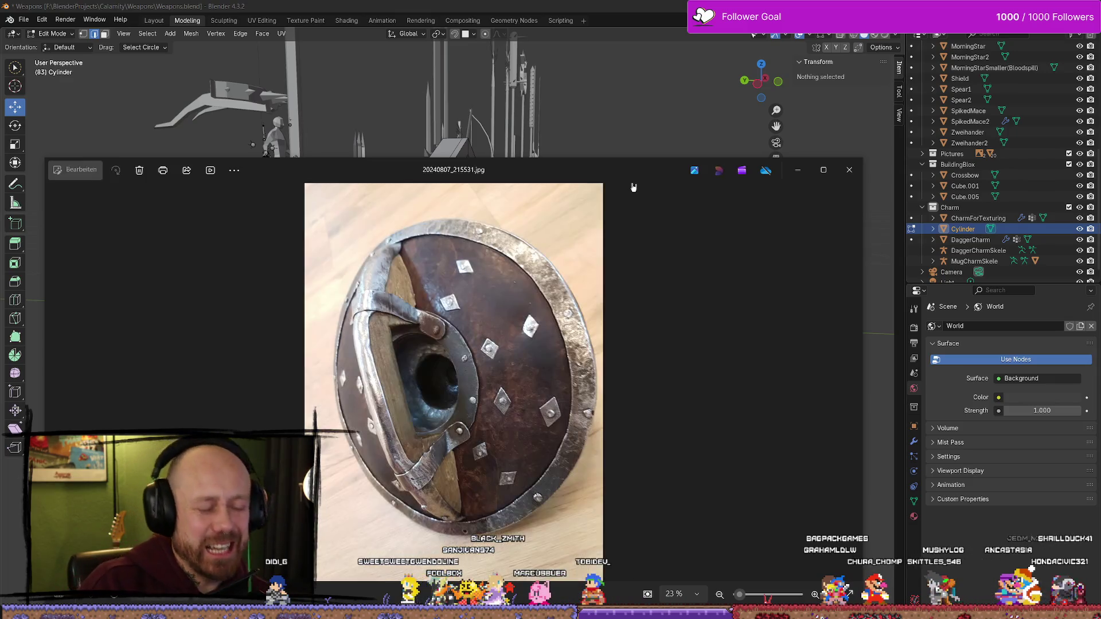
{"action": "key", "text": "Left"}
{"action": "key", "text": "Left"}
{"action": "key", "text": "Left"}
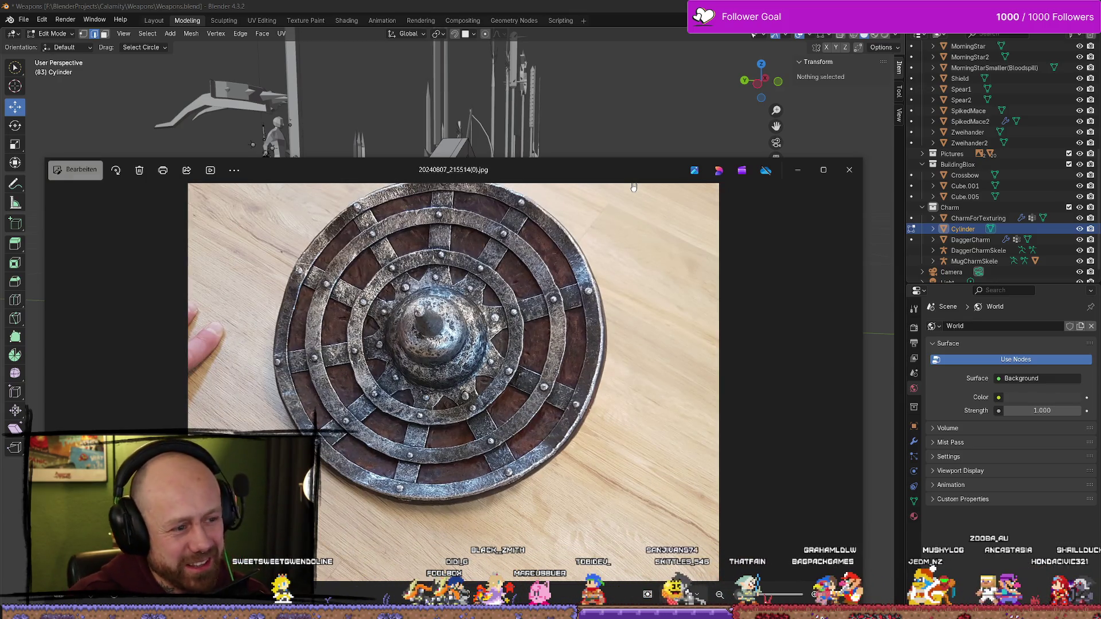
{"action": "mouse_move", "coordinate": [628, 182]}
{"action": "left_mouse_down"}
{"action": "mouse_move", "coordinate": [565, 126]}
{"action": "mouse_move", "coordinate": [490, 110]}
{"action": "mouse_move", "coordinate": [0, 58]}
{"action": "left_mouse_up"}
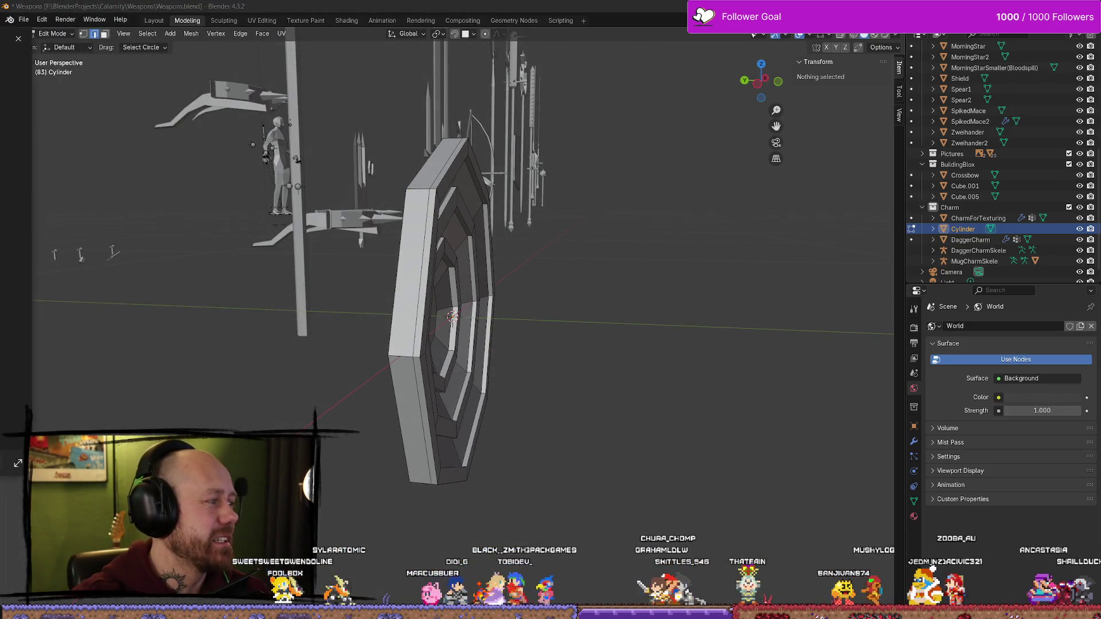
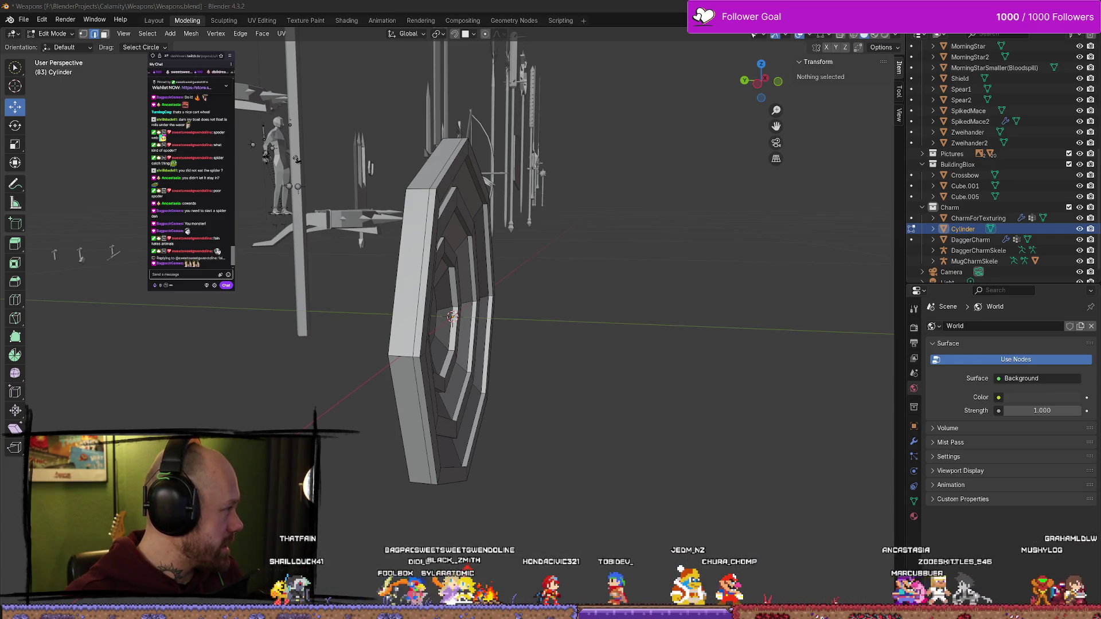
Bring up the ringed round-shield reference photo and nudge an inner ring loop along Y
{"action": "key", "text": "alt+Tab"}
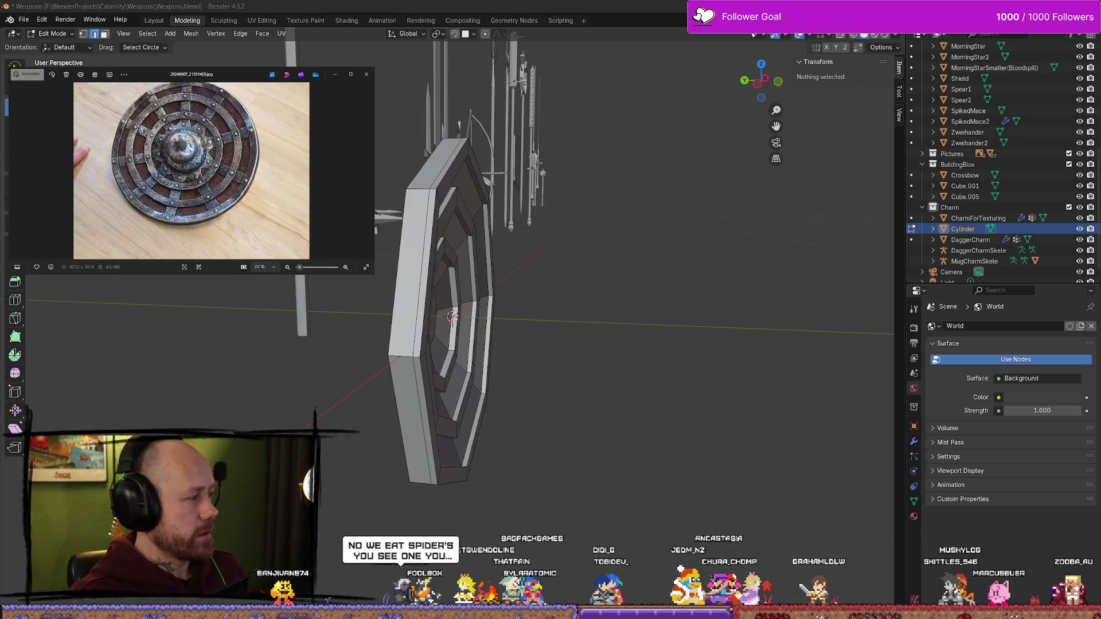
{"action": "mouse_move", "coordinate": [568, 278]}
{"action": "middle_mouse_down"}
{"action": "mouse_move", "coordinate": [397, 261]}
{"action": "mouse_move", "coordinate": [424, 255]}
{"action": "mouse_move", "coordinate": [390, 269]}
{"action": "mouse_move", "coordinate": [480, 184]}
{"action": "mouse_move", "coordinate": [413, 318]}
{"action": "middle_mouse_up"}
{"action": "left_click", "coordinate": [479, 187], "text": "alt"}
{"action": "key", "text": "g"}
{"action": "key", "text": "y"}
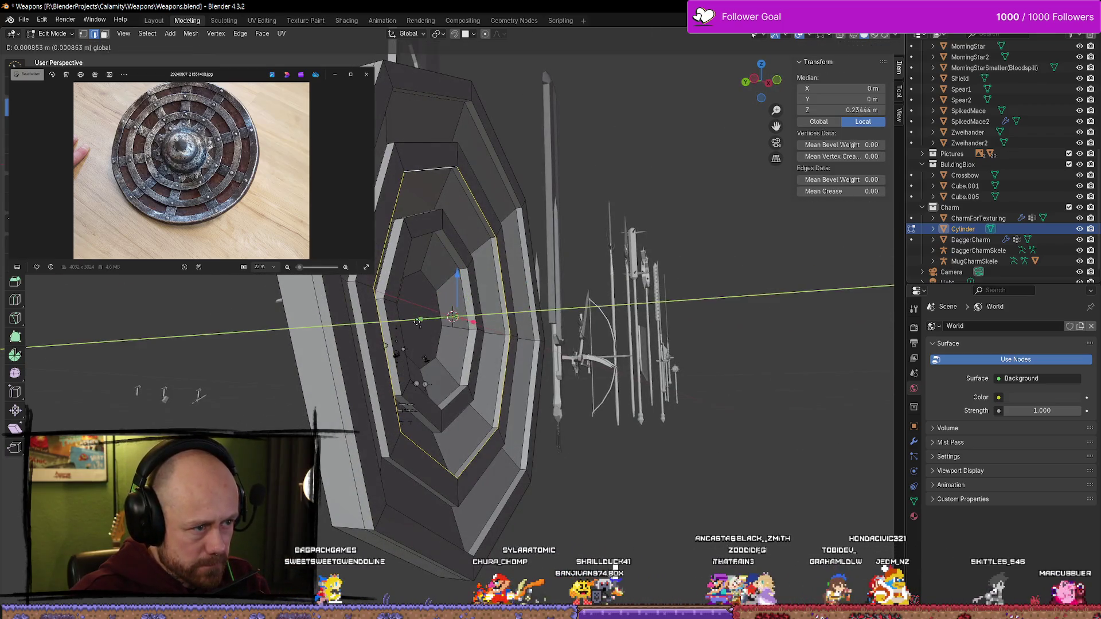
{"action": "left_click", "coordinate": [414, 320]}
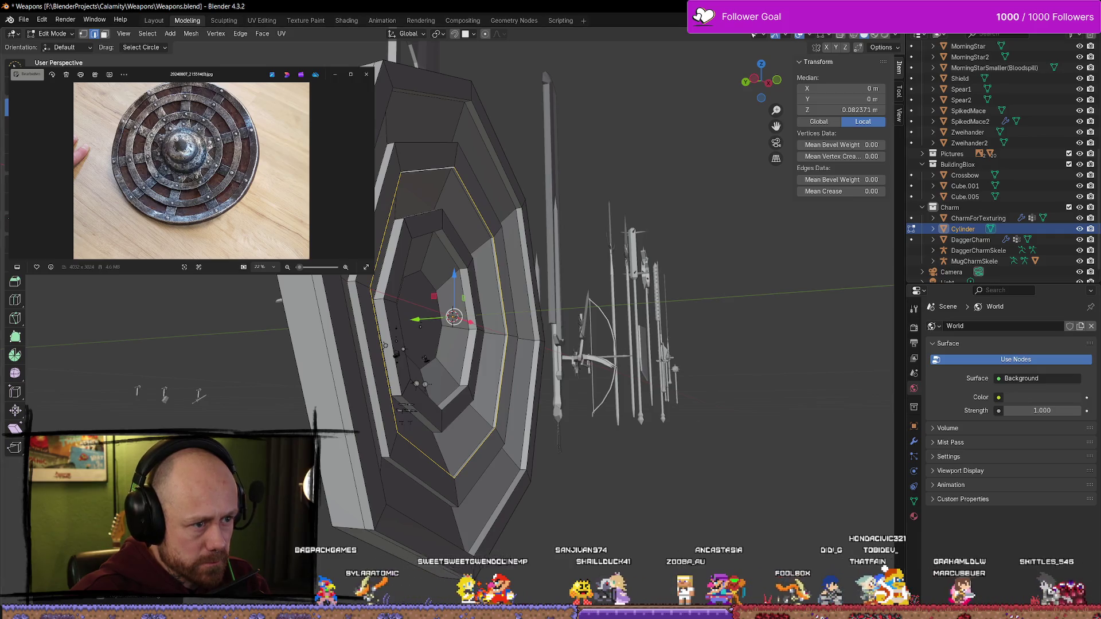
{"action": "left_click", "coordinate": [637, 505]}
{"action": "mouse_move", "coordinate": [637, 504]}
{"action": "middle_mouse_down"}
{"action": "mouse_move", "coordinate": [493, 404]}
{"action": "mouse_move", "coordinate": [476, 359]}
{"action": "middle_mouse_up"}
{"action": "key", "text": "ctrl+z"}
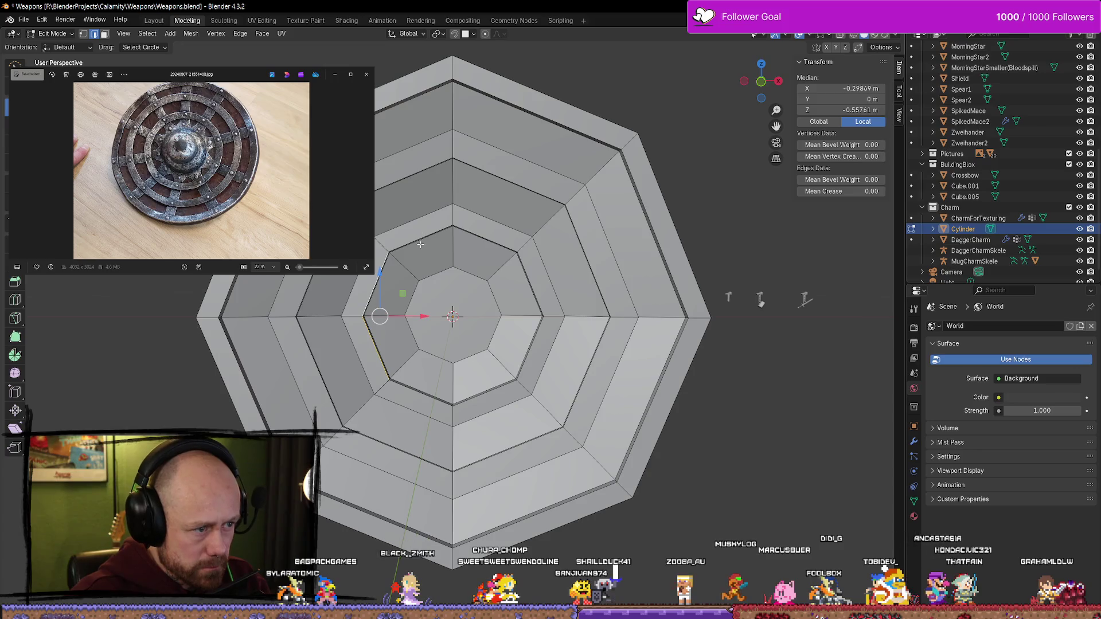
Select the full inner edge loop of the octagonal buckler and zoom in on it
{"action": "mouse_move", "coordinate": [464, 319]}
{"action": "middle_mouse_down"}
{"action": "mouse_move", "coordinate": [435, 324]}
{"action": "mouse_move", "coordinate": [422, 408]}
{"action": "middle_mouse_up"}
{"action": "scroll", "coordinate": [431, 326], "scroll_direction": "up", "scroll_amount": 2}
{"action": "left_click", "coordinate": [421, 346]}
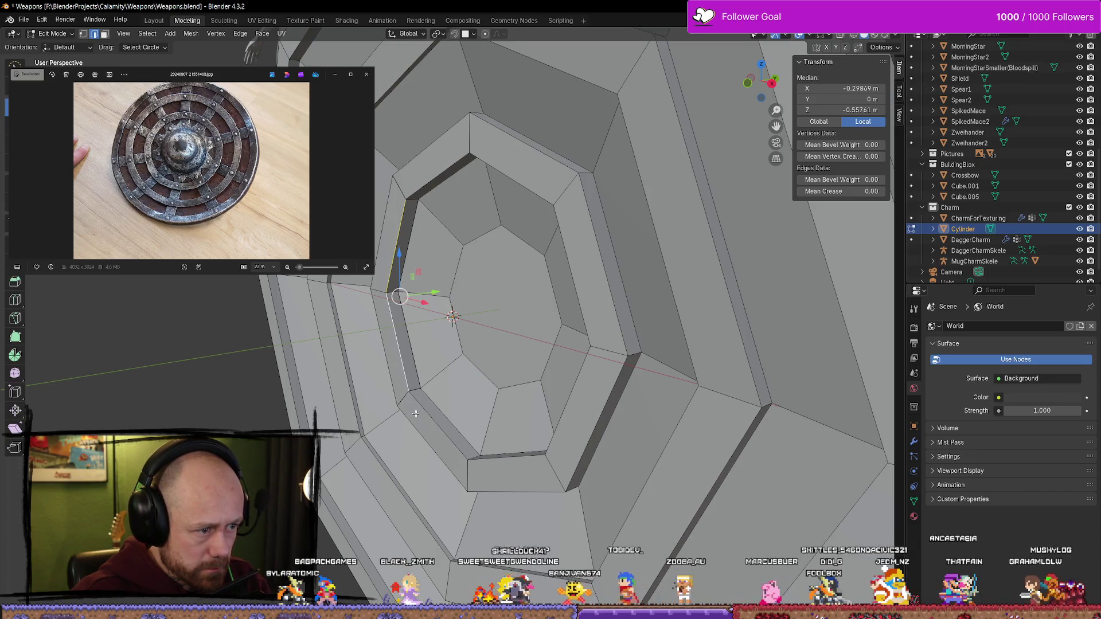
{"action": "left_click", "coordinate": [437, 425]}
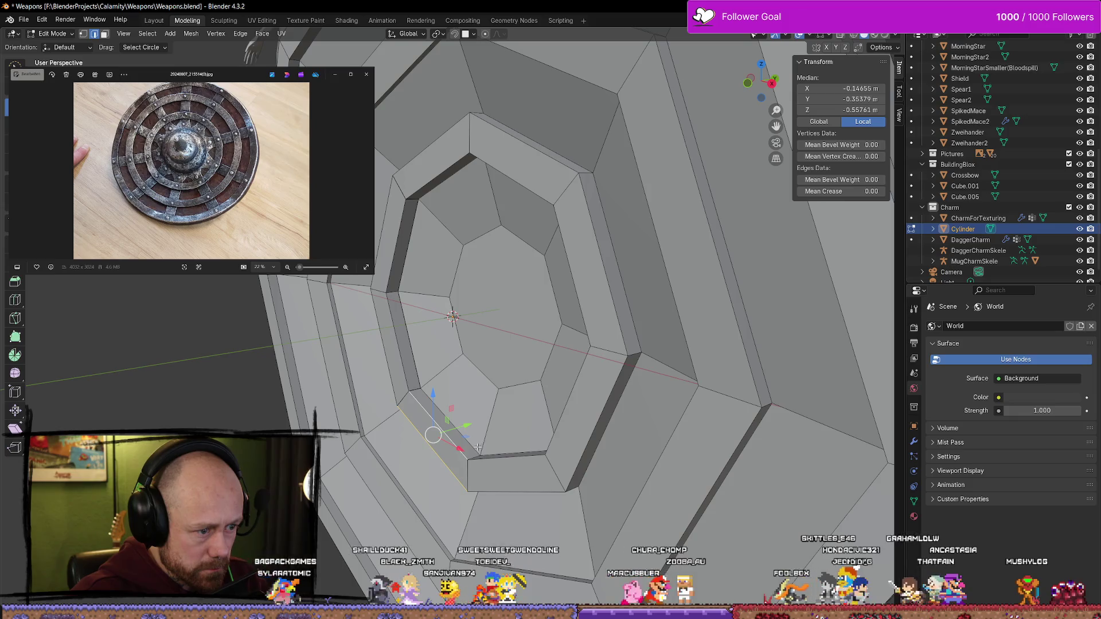
{"action": "left_click", "coordinate": [510, 462], "text": "alt"}
{"action": "middle_click_drag", "start_coordinate": [510, 462], "coordinate": [560, 460]}
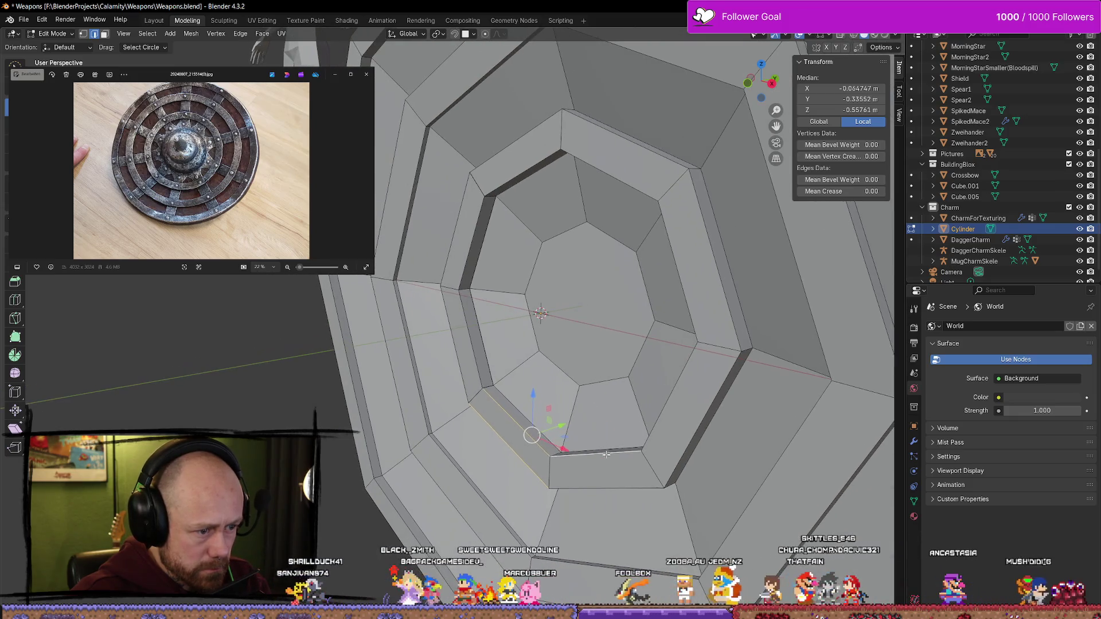
{"action": "middle_click_drag", "start_coordinate": [542, 381], "coordinate": [505, 332]}
{"action": "scroll", "coordinate": [493, 310], "scroll_direction": "up", "scroll_amount": 3}
{"action": "scroll", "coordinate": [485, 294], "scroll_direction": "up", "scroll_amount": 2}
{"action": "scroll", "coordinate": [485, 294], "scroll_direction": "up", "scroll_amount": 2}
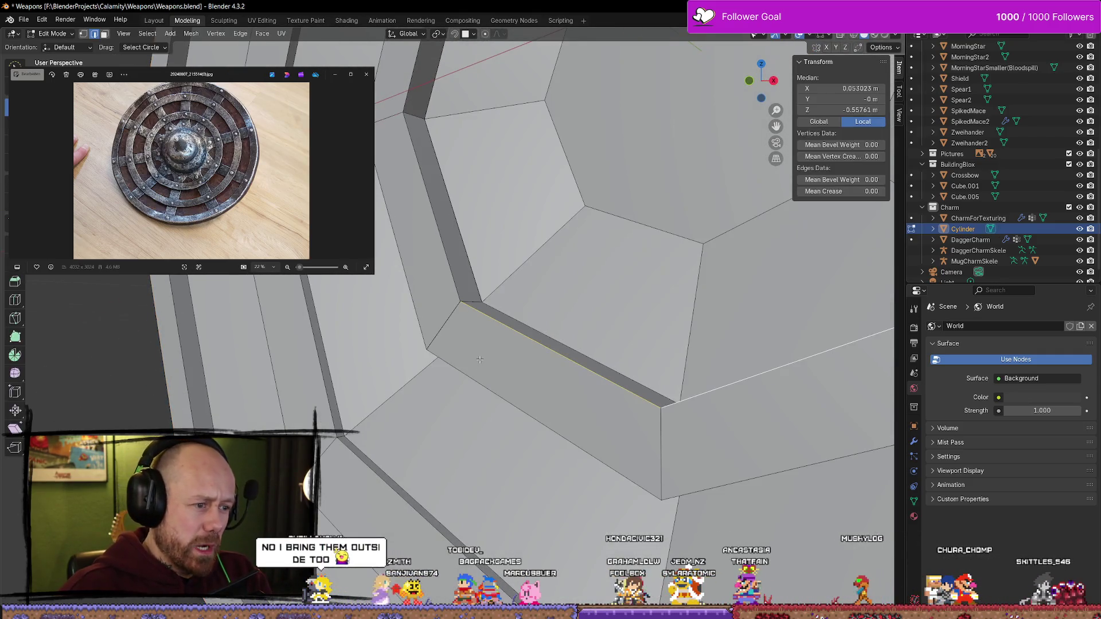
In wireframe view, select the small stray quad at the inner ring corner and delete it
{"action": "key", "text": "z"}
{"action": "left_click", "coordinate": [383, 357]}
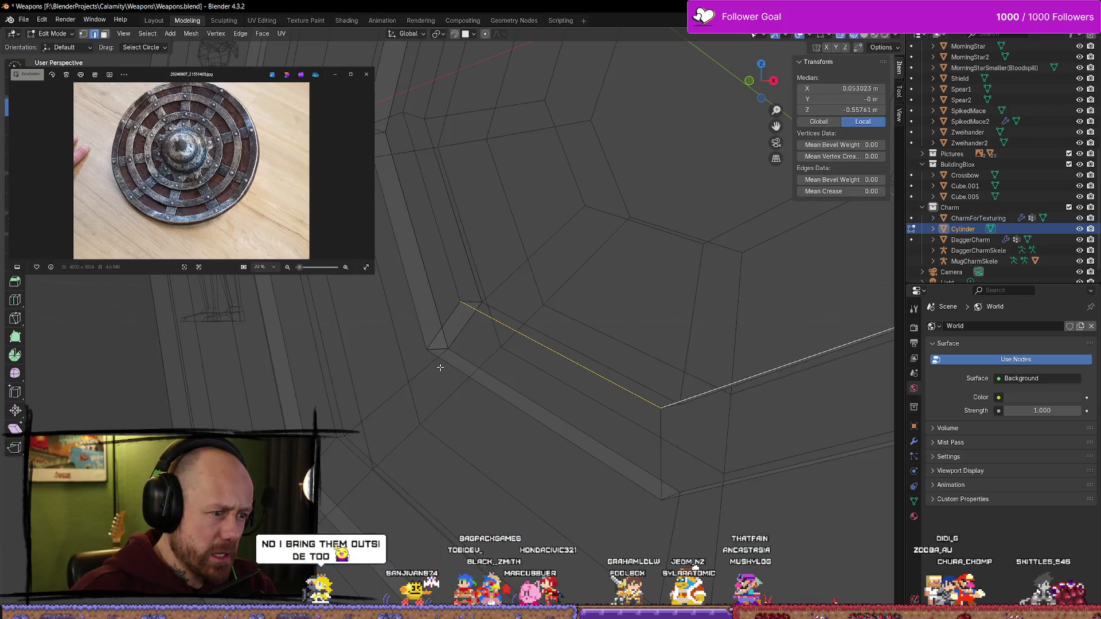
{"action": "left_click", "coordinate": [467, 355]}
{"action": "left_click", "coordinate": [490, 392]}
{"action": "left_click", "coordinate": [460, 348]}
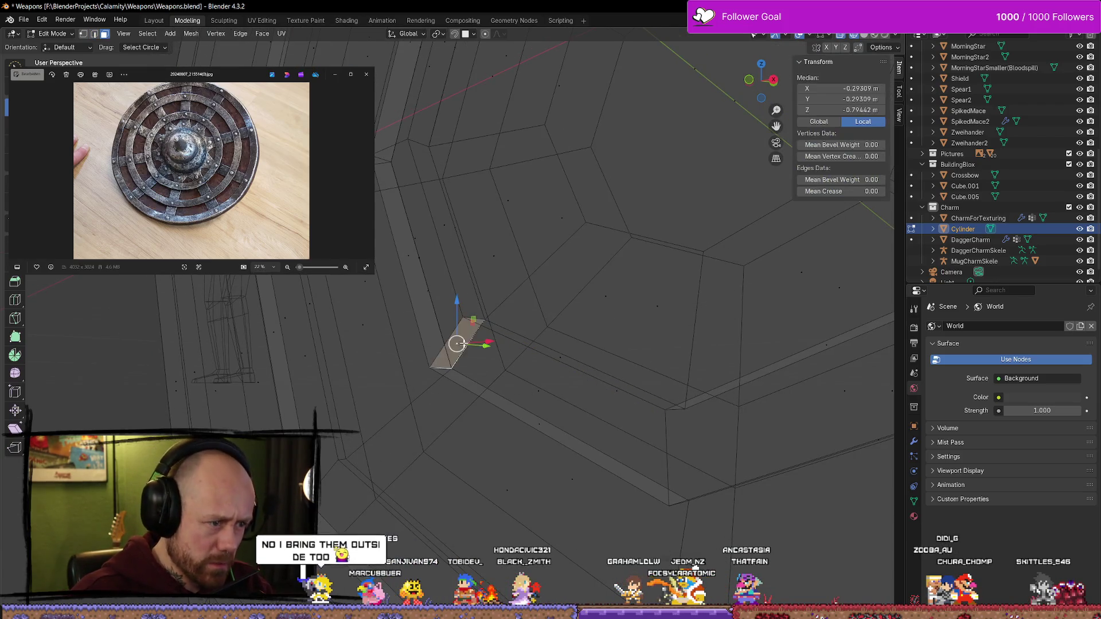
{"action": "mouse_move", "coordinate": [461, 348]}
{"action": "middle_mouse_down"}
{"action": "mouse_move", "coordinate": [493, 344]}
{"action": "mouse_move", "coordinate": [512, 257]}
{"action": "middle_mouse_up"}
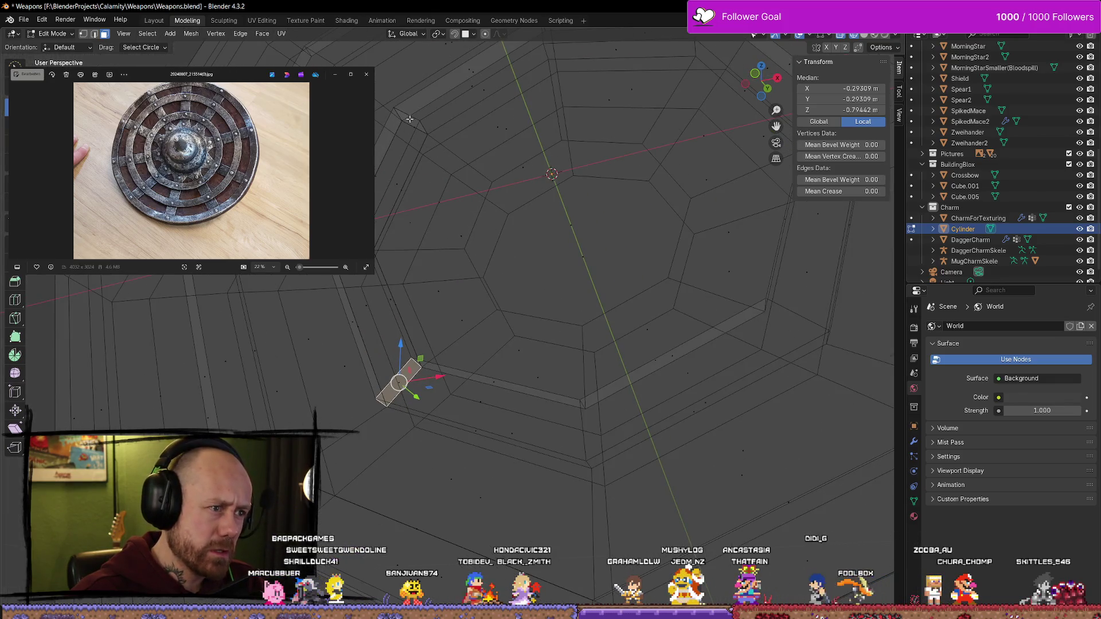
{"action": "middle_click_drag", "start_coordinate": [471, 191], "coordinate": [523, 176]}
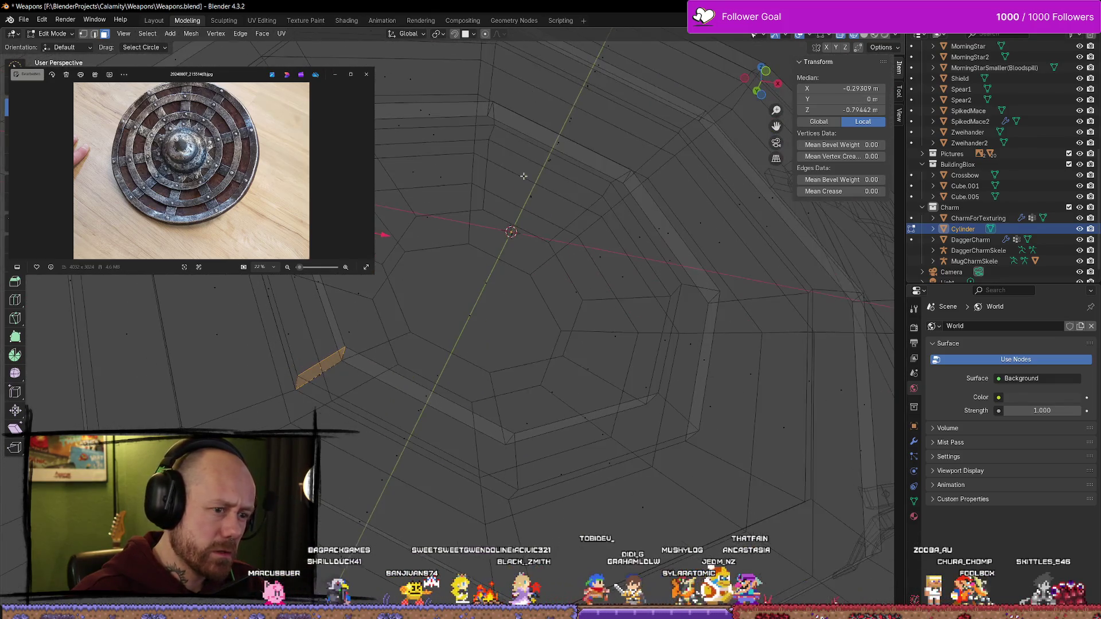
{"action": "key", "text": "x"}
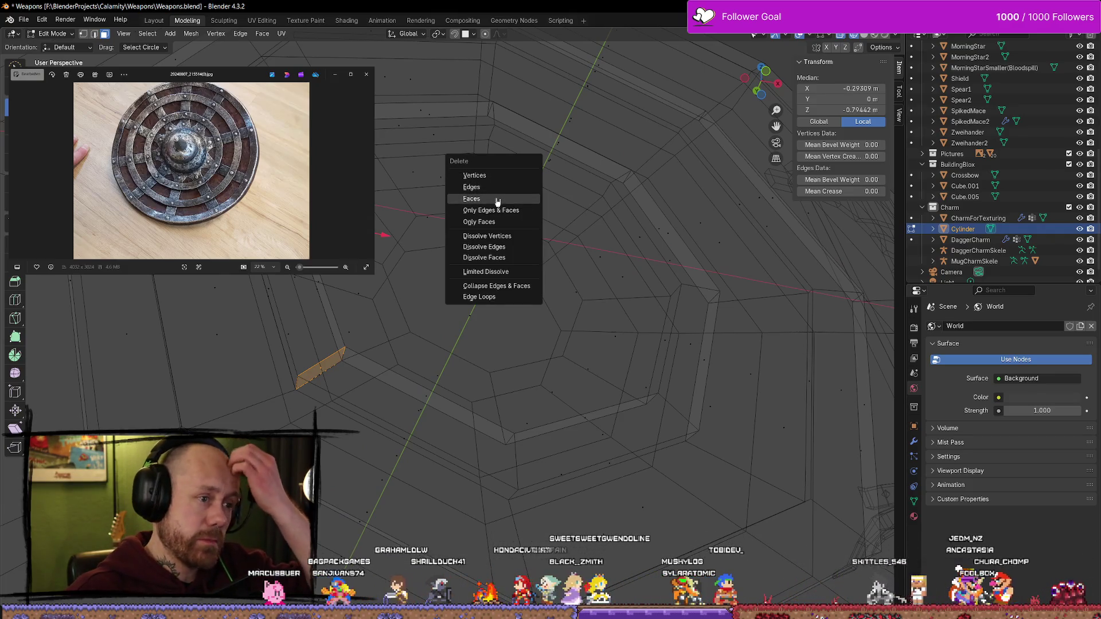
{"action": "left_click", "coordinate": [471, 199]}
Delete a second stray face next to the inner ring
{"action": "middle_click_drag", "start_coordinate": [472, 198], "coordinate": [376, 293]}
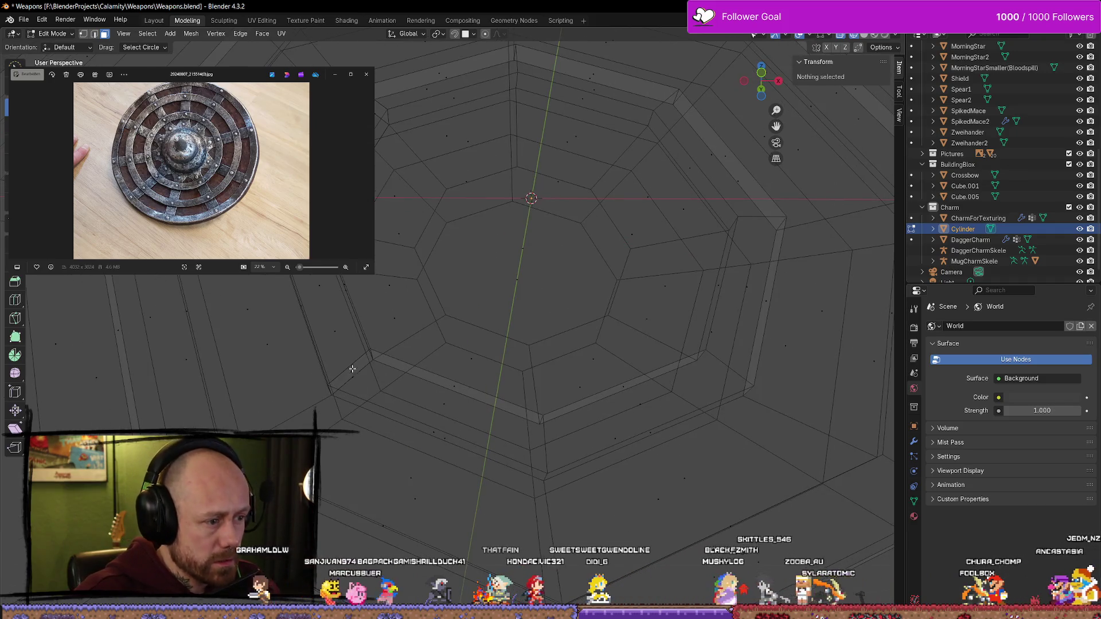
{"action": "left_click", "coordinate": [388, 357]}
{"action": "middle_click_drag", "start_coordinate": [375, 106], "coordinate": [376, 97]}
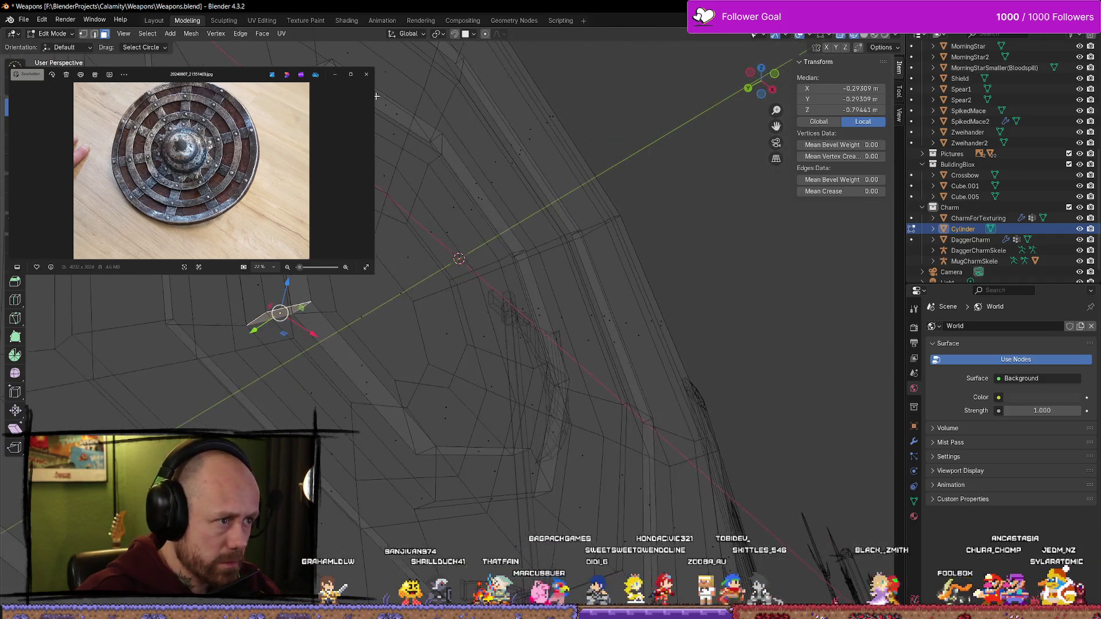
{"action": "key", "text": "x"}
{"action": "left_click", "coordinate": [449, 132]}
In vertex select mode, snap the ring's corner vertex onto its neighbouring corner
{"action": "mouse_move", "coordinate": [436, 279]}
{"action": "middle_mouse_down"}
{"action": "mouse_move", "coordinate": [425, 294]}
{"action": "mouse_move", "coordinate": [437, 261]}
{"action": "mouse_move", "coordinate": [369, 312]}
{"action": "mouse_move", "coordinate": [365, 298]}
{"action": "middle_mouse_up"}
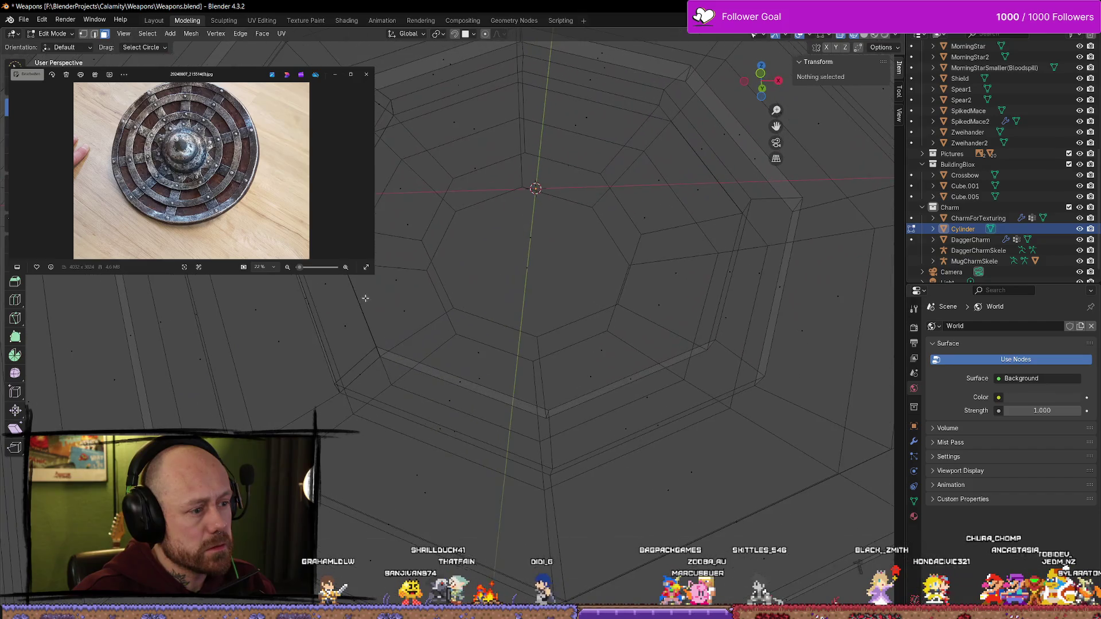
{"action": "left_click", "coordinate": [367, 374]}
{"action": "mouse_move", "coordinate": [367, 374]}
{"action": "middle_mouse_down"}
{"action": "mouse_move", "coordinate": [333, 352]}
{"action": "mouse_move", "coordinate": [485, 406]}
{"action": "mouse_move", "coordinate": [465, 484]}
{"action": "middle_mouse_up"}
{"action": "key", "text": "1"}
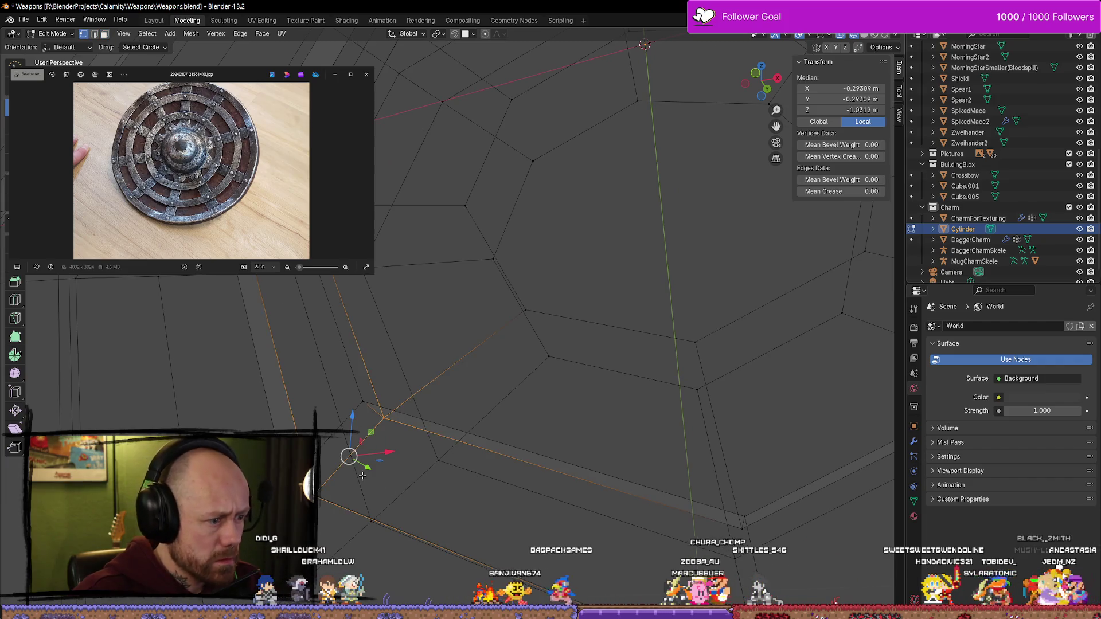
{"action": "key", "text": "alt+a"}
{"action": "middle_click_drag", "start_coordinate": [373, 433], "coordinate": [406, 460]}
{"action": "left_click", "coordinate": [354, 362]}
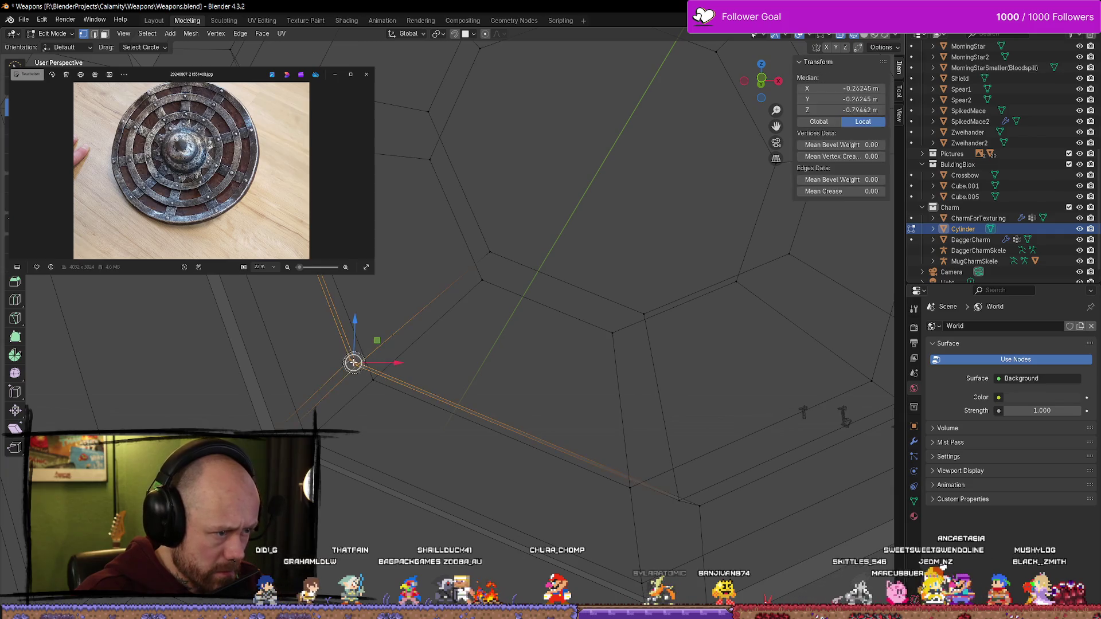
{"action": "key", "text": "g"}
{"action": "key", "text": "g"}
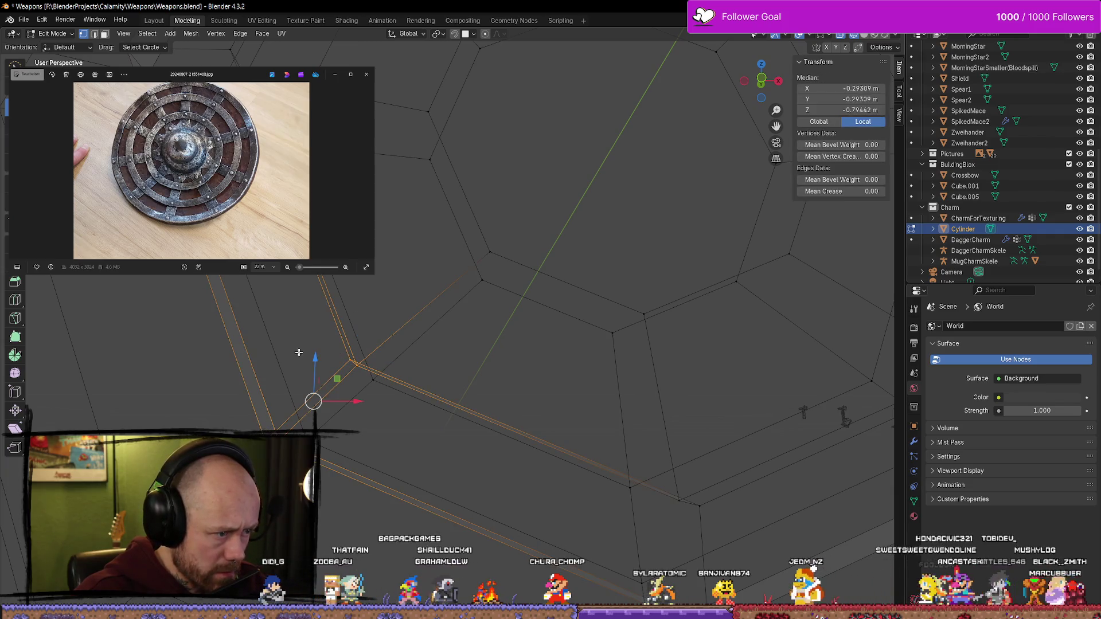
Merge the overlapping vertices by distance, then select the whole mesh for another merge
{"action": "key", "text": "m"}
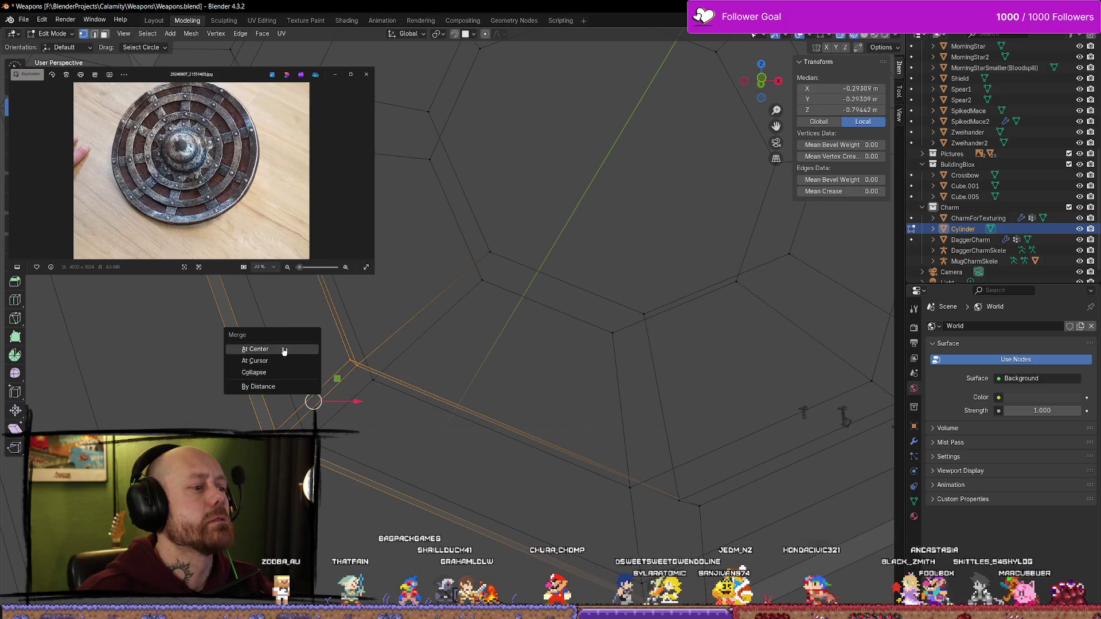
{"action": "left_click", "coordinate": [267, 390]}
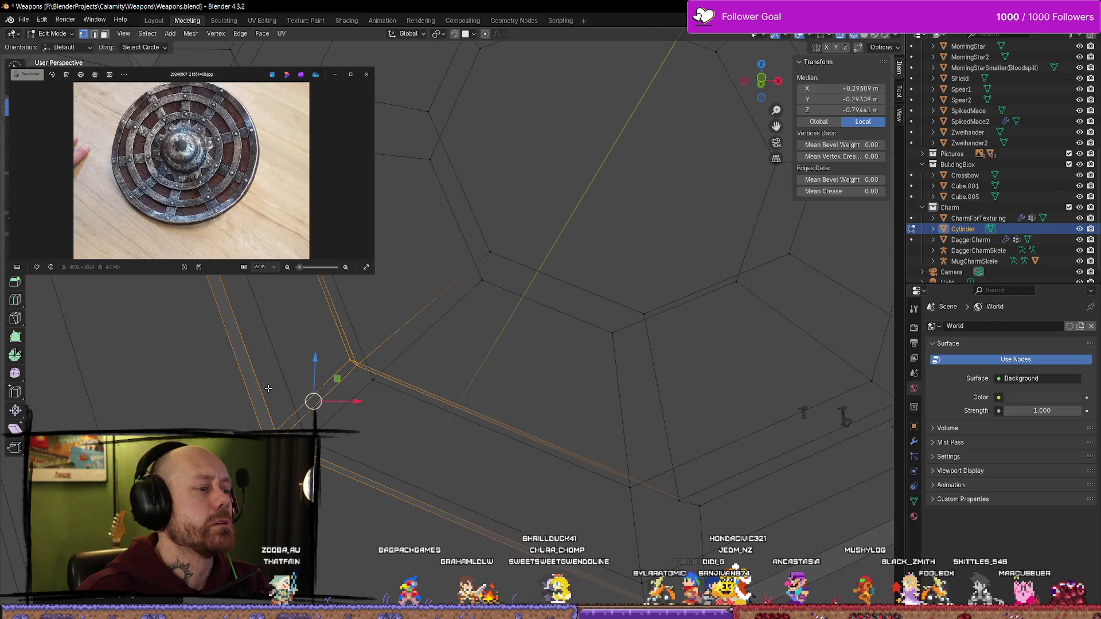
{"action": "middle_click_drag", "start_coordinate": [322, 396], "coordinate": [362, 394]}
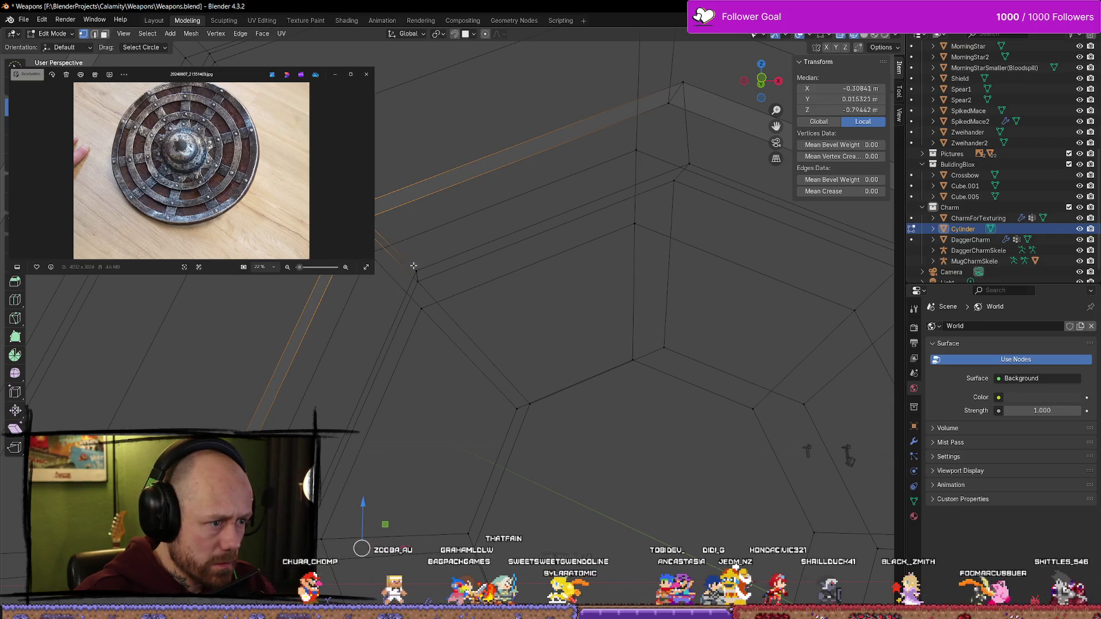
{"action": "mouse_move", "coordinate": [404, 282]}
{"action": "middle_mouse_down"}
{"action": "mouse_move", "coordinate": [491, 285]}
{"action": "mouse_move", "coordinate": [445, 293]}
{"action": "mouse_move", "coordinate": [505, 309]}
{"action": "middle_mouse_up"}
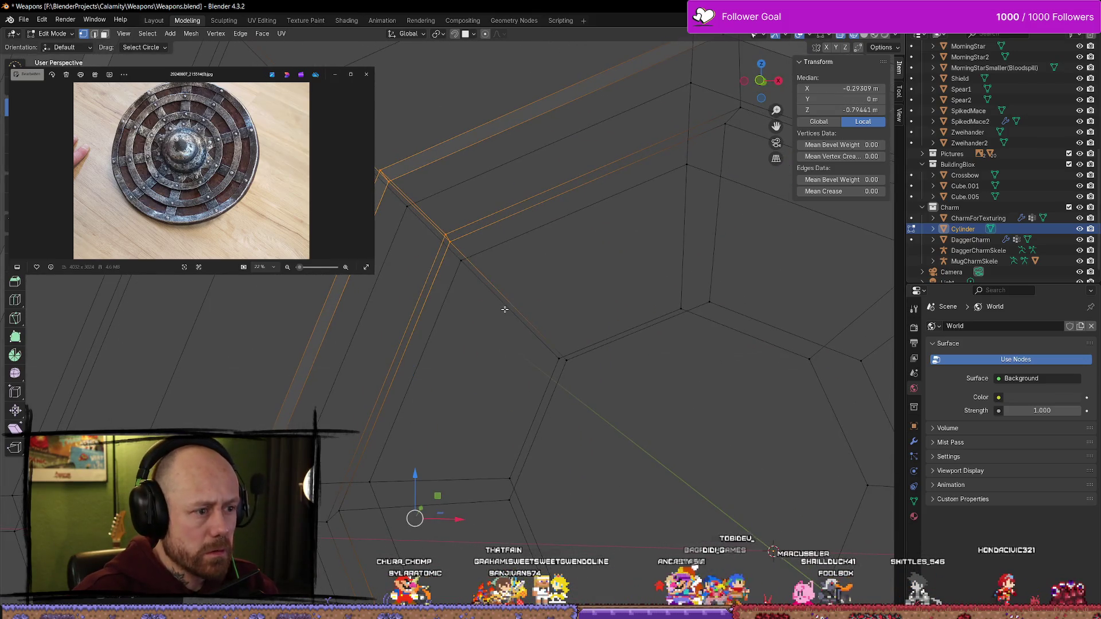
{"action": "scroll", "coordinate": [510, 311], "scroll_direction": "down", "scroll_amount": 3}
{"action": "mouse_move", "coordinate": [602, 182]}
{"action": "middle_mouse_down"}
{"action": "mouse_move", "coordinate": [541, 290]}
{"action": "mouse_move", "coordinate": [553, 310]}
{"action": "middle_mouse_up"}
{"action": "key", "text": "a"}
{"action": "key", "text": "m"}
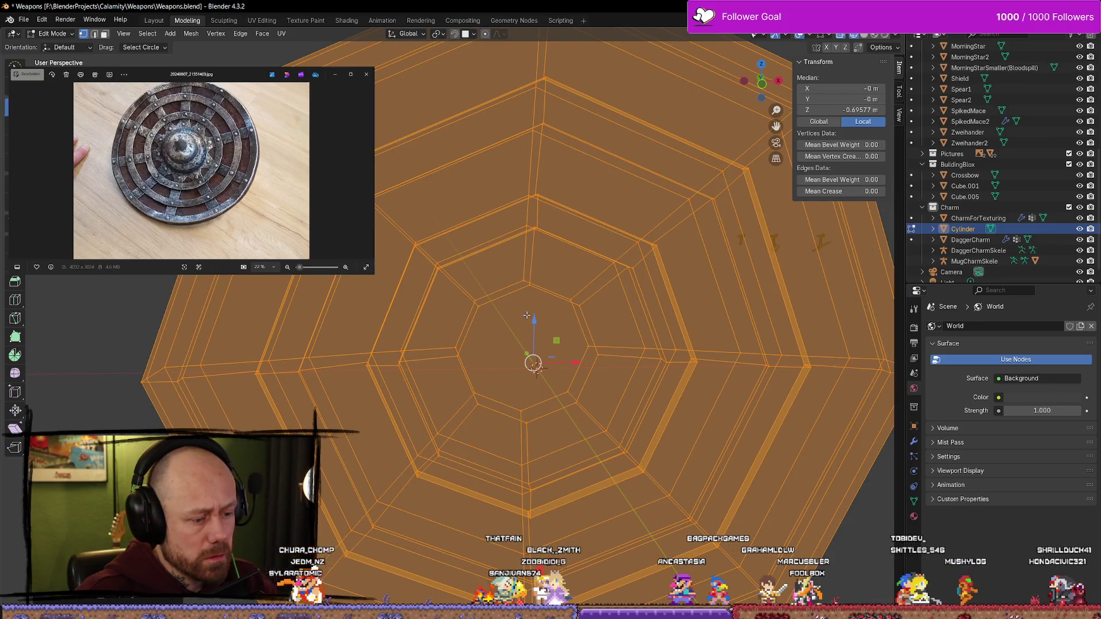
Deselect everything, pick a rim face, and return the buckler to Object Mode
{"action": "mouse_move", "coordinate": [526, 315]}
{"action": "middle_mouse_down"}
{"action": "mouse_move", "coordinate": [591, 372]}
{"action": "mouse_move", "coordinate": [677, 376]}
{"action": "mouse_move", "coordinate": [619, 342]}
{"action": "mouse_move", "coordinate": [551, 376]}
{"action": "mouse_move", "coordinate": [532, 416]}
{"action": "mouse_move", "coordinate": [539, 426]}
{"action": "middle_mouse_up"}
{"action": "key", "text": "alt+a"}
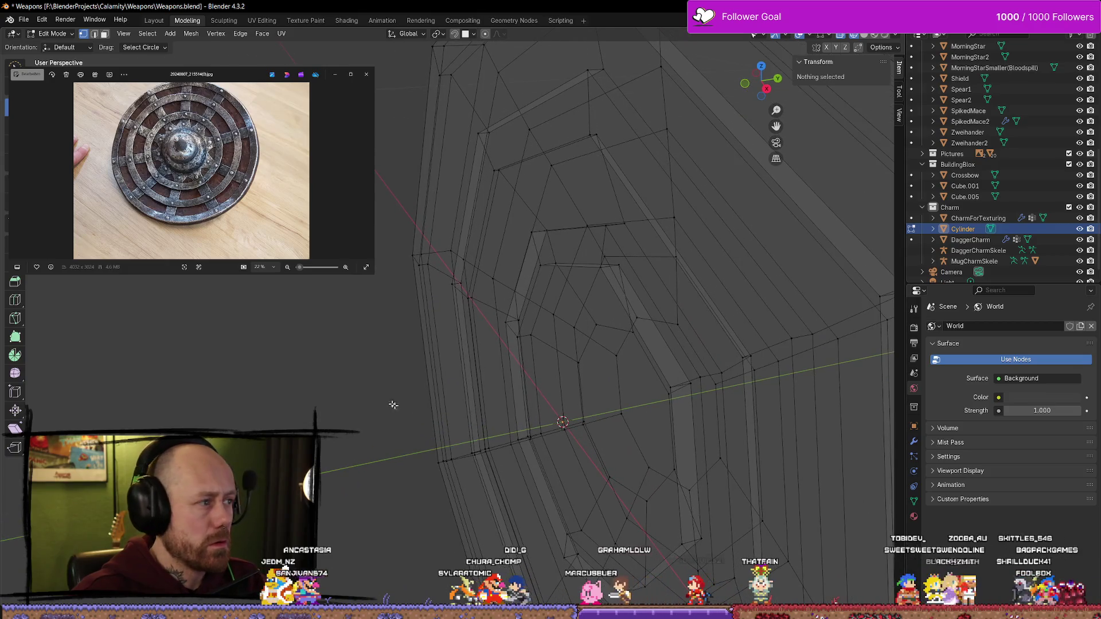
{"action": "left_click", "coordinate": [547, 282]}
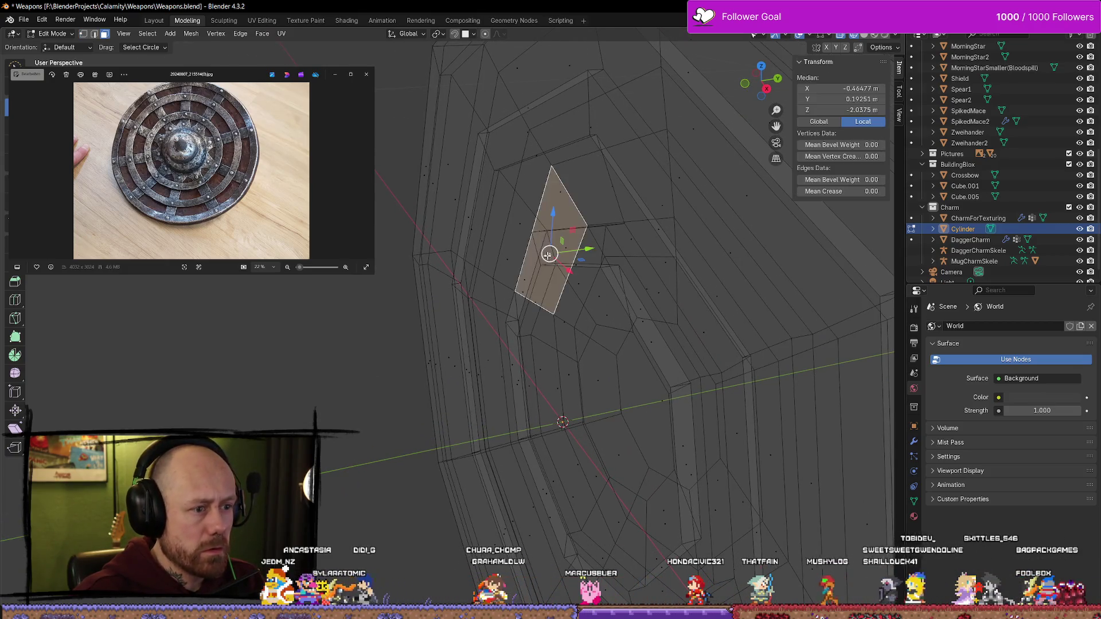
{"action": "mouse_move", "coordinate": [547, 283]}
{"action": "middle_mouse_down"}
{"action": "mouse_move", "coordinate": [691, 275]}
{"action": "mouse_move", "coordinate": [715, 245]}
{"action": "mouse_move", "coordinate": [737, 243]}
{"action": "mouse_move", "coordinate": [659, 226]}
{"action": "mouse_move", "coordinate": [586, 282]}
{"action": "mouse_move", "coordinate": [457, 226]}
{"action": "mouse_move", "coordinate": [492, 258]}
{"action": "mouse_move", "coordinate": [491, 291]}
{"action": "mouse_move", "coordinate": [457, 327]}
{"action": "mouse_move", "coordinate": [430, 388]}
{"action": "mouse_move", "coordinate": [386, 207]}
{"action": "mouse_move", "coordinate": [542, 340]}
{"action": "middle_mouse_up"}
{"action": "key", "text": "Tab"}
Return to solid shading, deselect the Cylinder, and re-enter Edit Mode on the shield
{"action": "scroll", "coordinate": [516, 344], "scroll_direction": "down", "scroll_amount": 5}
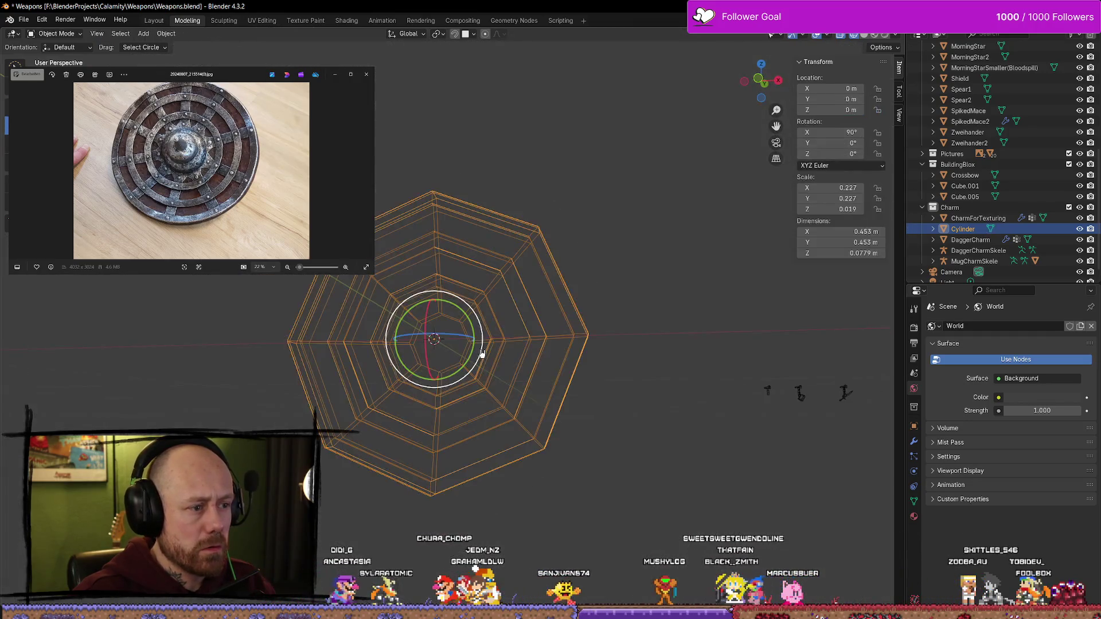
{"action": "mouse_move", "coordinate": [474, 189]}
{"action": "middle_mouse_down"}
{"action": "mouse_move", "coordinate": [422, 278]}
{"action": "mouse_move", "coordinate": [530, 307]}
{"action": "middle_mouse_up"}
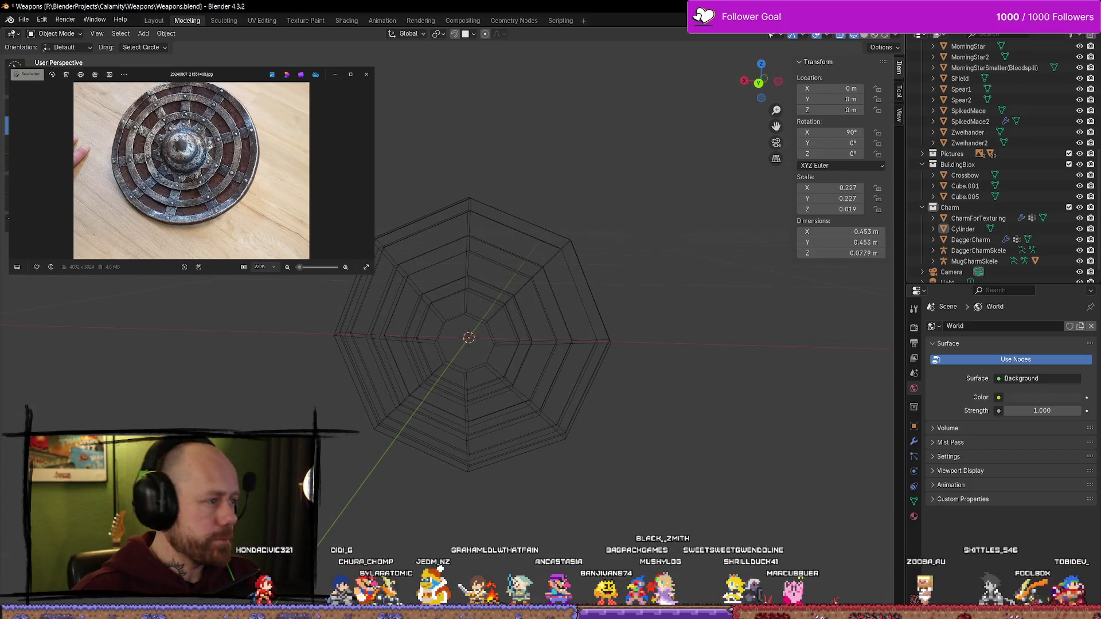
{"action": "mouse_move", "coordinate": [430, 170]}
{"action": "middle_mouse_down"}
{"action": "mouse_move", "coordinate": [563, 300]}
{"action": "mouse_move", "coordinate": [596, 310]}
{"action": "middle_mouse_up"}
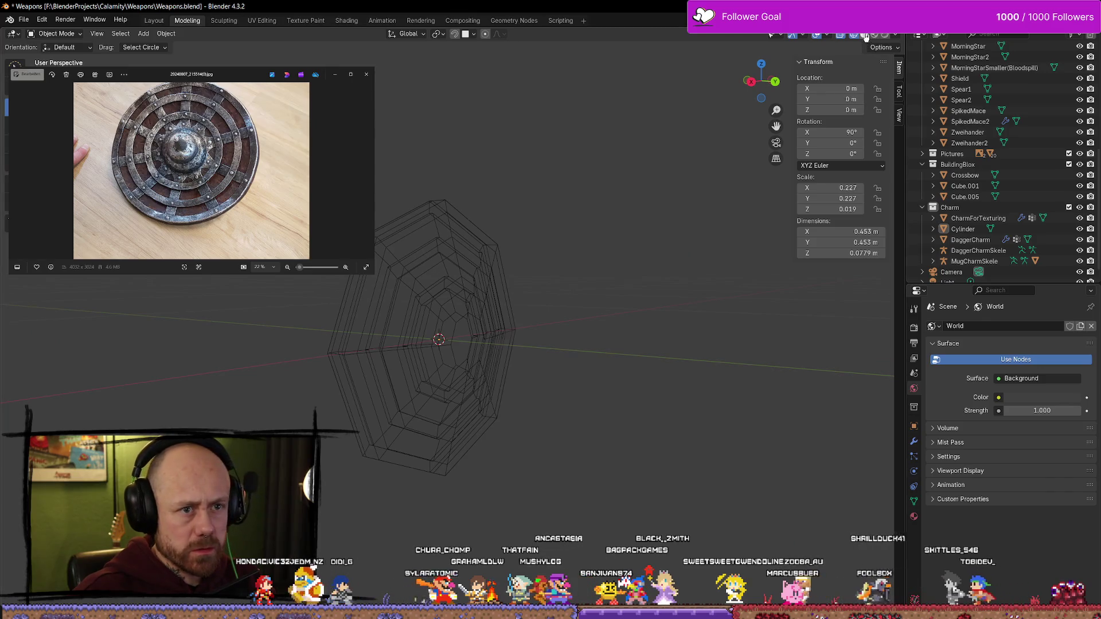
{"action": "key", "text": "shift+z"}
{"action": "scroll", "coordinate": [436, 373], "scroll_direction": "up", "scroll_amount": 5}
{"action": "left_click", "coordinate": [436, 372]}
{"action": "mouse_move", "coordinate": [484, 378]}
{"action": "middle_mouse_down", "text": "shift"}
{"action": "mouse_move", "coordinate": [534, 362]}
{"action": "mouse_move", "coordinate": [651, 377]}
{"action": "mouse_move", "coordinate": [518, 376]}
{"action": "mouse_move", "coordinate": [425, 401]}
{"action": "mouse_move", "coordinate": [436, 394]}
{"action": "mouse_move", "coordinate": [386, 386]}
{"action": "mouse_move", "coordinate": [482, 393]}
{"action": "mouse_move", "coordinate": [559, 437]}
{"action": "mouse_move", "coordinate": [463, 398]}
{"action": "middle_mouse_up", "text": "shift"}
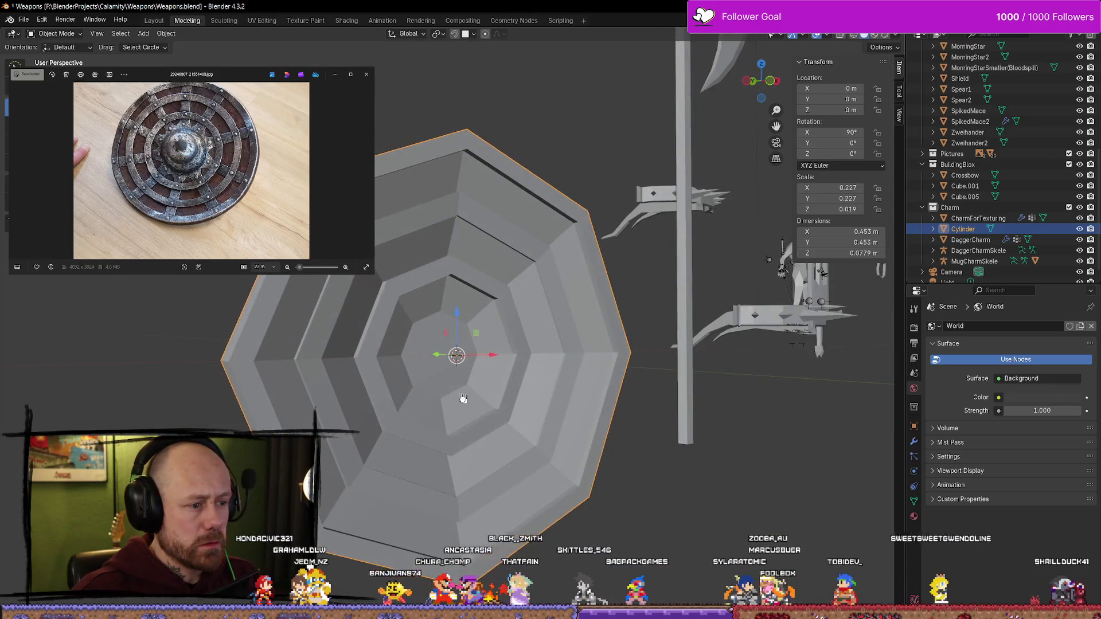
{"action": "left_click", "coordinate": [717, 512]}
{"action": "key", "text": "Tab"}
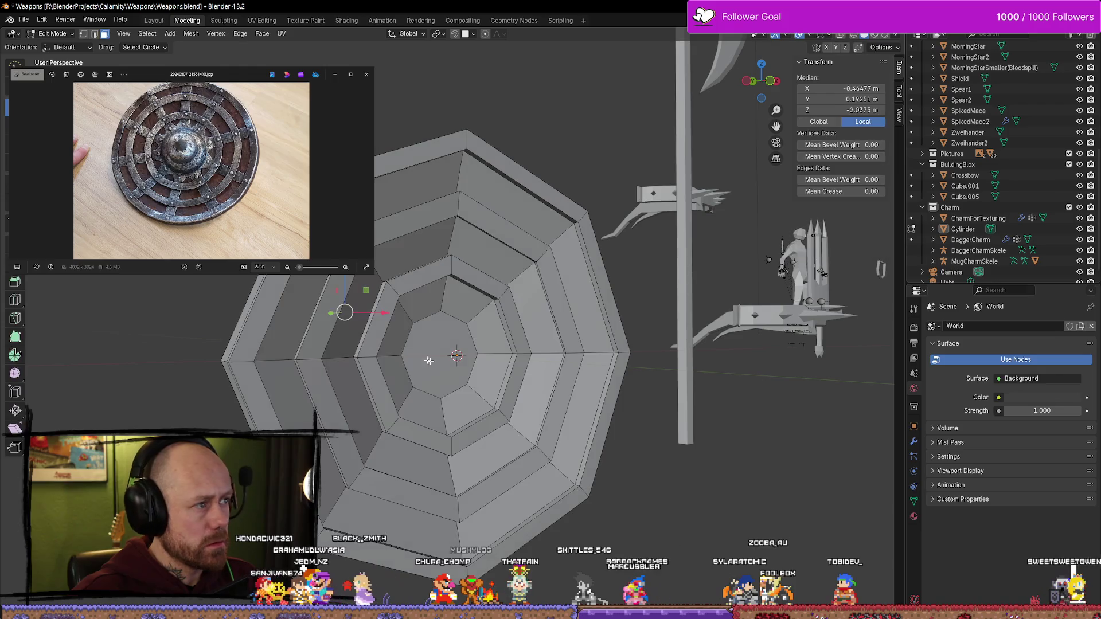
Slide the central octagon face deeper into the shield, deselect it, and choose the Knife tool
{"action": "mouse_move", "coordinate": [456, 405]}
{"action": "middle_mouse_down"}
{"action": "mouse_move", "coordinate": [442, 370]}
{"action": "mouse_move", "coordinate": [574, 363]}
{"action": "mouse_move", "coordinate": [516, 346]}
{"action": "mouse_move", "coordinate": [564, 347]}
{"action": "mouse_move", "coordinate": [527, 368]}
{"action": "mouse_move", "coordinate": [459, 350]}
{"action": "mouse_move", "coordinate": [532, 343]}
{"action": "mouse_move", "coordinate": [553, 312]}
{"action": "middle_mouse_up"}
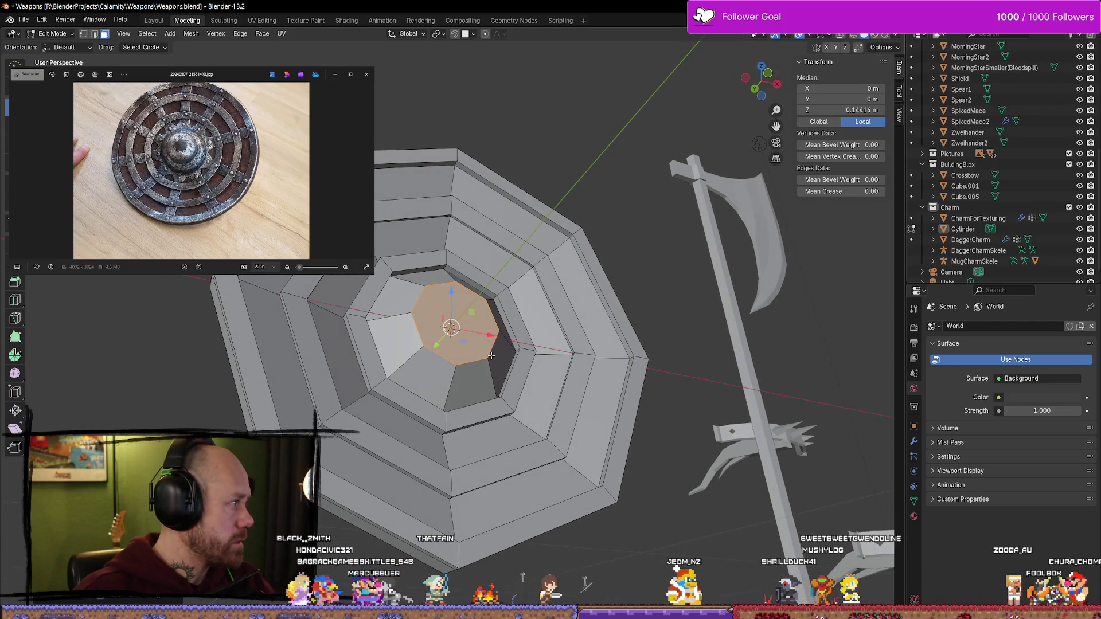
{"action": "middle_click_drag", "start_coordinate": [492, 356], "coordinate": [532, 365]}
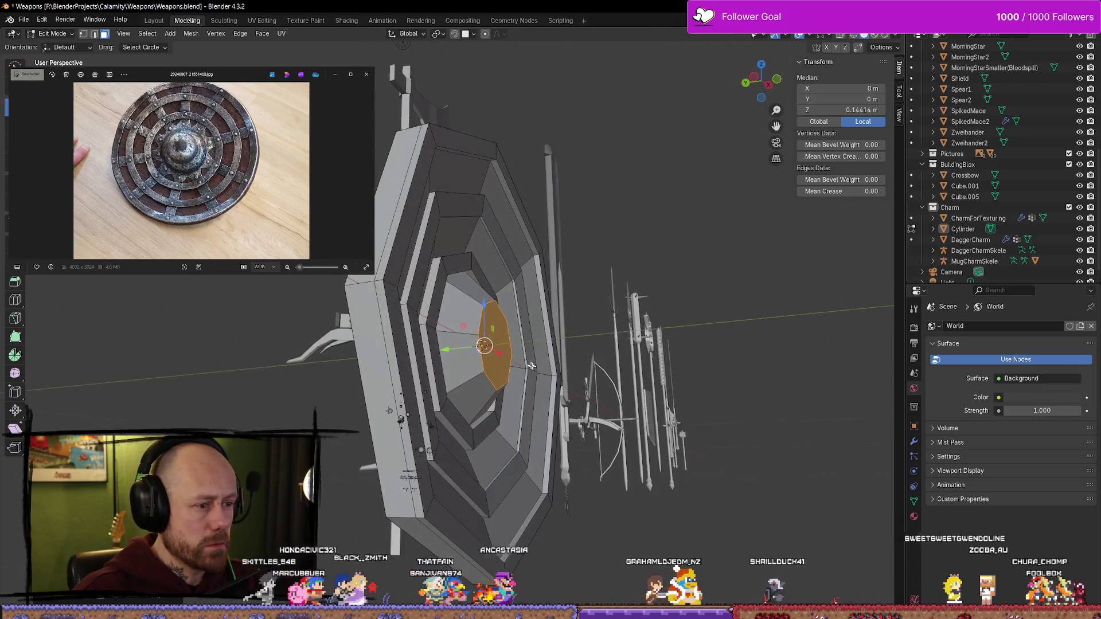
{"action": "key", "text": "ctrl+z"}
{"action": "key", "text": "KP_1"}
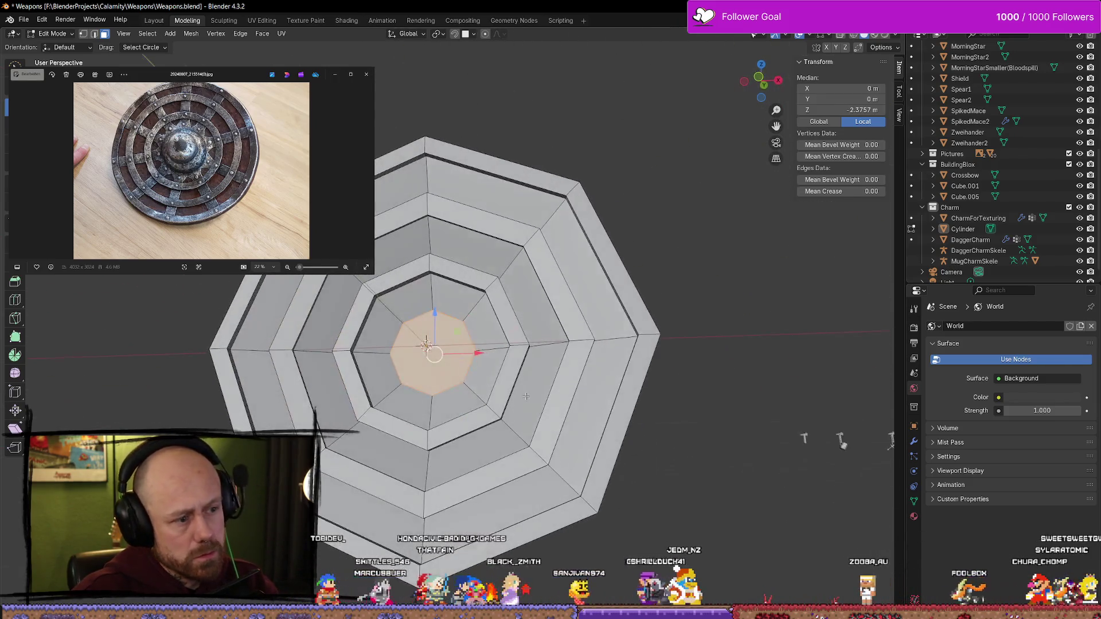
{"action": "middle_click_drag", "start_coordinate": [508, 395], "coordinate": [392, 357]}
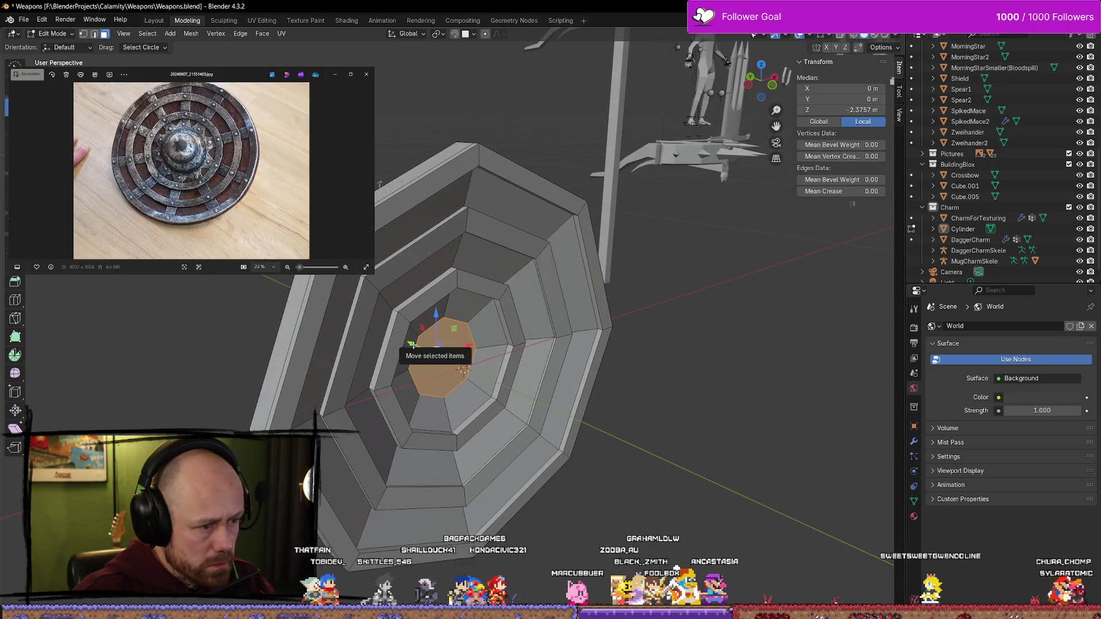
{"action": "left_click_drag", "start_coordinate": [412, 345], "coordinate": [421, 352]}
{"action": "middle_click_drag", "start_coordinate": [422, 353], "coordinate": [667, 460]}
{"action": "left_click", "coordinate": [779, 510]}
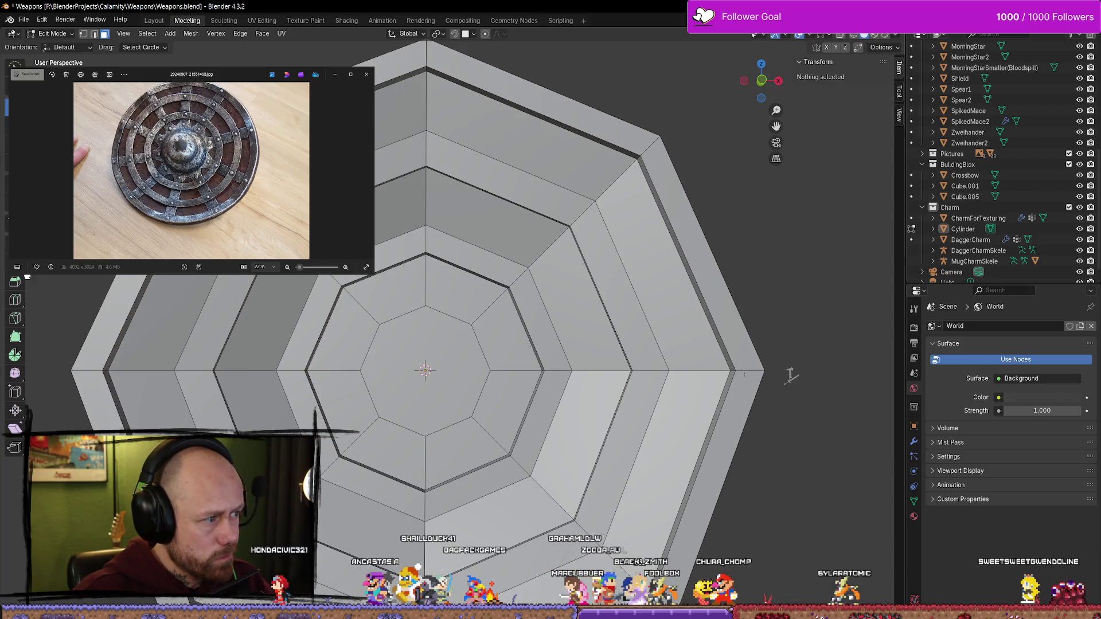
{"action": "left_click", "coordinate": [16, 318]}
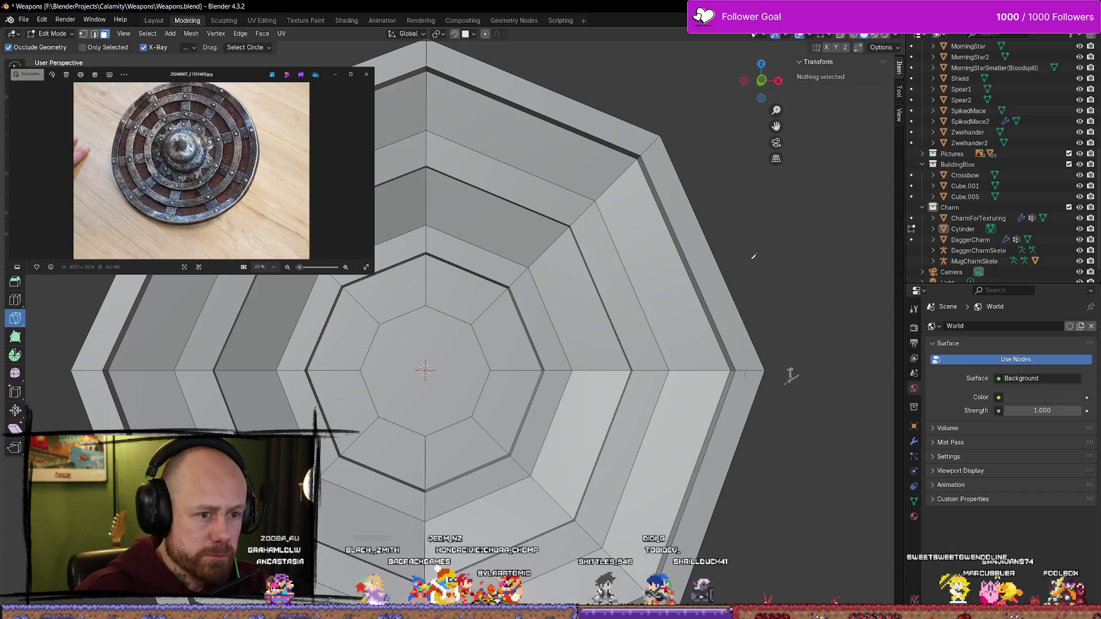
In front orthographic view, knife-cut an octagonal loop inside the centre face and select the new inner face
{"action": "scroll", "coordinate": [790, 376], "scroll_direction": "down", "scroll_amount": 2}
{"action": "left_click", "coordinate": [761, 81]}
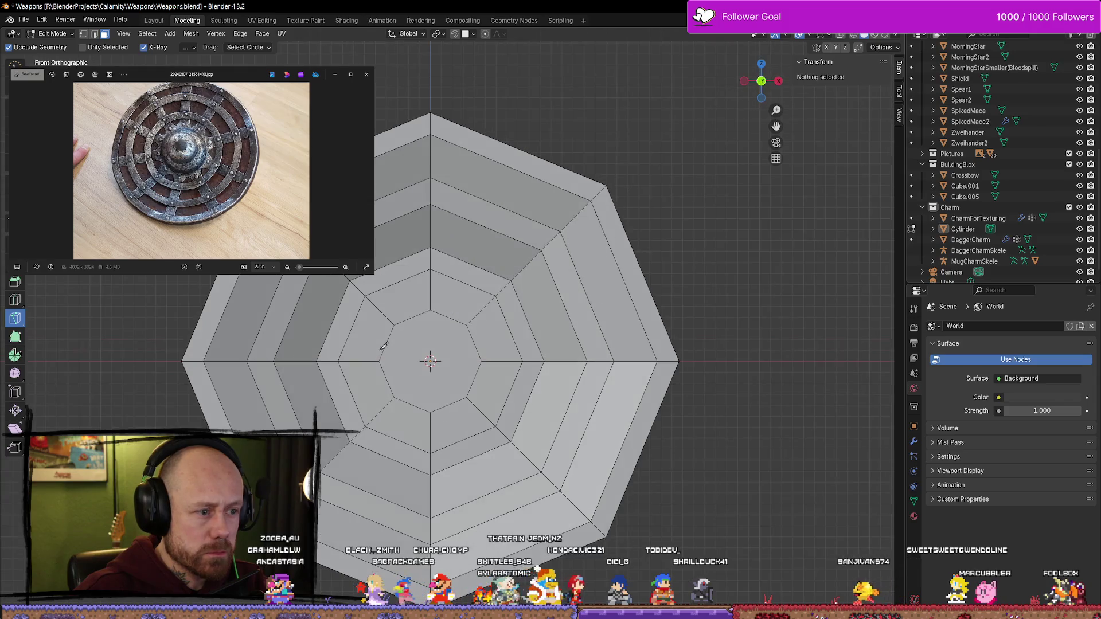
{"action": "left_click", "coordinate": [327, 306]}
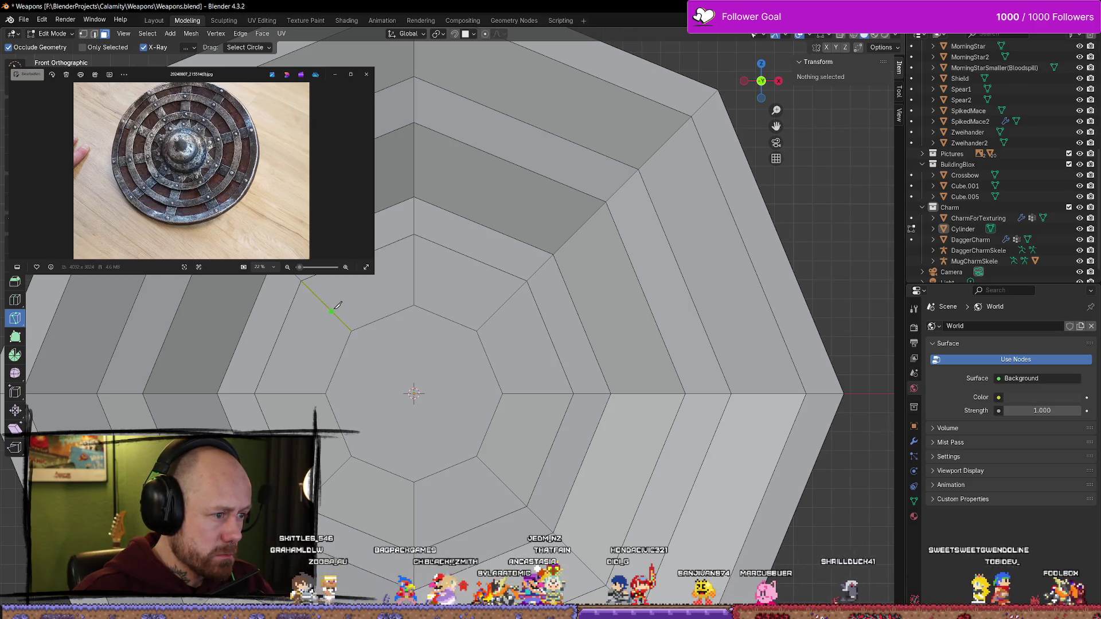
{"action": "left_click", "coordinate": [497, 311]}
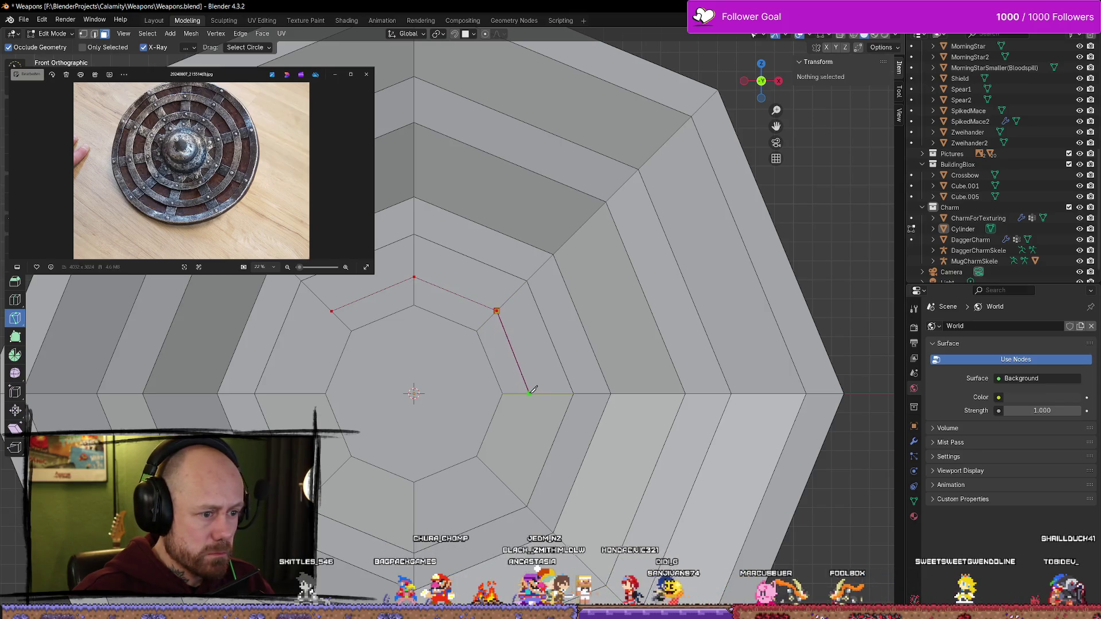
{"action": "left_click", "coordinate": [532, 394]}
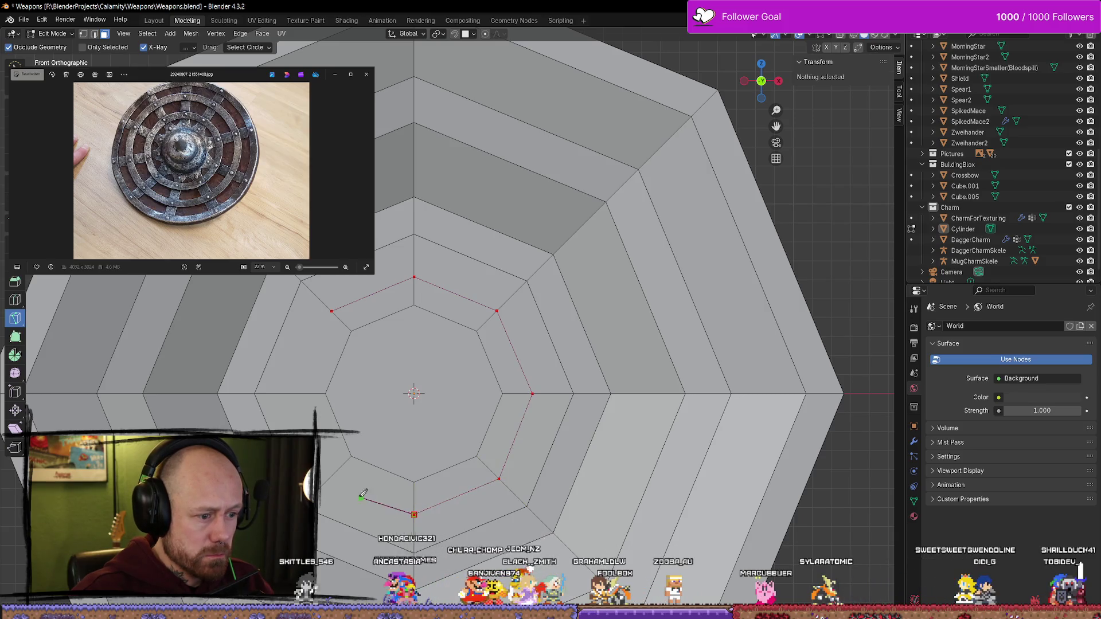
{"action": "left_click", "coordinate": [294, 394]}
{"action": "left_click", "coordinate": [331, 311]}
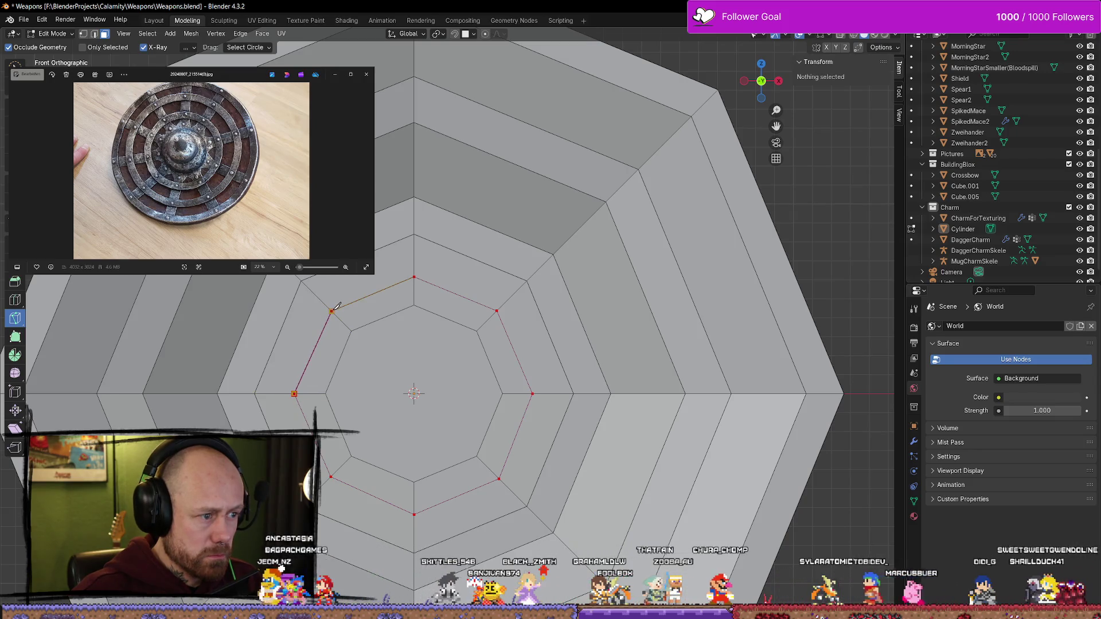
{"action": "key", "text": "Return"}
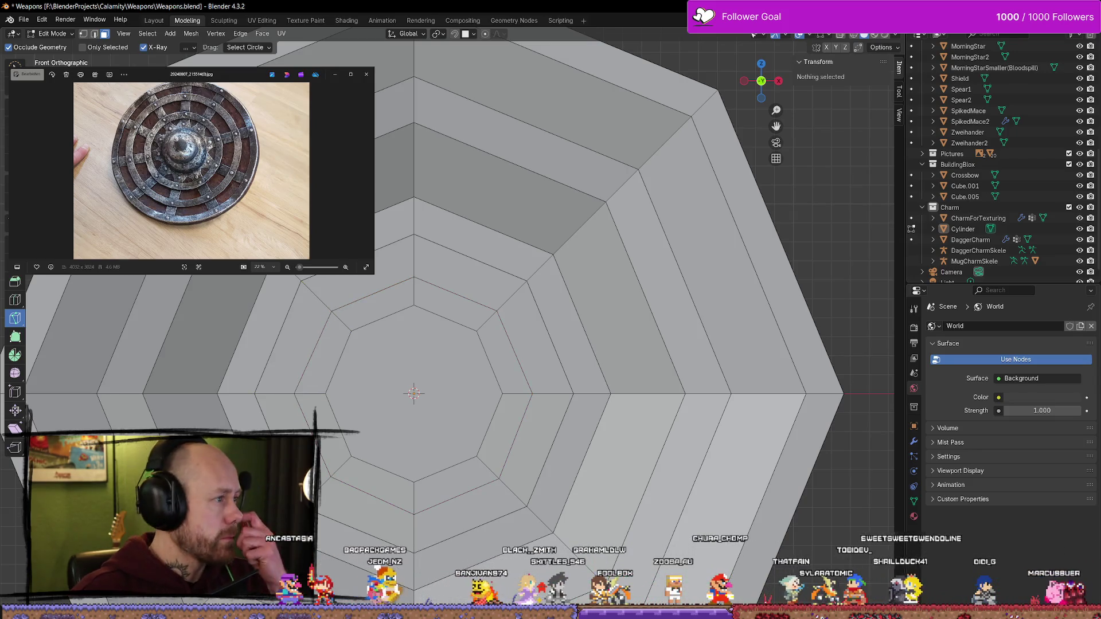
{"action": "key", "text": "w"}
{"action": "left_click", "coordinate": [393, 331]}
{"action": "middle_click_drag", "start_coordinate": [393, 331], "coordinate": [509, 397]}
Reposition the inner octagon face along Y, then raise it forward along Z
{"action": "left_click_drag", "start_coordinate": [481, 397], "coordinate": [473, 401]}
{"action": "scroll", "coordinate": [473, 402], "scroll_direction": "down", "scroll_amount": 3}
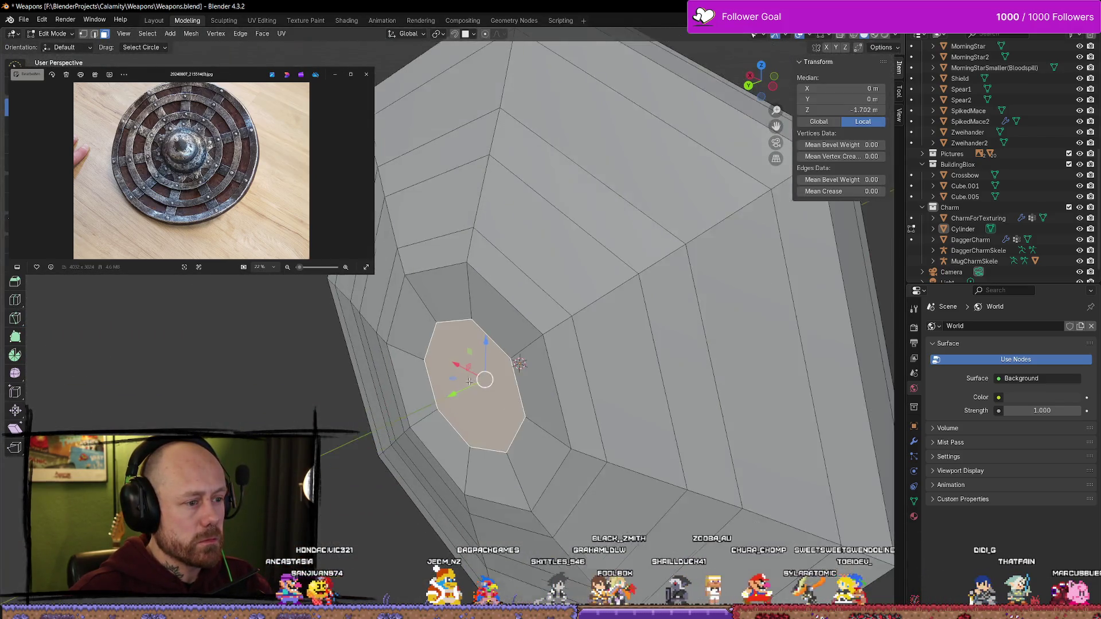
{"action": "middle_click_drag", "start_coordinate": [473, 402], "coordinate": [448, 360]}
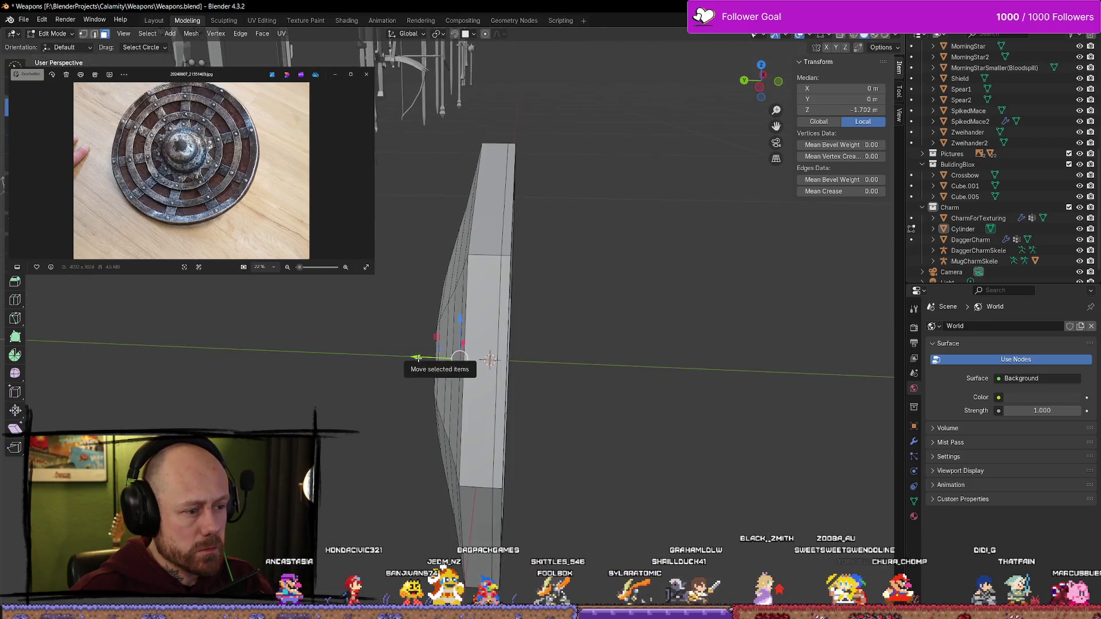
{"action": "left_click_drag", "start_coordinate": [418, 357], "coordinate": [459, 358]}
{"action": "mouse_move", "coordinate": [459, 358]}
{"action": "middle_mouse_down"}
{"action": "mouse_move", "coordinate": [420, 335]}
{"action": "mouse_move", "coordinate": [527, 339]}
{"action": "mouse_move", "coordinate": [233, 311]}
{"action": "mouse_move", "coordinate": [307, 298]}
{"action": "mouse_move", "coordinate": [444, 359]}
{"action": "middle_mouse_up"}
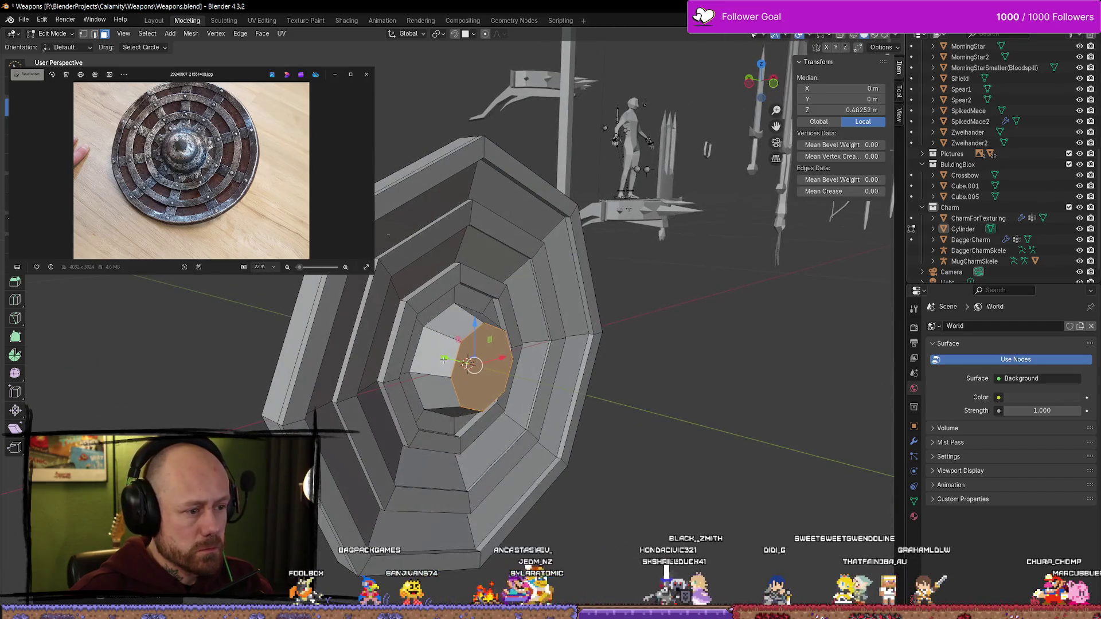
{"action": "key", "text": "g"}
{"action": "key", "text": "y"}
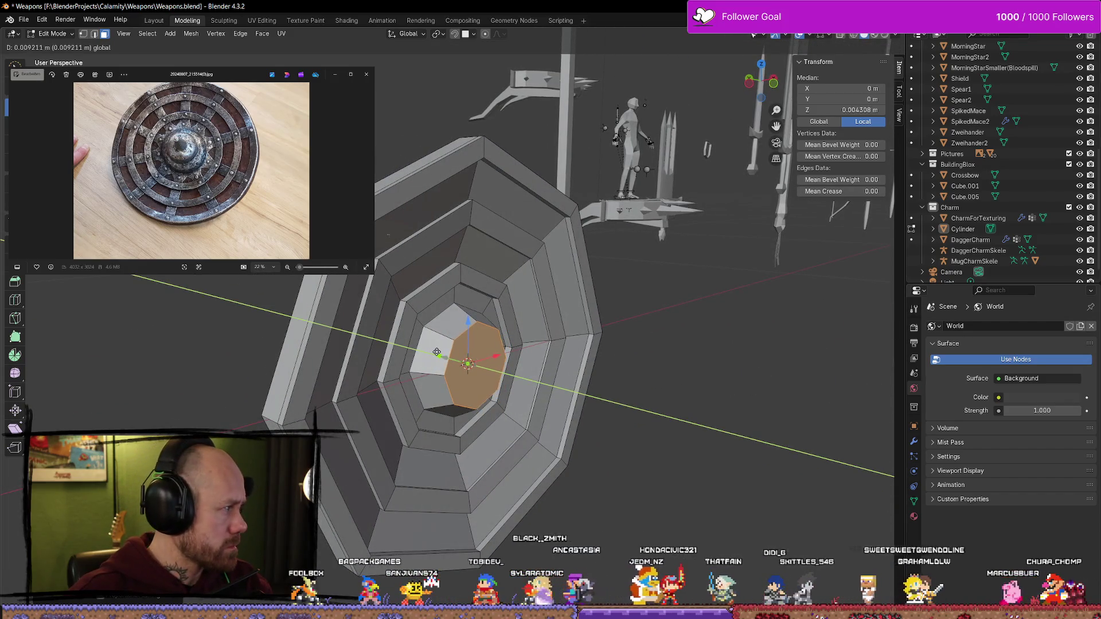
{"action": "left_click", "coordinate": [437, 352]}
{"action": "mouse_move", "coordinate": [438, 353]}
{"action": "middle_mouse_down"}
{"action": "mouse_move", "coordinate": [488, 293]}
{"action": "mouse_move", "coordinate": [512, 310]}
{"action": "mouse_move", "coordinate": [481, 317]}
{"action": "mouse_move", "coordinate": [448, 347]}
{"action": "mouse_move", "coordinate": [298, 389]}
{"action": "mouse_move", "coordinate": [428, 397]}
{"action": "middle_mouse_up"}
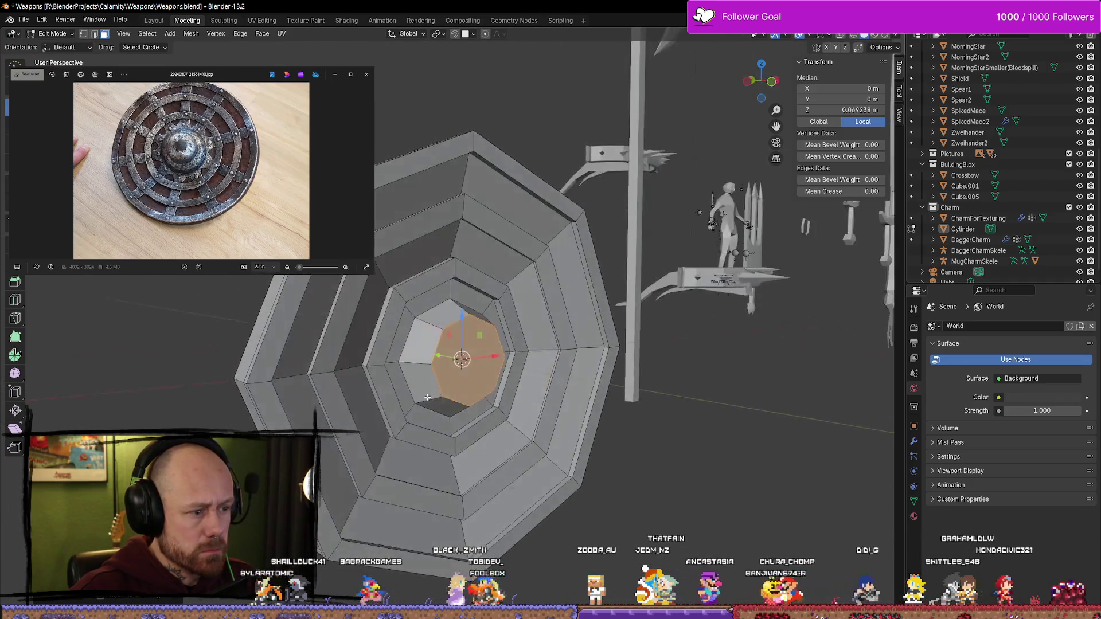
{"action": "key", "text": "g"}
{"action": "key", "text": "z"}
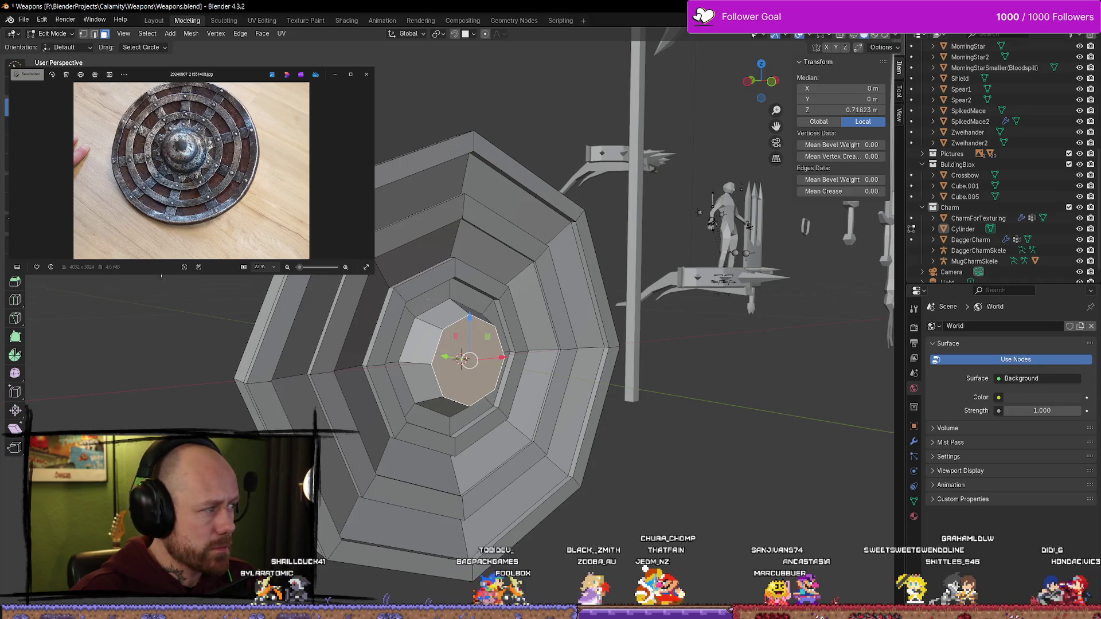
Scale the centre face, extrude it outward, scale the extruded face, and deselect
{"action": "key", "text": "s"}
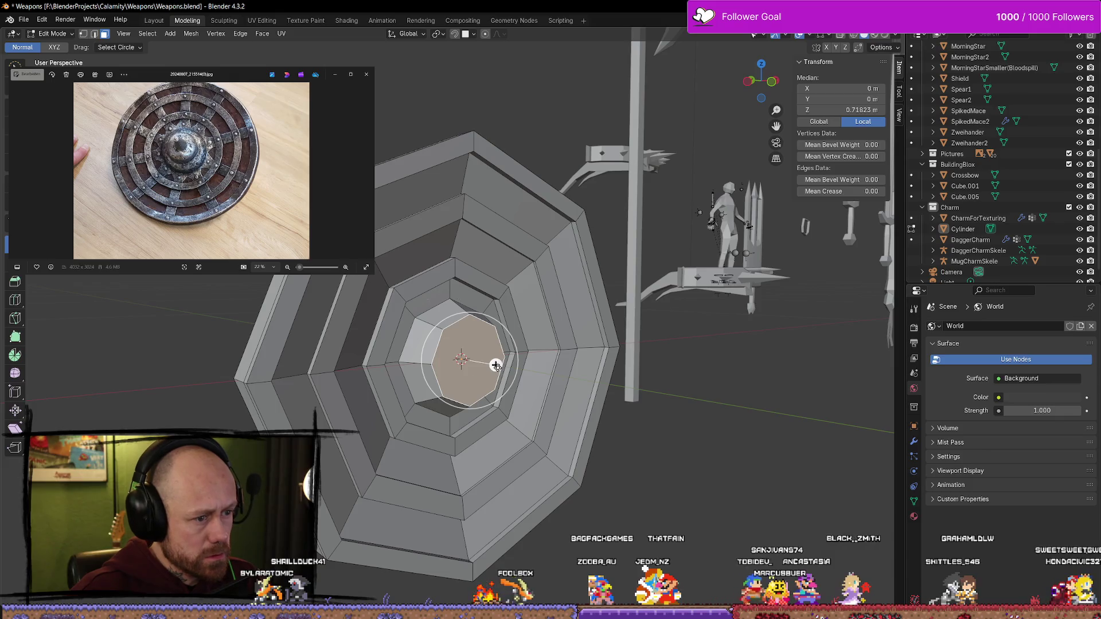
{"action": "left_click", "coordinate": [495, 365]}
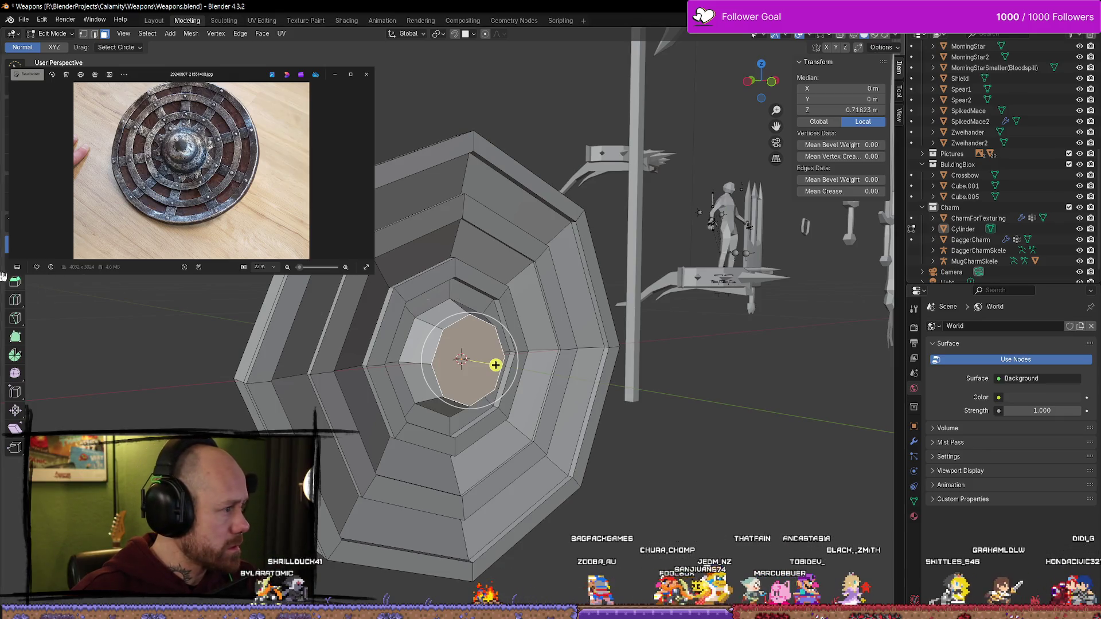
{"action": "key", "text": "e"}
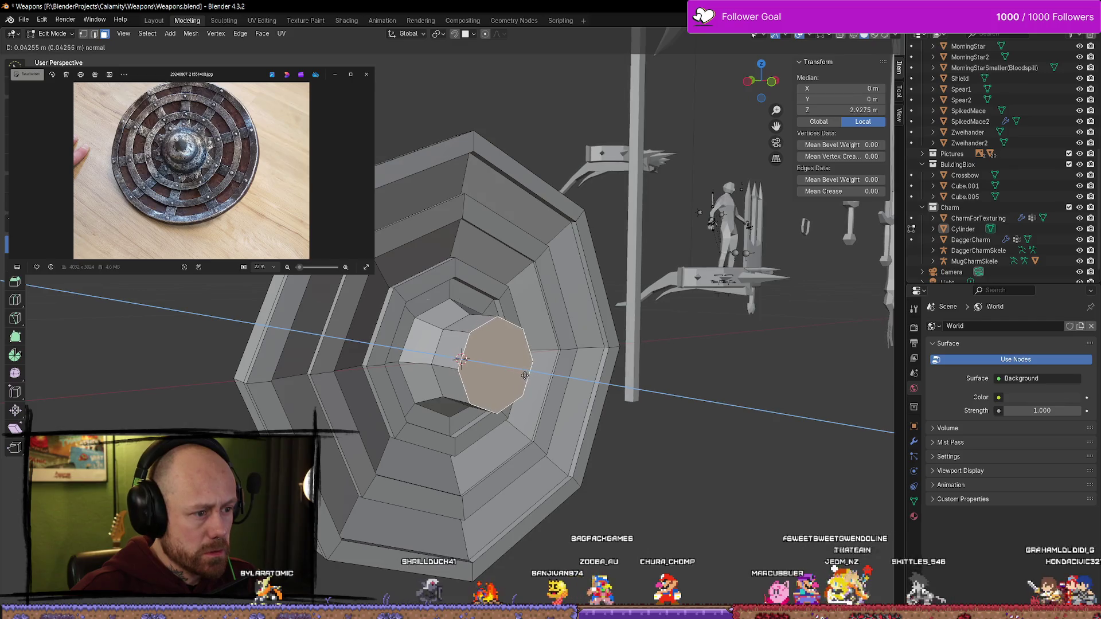
{"action": "left_click", "coordinate": [518, 374]}
{"action": "key", "text": "s"}
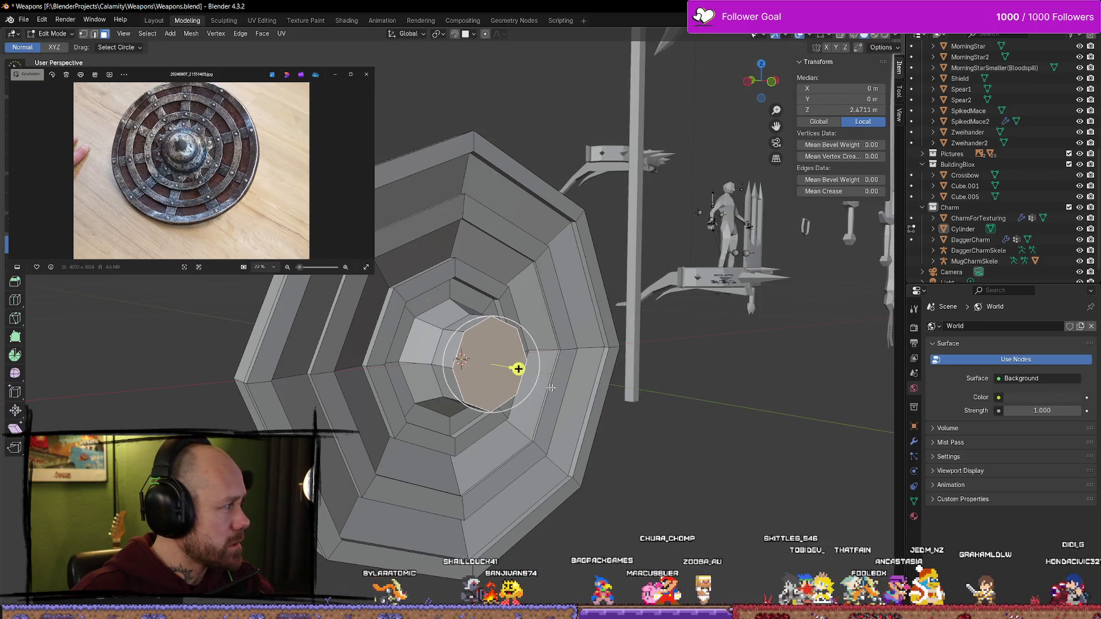
{"action": "mouse_move", "coordinate": [518, 369]}
{"action": "middle_mouse_down"}
{"action": "mouse_move", "coordinate": [521, 307]}
{"action": "mouse_move", "coordinate": [425, 243]}
{"action": "mouse_move", "coordinate": [337, 298]}
{"action": "mouse_move", "coordinate": [385, 258]}
{"action": "mouse_move", "coordinate": [508, 291]}
{"action": "mouse_move", "coordinate": [559, 347]}
{"action": "middle_mouse_up"}
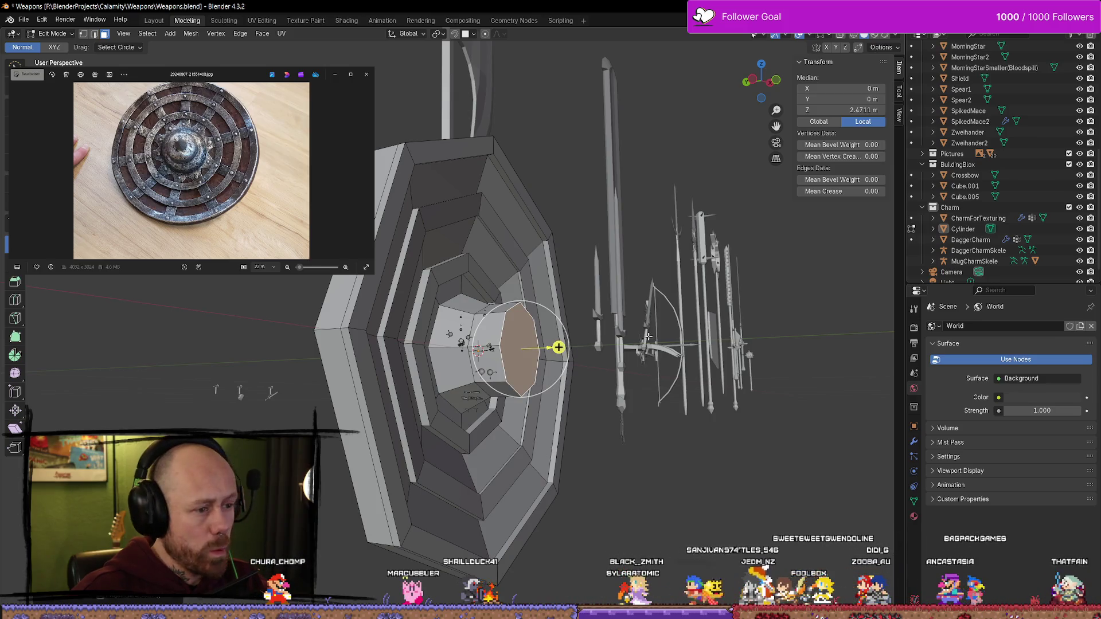
{"action": "middle_click_drag", "start_coordinate": [648, 337], "coordinate": [602, 344]}
{"action": "key", "text": "alt+a"}
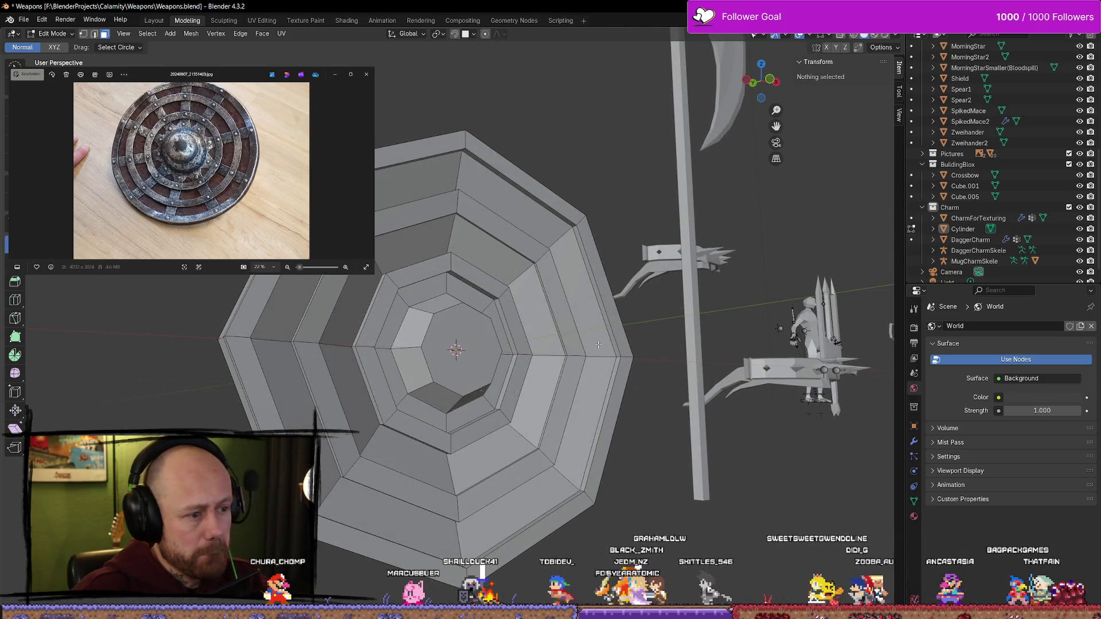
Inset the shield's centre face and extrude it a short distance
{"action": "left_click", "coordinate": [472, 347]}
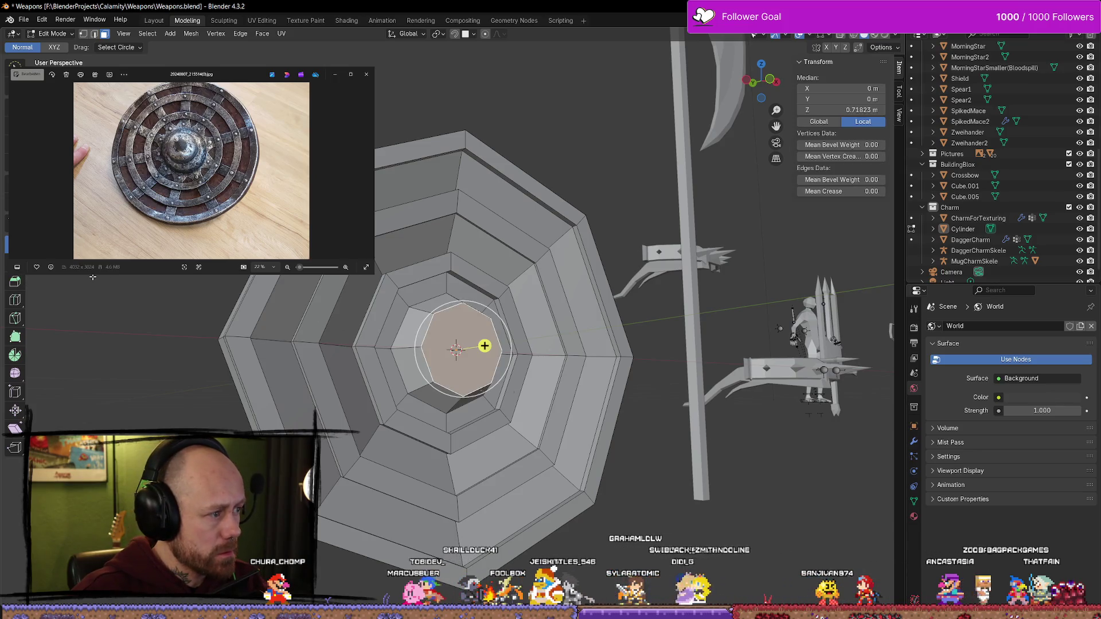
{"action": "key", "text": "i"}
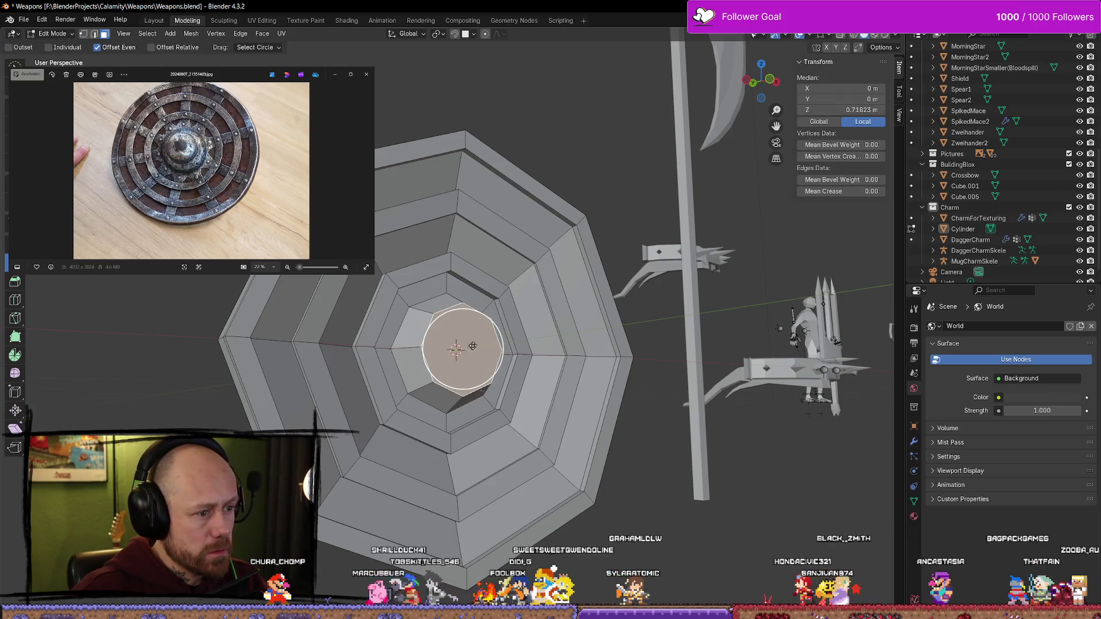
{"action": "key", "text": "i"}
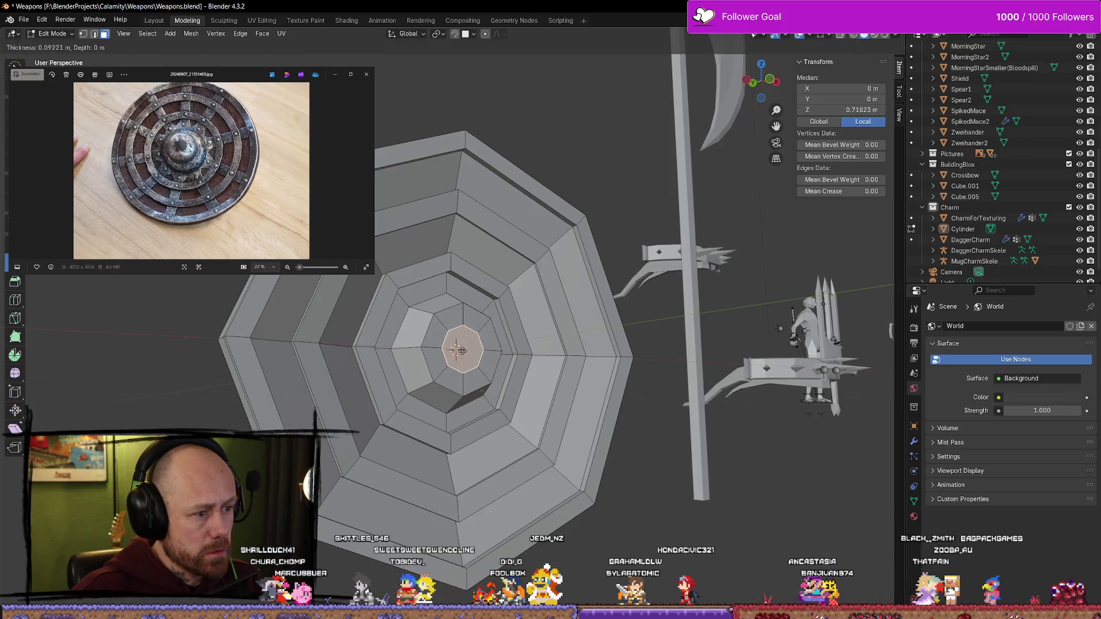
{"action": "left_click", "coordinate": [471, 356]}
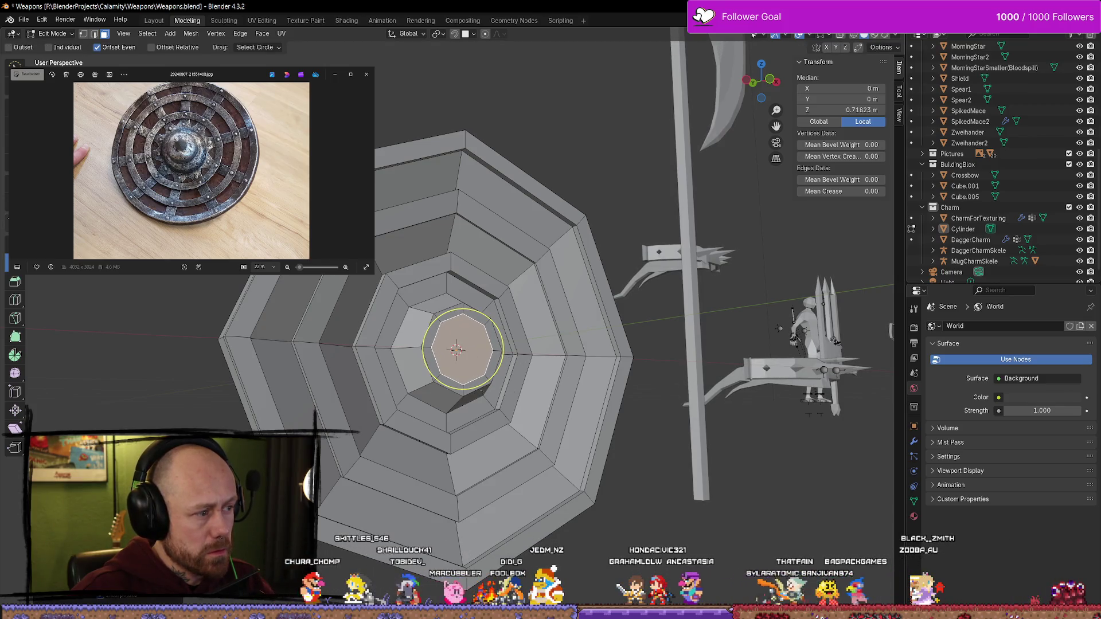
{"action": "key", "text": "e"}
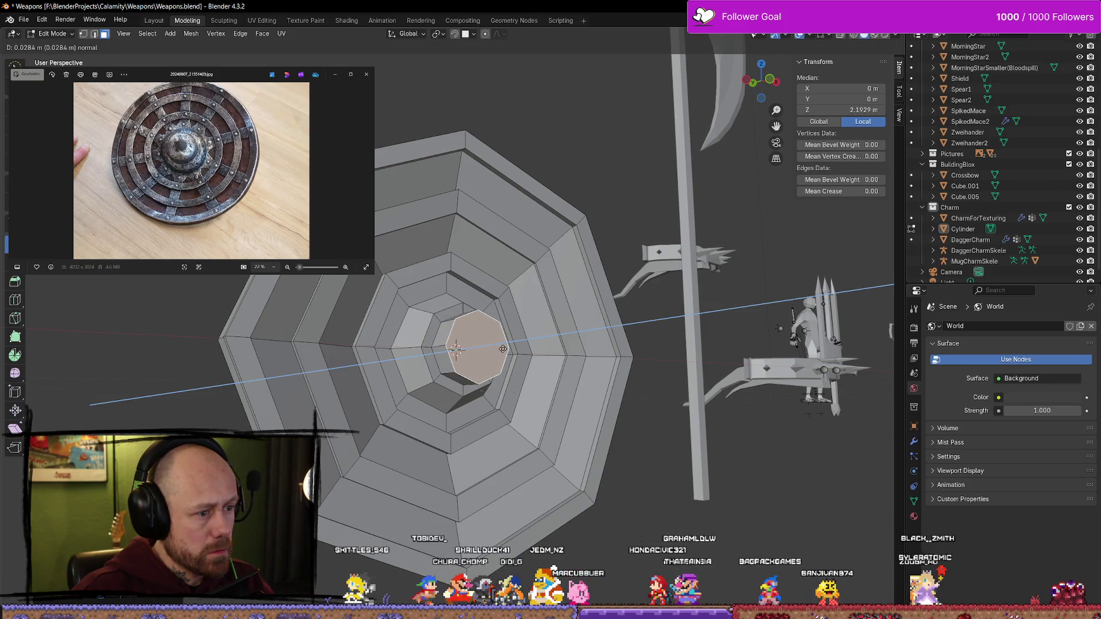
{"action": "left_click", "coordinate": [503, 348]}
Inset it again into a smaller octagon and extrude it far out as a long post
{"action": "key", "text": "i"}
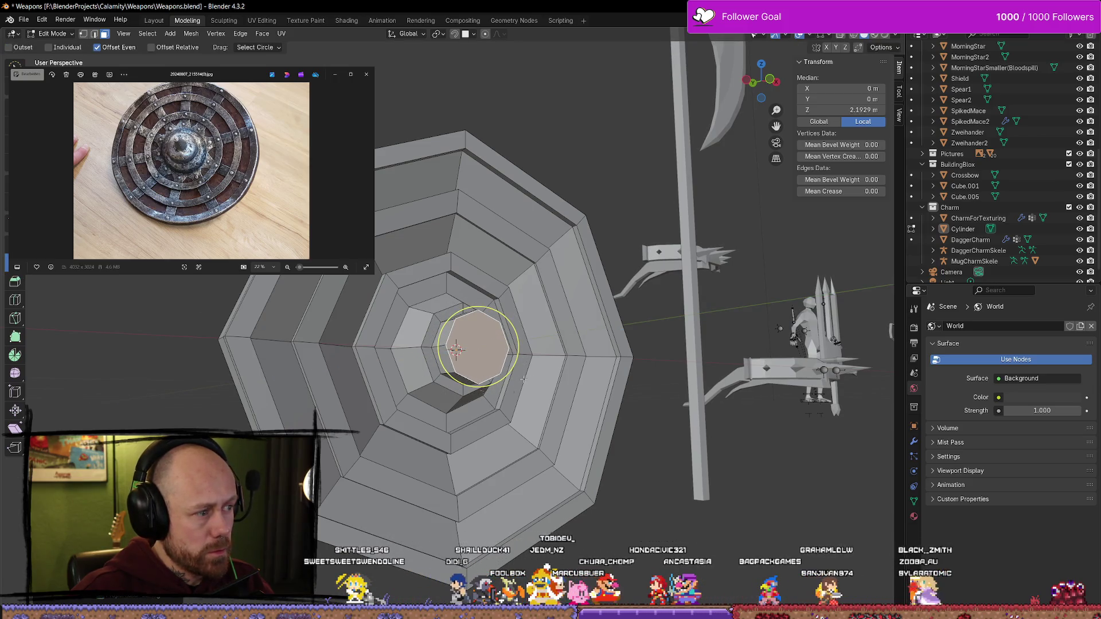
{"action": "mouse_move", "coordinate": [503, 368]}
{"action": "left_mouse_down"}
{"action": "mouse_move", "coordinate": [491, 358]}
{"action": "mouse_move", "coordinate": [541, 349]}
{"action": "left_mouse_up"}
{"action": "key", "text": "e"}
{"action": "mouse_move", "coordinate": [541, 350]}
{"action": "middle_mouse_down"}
{"action": "mouse_move", "coordinate": [625, 403]}
{"action": "mouse_move", "coordinate": [413, 339]}
{"action": "mouse_move", "coordinate": [561, 378]}
{"action": "mouse_move", "coordinate": [675, 459]}
{"action": "mouse_move", "coordinate": [837, 418]}
{"action": "mouse_move", "coordinate": [631, 429]}
{"action": "mouse_move", "coordinate": [649, 396]}
{"action": "mouse_move", "coordinate": [636, 398]}
{"action": "middle_mouse_up"}
{"action": "key", "text": "alt+a"}
In wireframe, merge the post's end vertices into one spike point, then return to solid Object Mode
{"action": "key", "text": "z"}
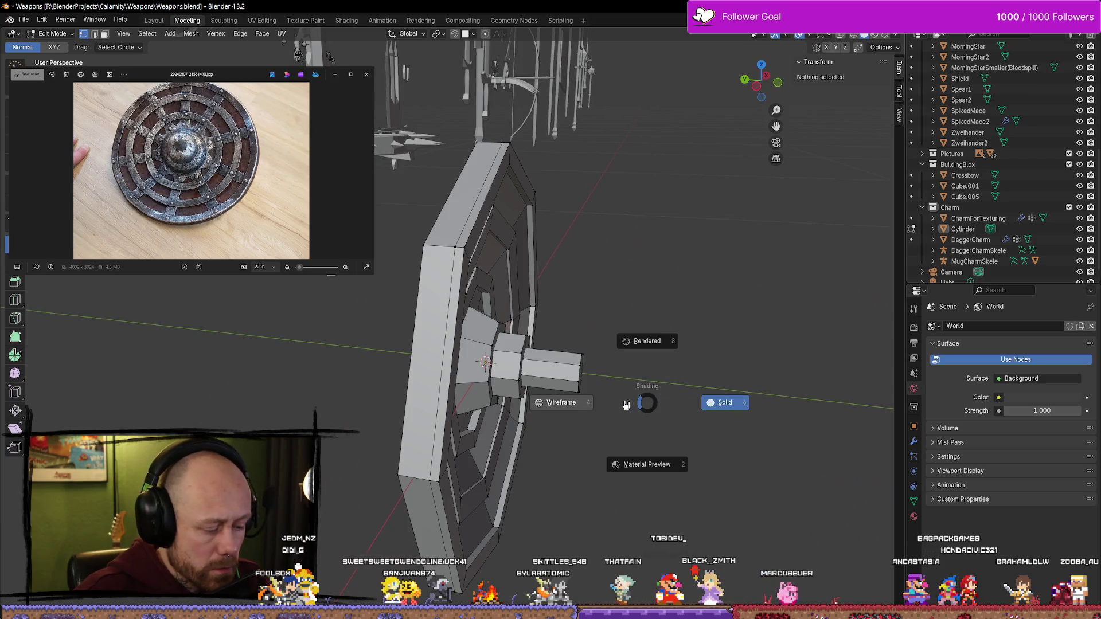
{"action": "left_click", "coordinate": [562, 400]}
{"action": "mouse_move", "coordinate": [612, 354]}
{"action": "left_mouse_down"}
{"action": "mouse_move", "coordinate": [566, 369]}
{"action": "mouse_move", "coordinate": [580, 372]}
{"action": "left_mouse_up"}
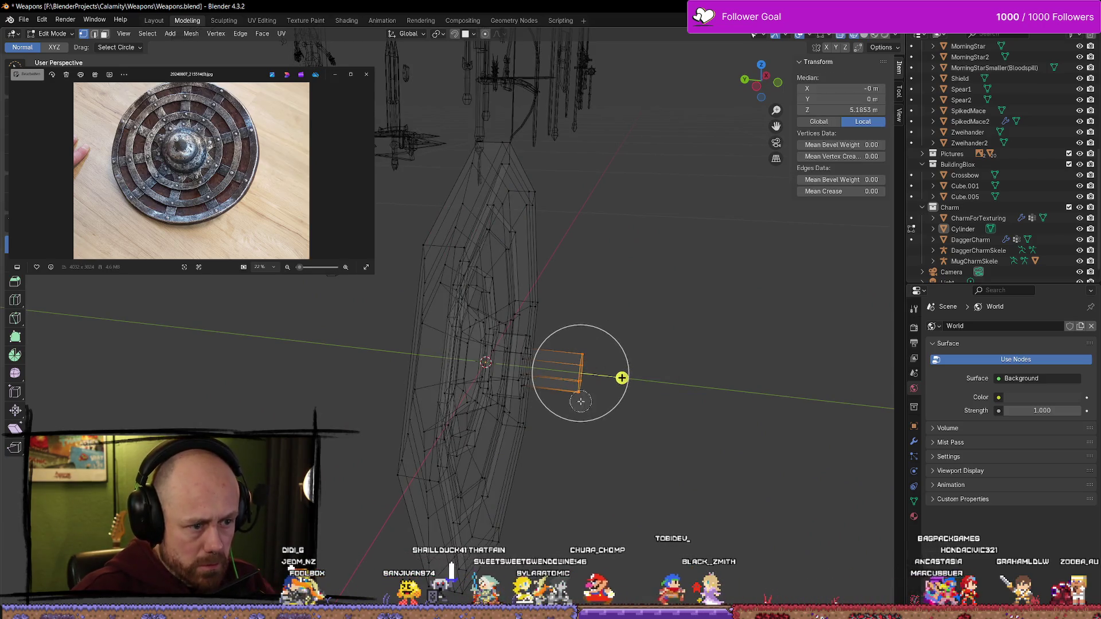
{"action": "key", "text": "m"}
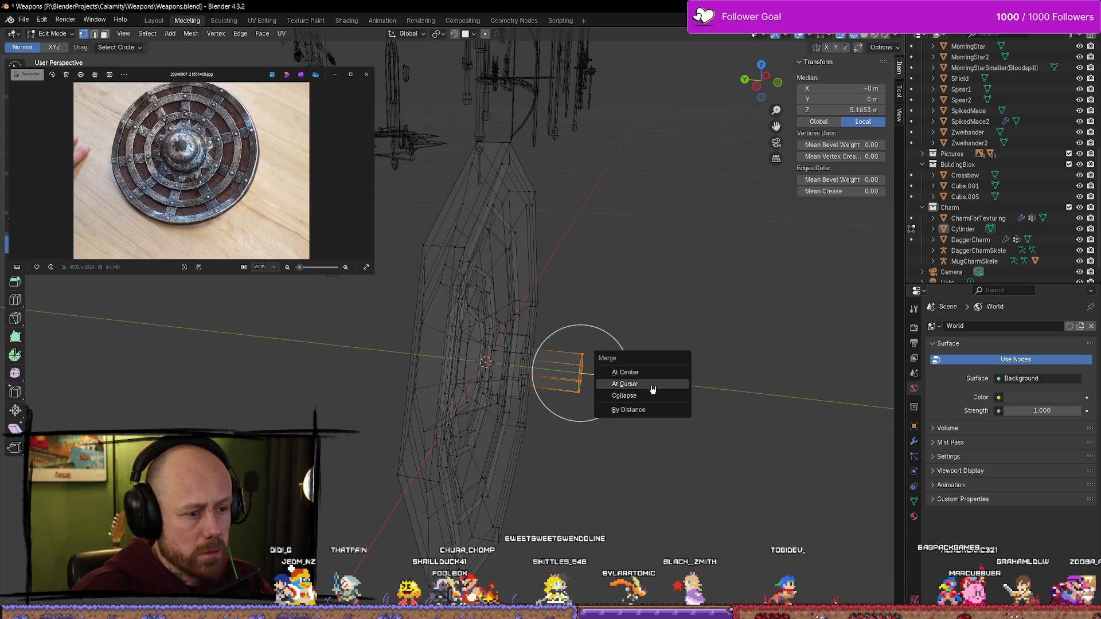
{"action": "left_click", "coordinate": [659, 374]}
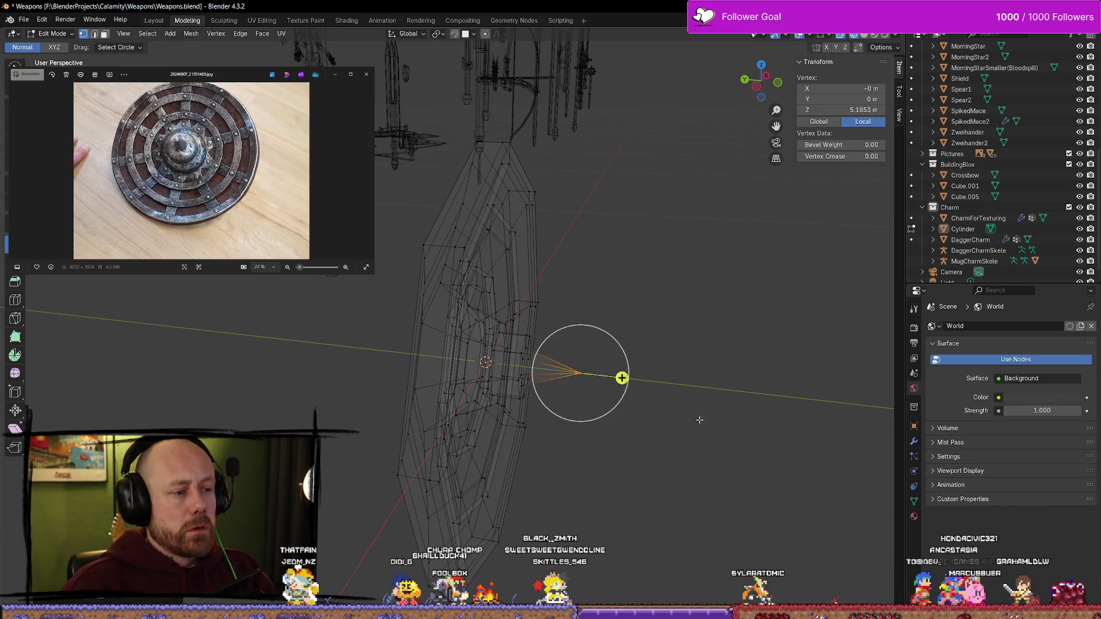
{"action": "mouse_move", "coordinate": [694, 425]}
{"action": "middle_mouse_down"}
{"action": "mouse_move", "coordinate": [585, 381]}
{"action": "mouse_move", "coordinate": [536, 386]}
{"action": "mouse_move", "coordinate": [575, 256]}
{"action": "middle_mouse_up"}
{"action": "key", "text": "Tab"}
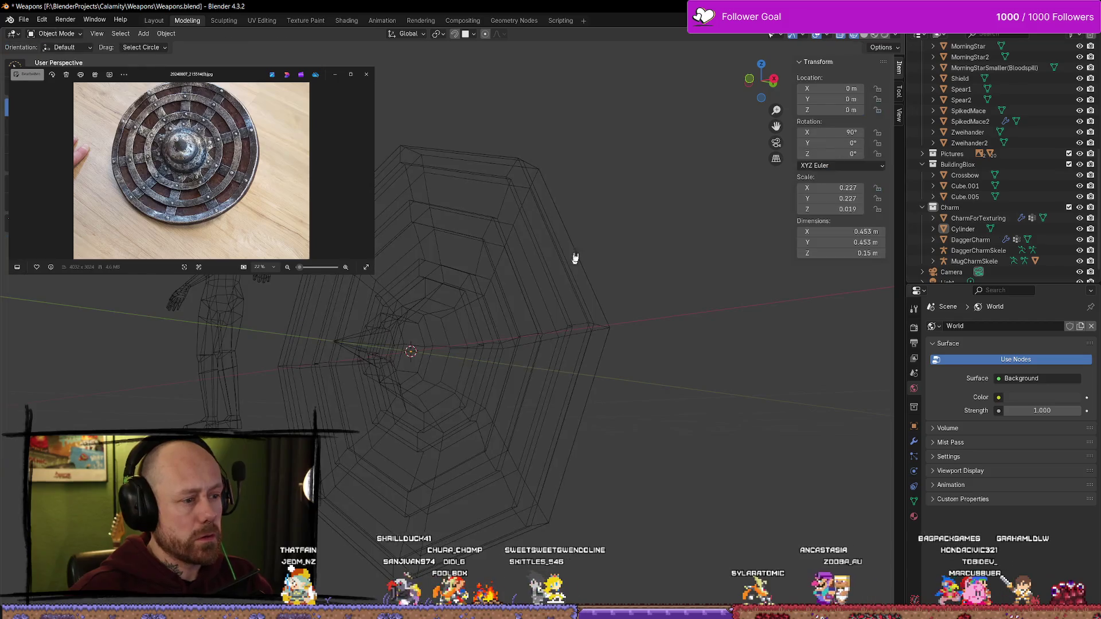
{"action": "left_click", "coordinate": [865, 36]}
{"action": "mouse_move", "coordinate": [398, 376]}
{"action": "middle_mouse_down"}
{"action": "mouse_move", "coordinate": [518, 351]}
{"action": "mouse_move", "coordinate": [561, 371]}
{"action": "middle_mouse_up"}
{"action": "scroll", "coordinate": [583, 363], "scroll_direction": "up", "scroll_amount": 4}
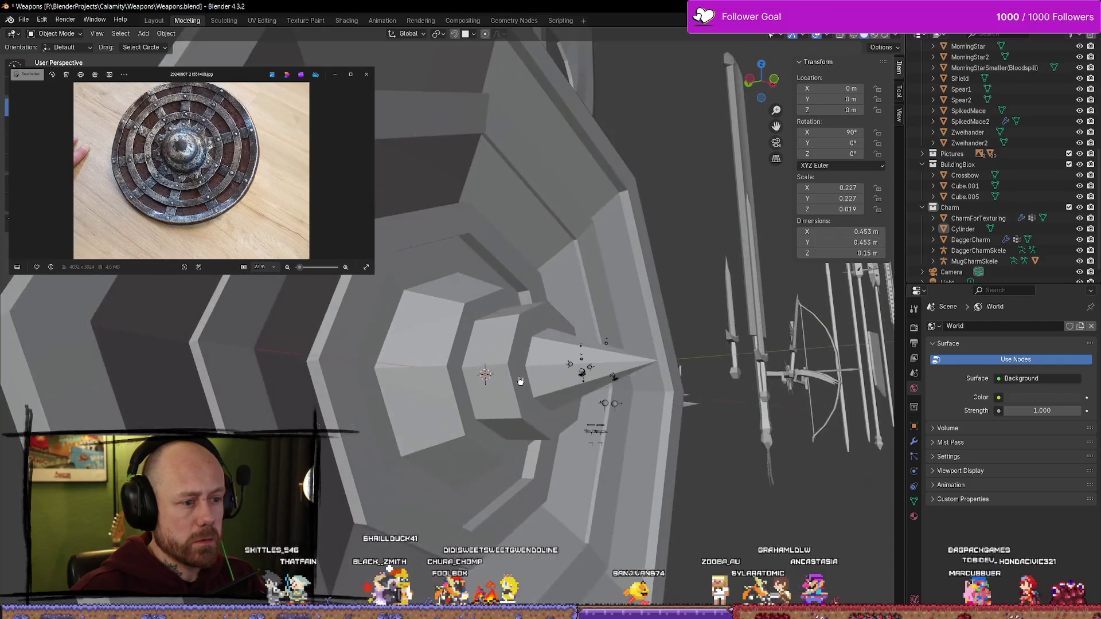
In Edit Mode, slide the octagon ring around the spike close against the shield face and rescale it
{"action": "key", "text": "Tab"}
{"action": "mouse_move", "coordinate": [542, 337]}
{"action": "middle_mouse_down"}
{"action": "mouse_move", "coordinate": [475, 358]}
{"action": "mouse_move", "coordinate": [486, 365]}
{"action": "middle_mouse_up"}
{"action": "key", "text": "alt+a"}
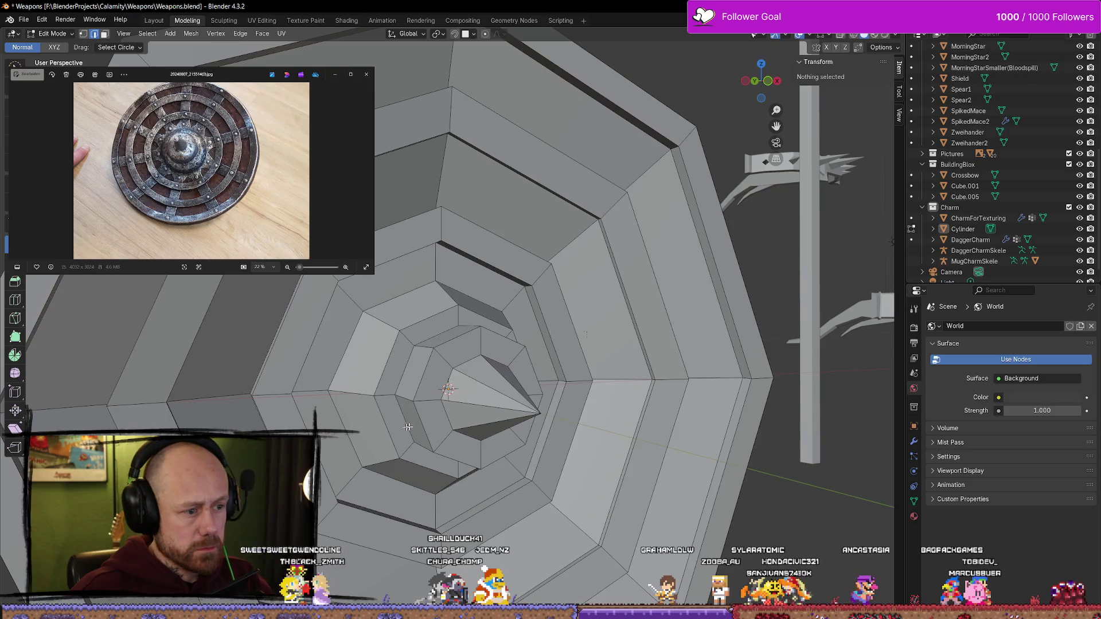
{"action": "left_click_drag", "start_coordinate": [424, 383], "coordinate": [498, 401]}
{"action": "mouse_move", "coordinate": [499, 401]}
{"action": "middle_mouse_down"}
{"action": "mouse_move", "coordinate": [621, 376]}
{"action": "mouse_move", "coordinate": [542, 355]}
{"action": "mouse_move", "coordinate": [564, 404]}
{"action": "middle_mouse_up"}
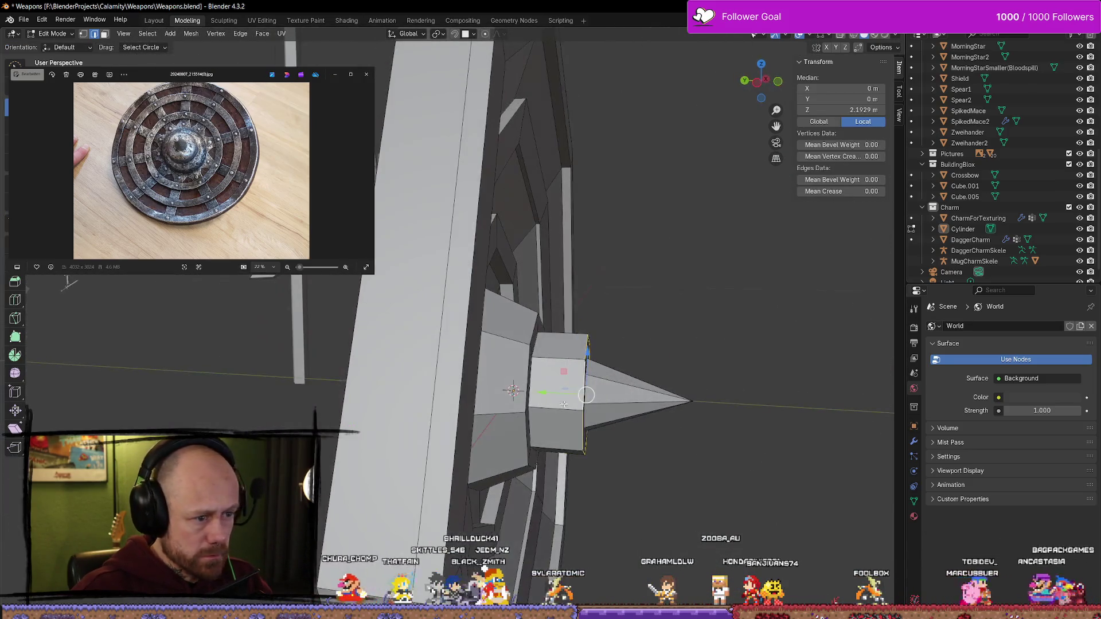
{"action": "mouse_move", "coordinate": [539, 393]}
{"action": "left_mouse_down"}
{"action": "mouse_move", "coordinate": [530, 392]}
{"action": "mouse_move", "coordinate": [566, 394]}
{"action": "left_mouse_up"}
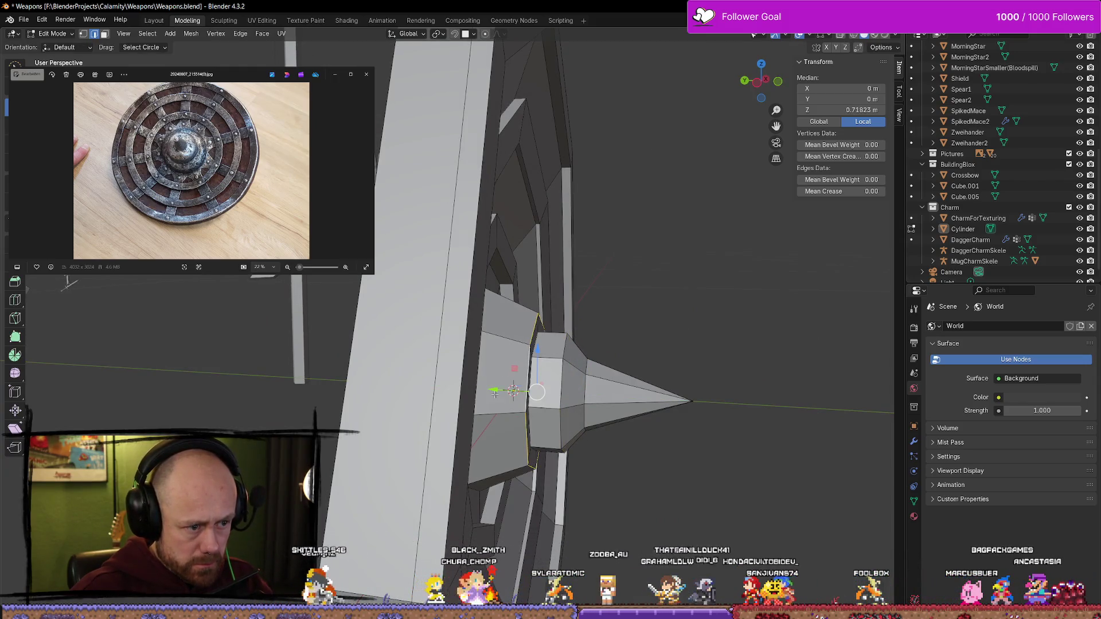
{"action": "left_click_drag", "start_coordinate": [494, 393], "coordinate": [474, 386]}
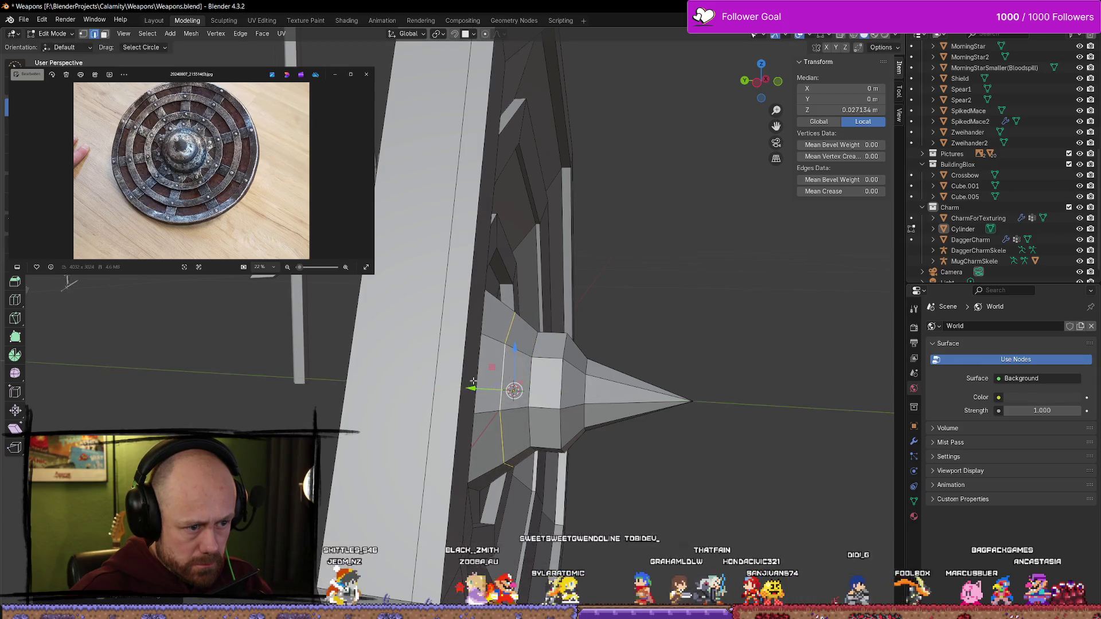
{"action": "mouse_move", "coordinate": [474, 386]}
{"action": "middle_mouse_down"}
{"action": "mouse_move", "coordinate": [534, 283]}
{"action": "mouse_move", "coordinate": [597, 404]}
{"action": "mouse_move", "coordinate": [468, 391]}
{"action": "mouse_move", "coordinate": [676, 368]}
{"action": "mouse_move", "coordinate": [634, 438]}
{"action": "mouse_move", "coordinate": [522, 357]}
{"action": "mouse_move", "coordinate": [573, 367]}
{"action": "mouse_move", "coordinate": [621, 356]}
{"action": "mouse_move", "coordinate": [590, 384]}
{"action": "middle_mouse_up"}
{"action": "scroll", "coordinate": [524, 310], "scroll_direction": "down", "scroll_amount": 5}
{"action": "key", "text": "s"}
{"action": "left_click", "coordinate": [620, 432]}
Raise the spike-base edge loop along Z and shrink it toward its centre
{"action": "key", "text": "alt+a"}
{"action": "left_click", "coordinate": [541, 330], "text": "alt"}
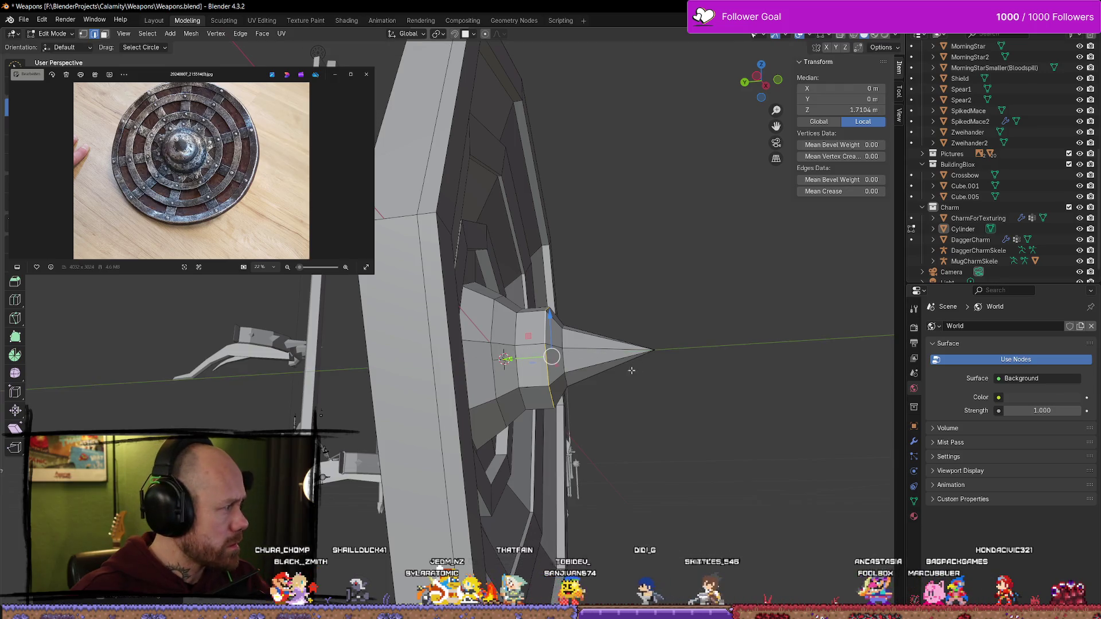
{"action": "middle_click_drag", "start_coordinate": [631, 370], "coordinate": [550, 323]}
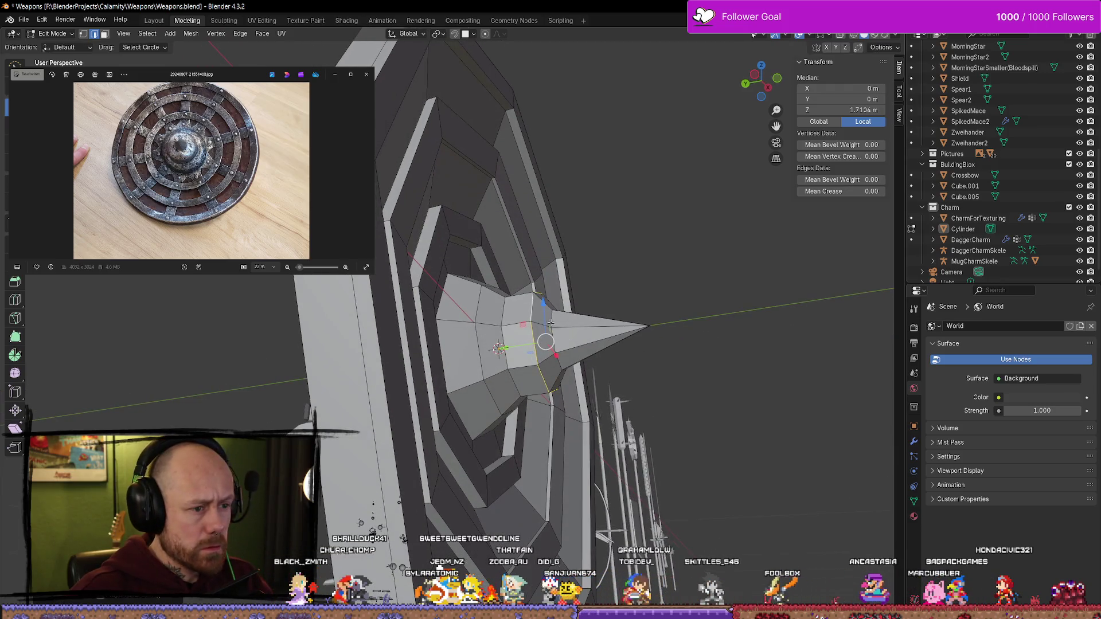
{"action": "key", "text": "g"}
{"action": "key", "text": "z"}
{"action": "left_click", "coordinate": [524, 339]}
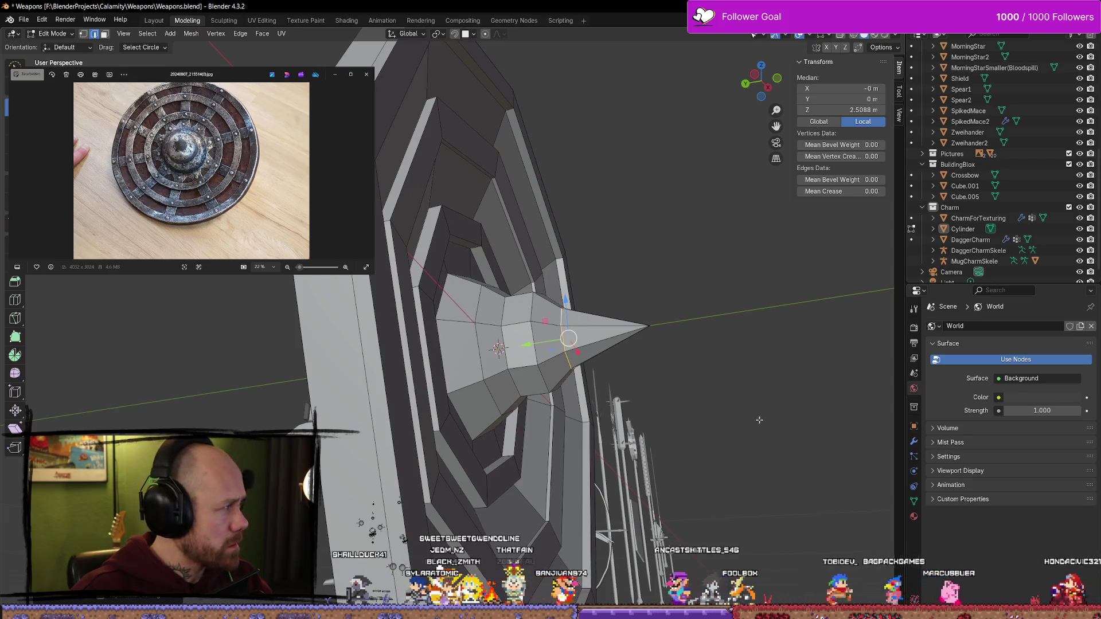
{"action": "key", "text": "s"}
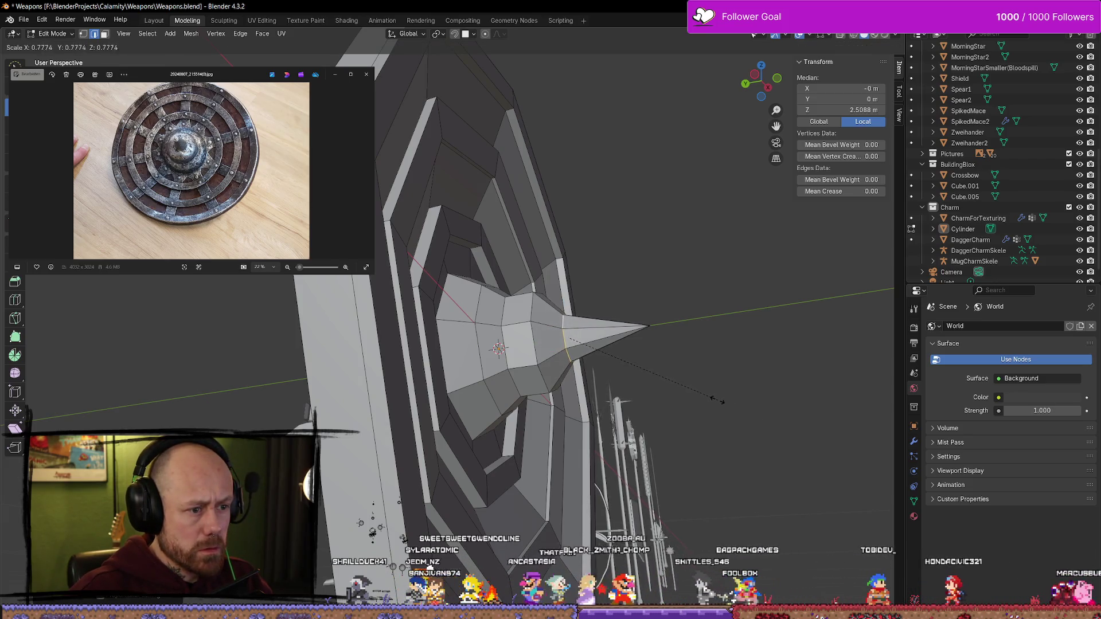
{"action": "left_click", "coordinate": [716, 399]}
Rescale the spike-base loop, lower it toward the shield, shrink it slightly, and return to Object Mode
{"action": "key", "text": "alt+a"}
{"action": "mouse_move", "coordinate": [738, 381]}
{"action": "middle_mouse_down"}
{"action": "mouse_move", "coordinate": [578, 360]}
{"action": "mouse_move", "coordinate": [567, 388]}
{"action": "middle_mouse_up"}
{"action": "key", "text": "ctrl+z"}
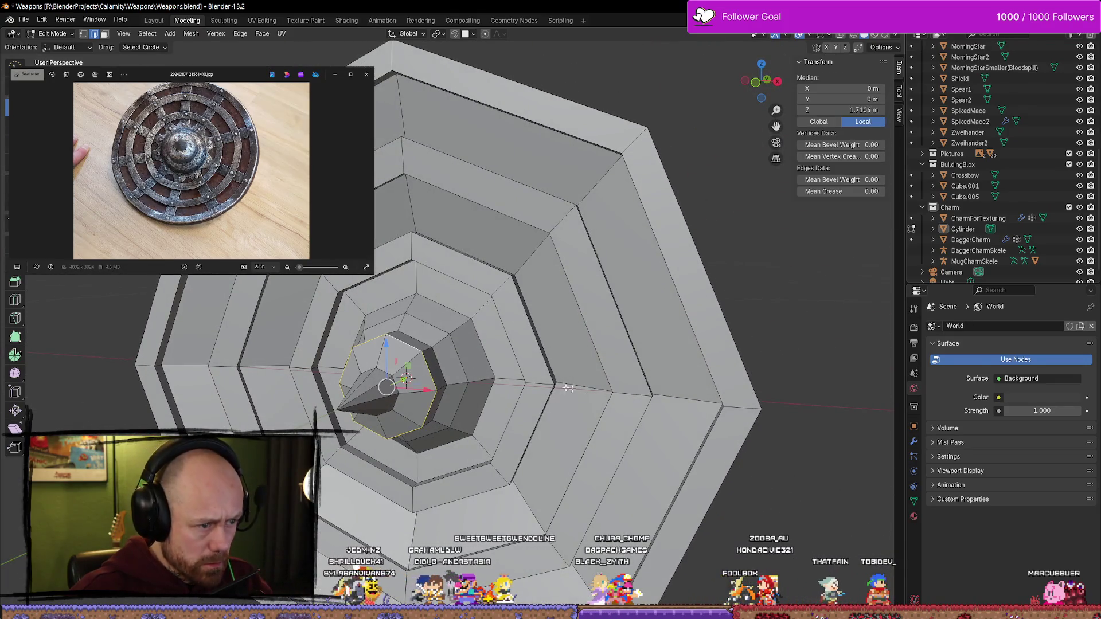
{"action": "key", "text": "s"}
{"action": "left_click", "coordinate": [654, 404]}
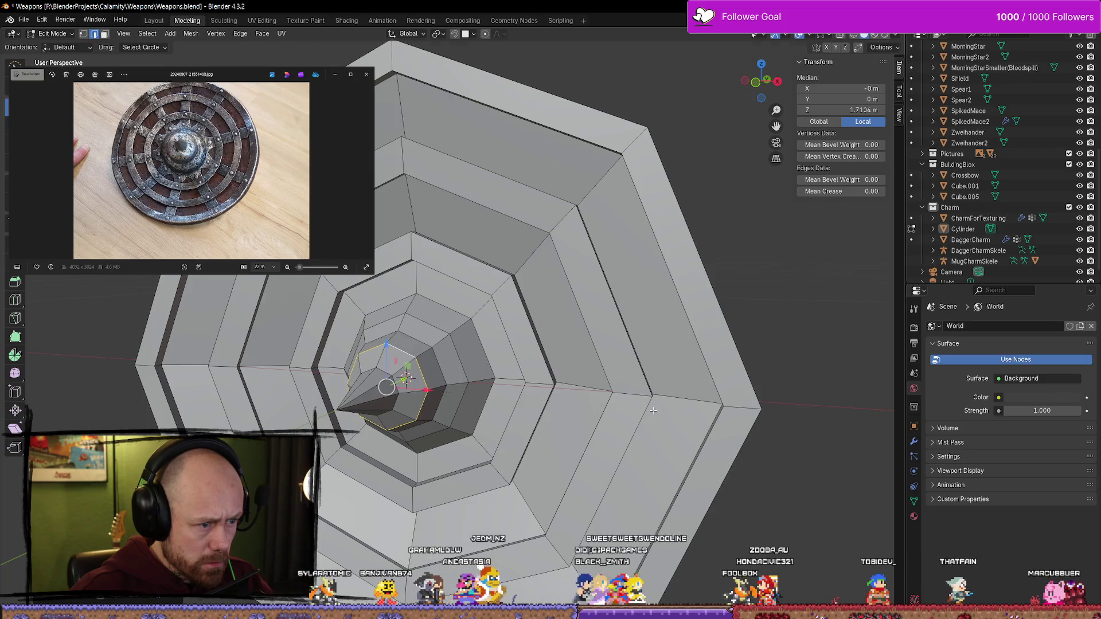
{"action": "mouse_move", "coordinate": [654, 404]}
{"action": "middle_mouse_down"}
{"action": "mouse_move", "coordinate": [613, 398]}
{"action": "mouse_move", "coordinate": [666, 381]}
{"action": "mouse_move", "coordinate": [654, 395]}
{"action": "mouse_move", "coordinate": [564, 382]}
{"action": "mouse_move", "coordinate": [652, 402]}
{"action": "mouse_move", "coordinate": [700, 394]}
{"action": "middle_mouse_up"}
{"action": "key", "text": "g"}
{"action": "left_click", "coordinate": [471, 310]}
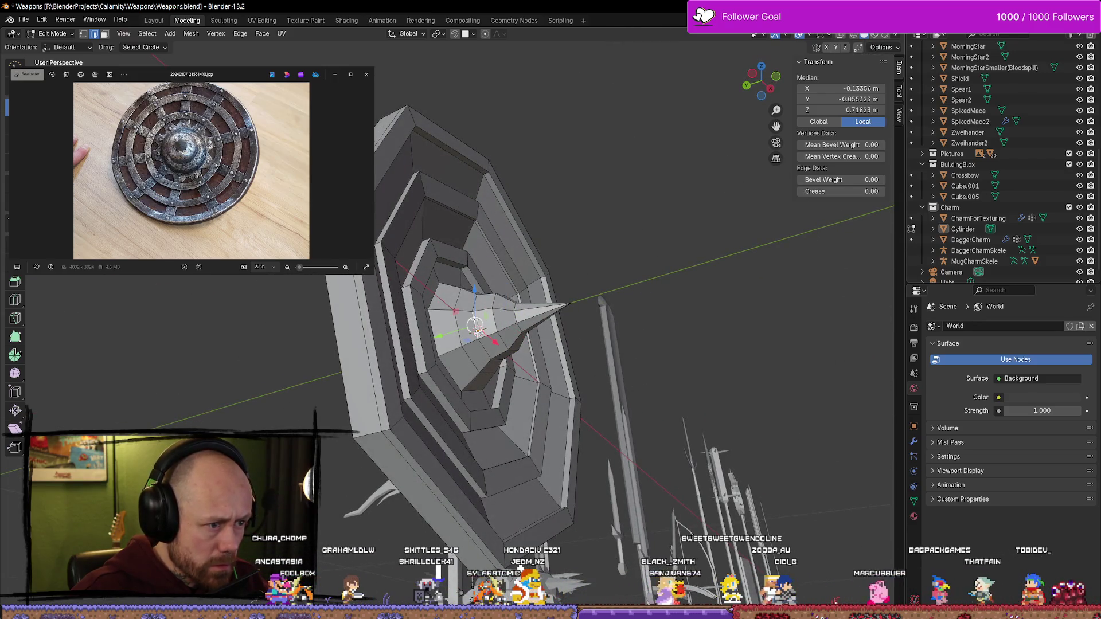
{"action": "key", "text": "s"}
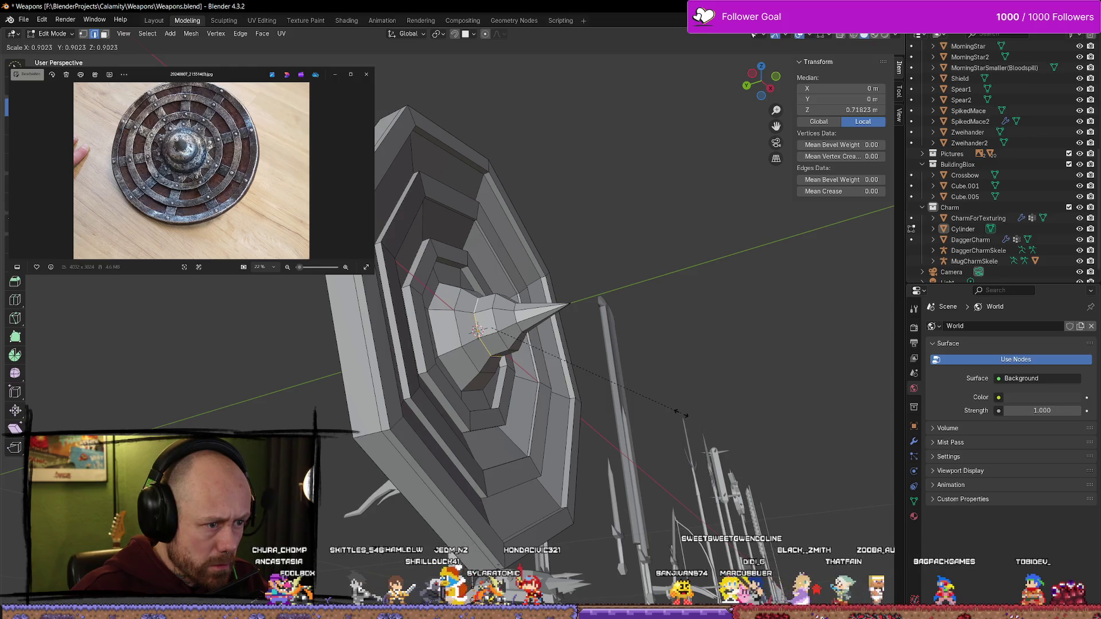
{"action": "left_click", "coordinate": [683, 413]}
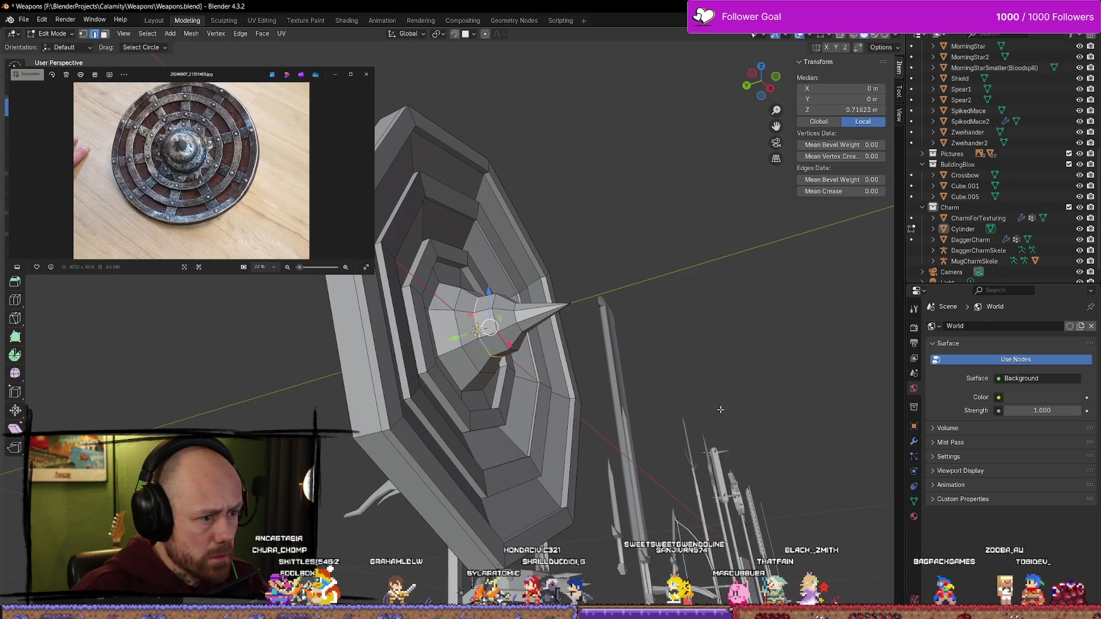
{"action": "mouse_move", "coordinate": [717, 401]}
{"action": "middle_mouse_down"}
{"action": "mouse_move", "coordinate": [688, 393]}
{"action": "mouse_move", "coordinate": [730, 418]}
{"action": "mouse_move", "coordinate": [615, 415]}
{"action": "mouse_move", "coordinate": [592, 463]}
{"action": "mouse_move", "coordinate": [597, 482]}
{"action": "mouse_move", "coordinate": [644, 467]}
{"action": "mouse_move", "coordinate": [630, 459]}
{"action": "middle_mouse_up"}
{"action": "key", "text": "Tab"}
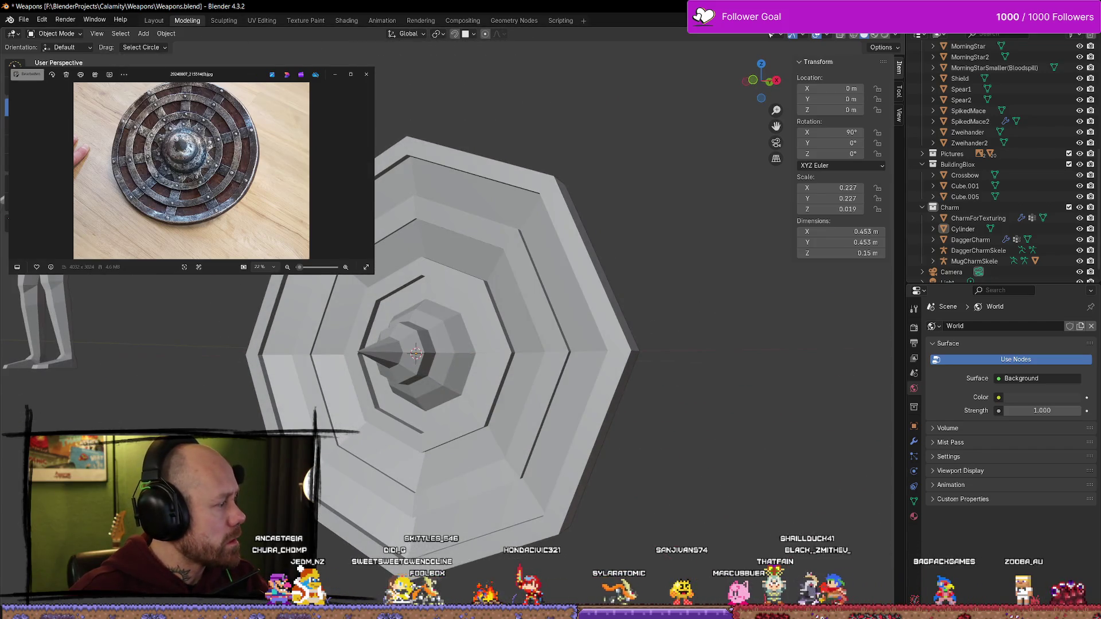
Step through the reference images to the side-view photo of the shield
{"action": "key", "text": "Right"}
{"action": "key", "text": "Left"}
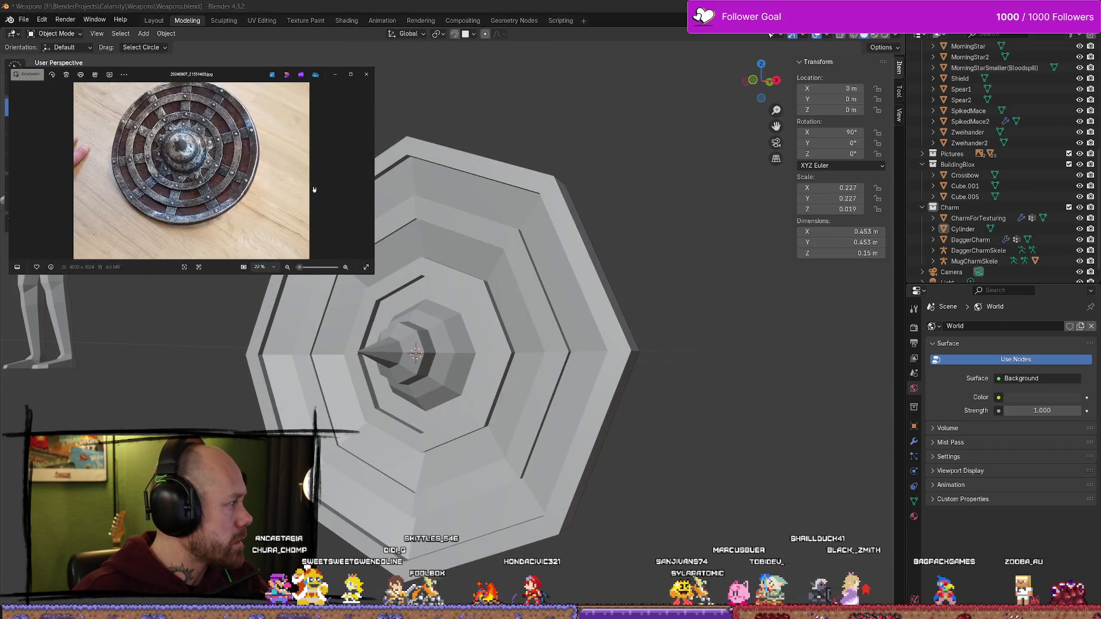
{"action": "key", "text": "Left"}
{"action": "key", "text": "Right"}
{"action": "key", "text": "Right"}
{"action": "key", "text": "Right"}
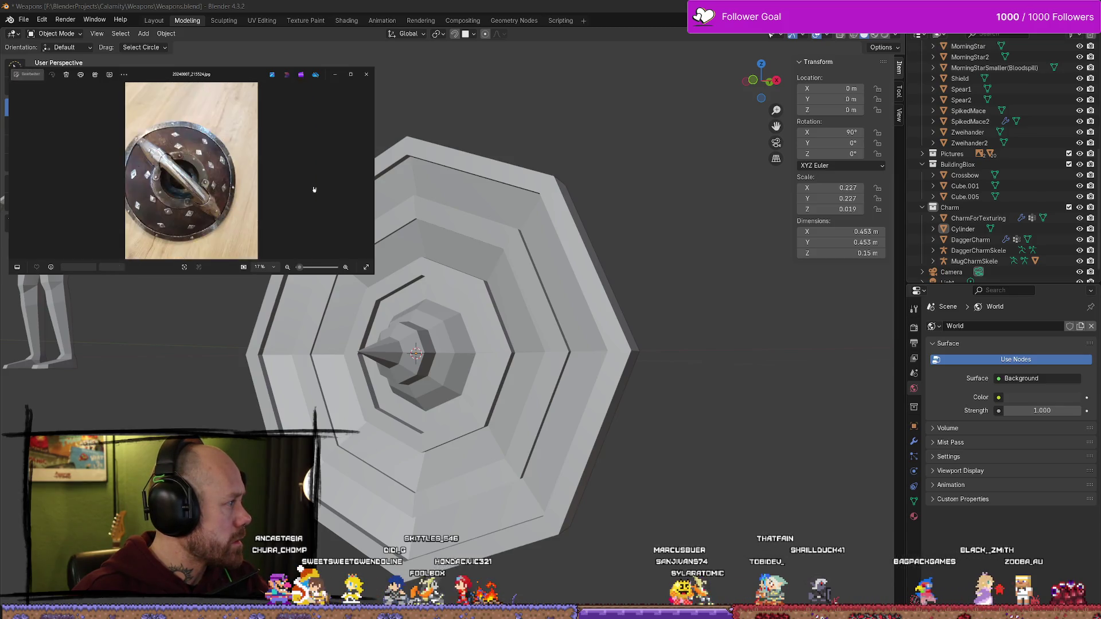
{"action": "key", "text": "Left"}
{"action": "key", "text": "Left"}
{"action": "key", "text": "Left"}
{"action": "key", "text": "Left"}
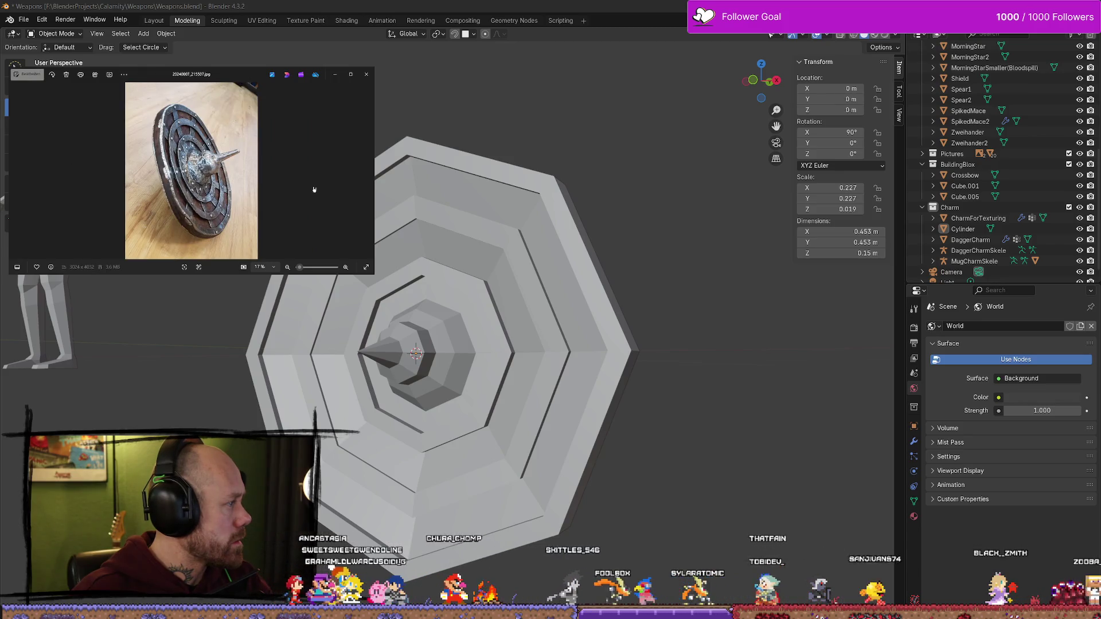
{"action": "mouse_move", "coordinate": [455, 314]}
{"action": "middle_mouse_down"}
{"action": "mouse_move", "coordinate": [396, 300]}
{"action": "mouse_move", "coordinate": [383, 313]}
{"action": "mouse_move", "coordinate": [410, 327]}
{"action": "mouse_move", "coordinate": [414, 349]}
{"action": "middle_mouse_up"}
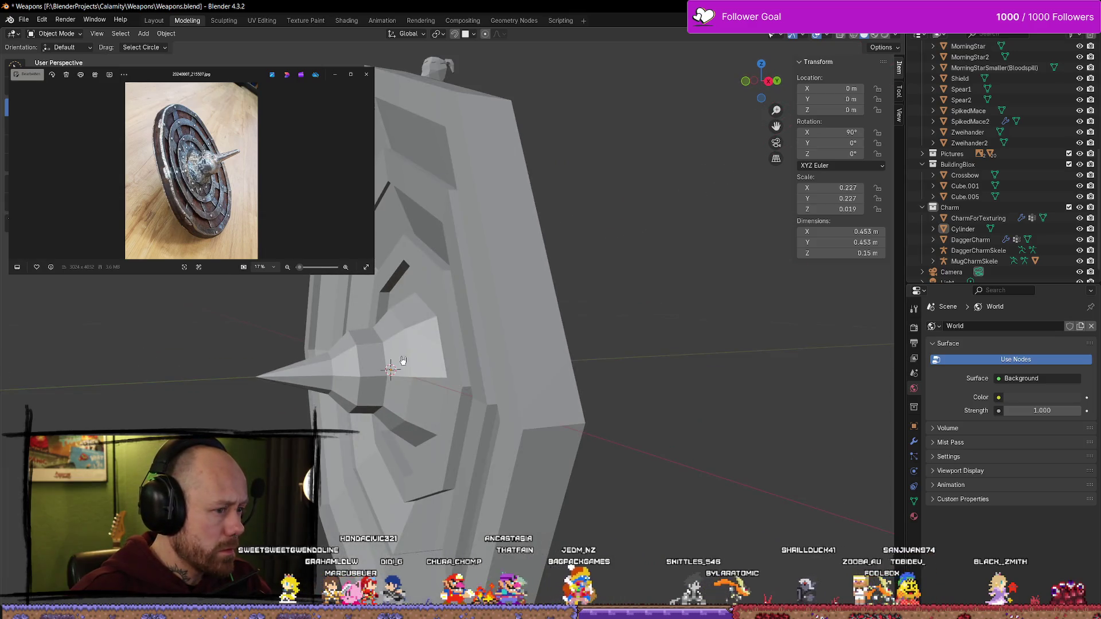
In Edit Mode on the Cylinder, slide the boss's edge loops along the shield's depth
{"action": "left_click", "coordinate": [415, 350]}
{"action": "key", "text": "Tab"}
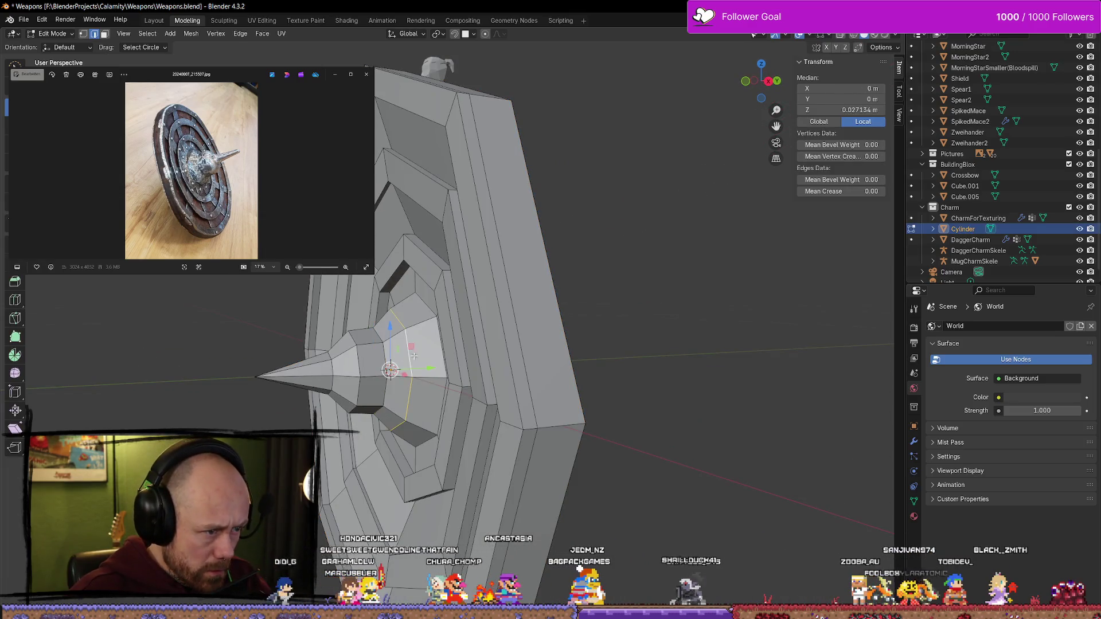
{"action": "left_click_drag", "start_coordinate": [440, 370], "coordinate": [422, 369]}
{"action": "left_click", "coordinate": [419, 367]}
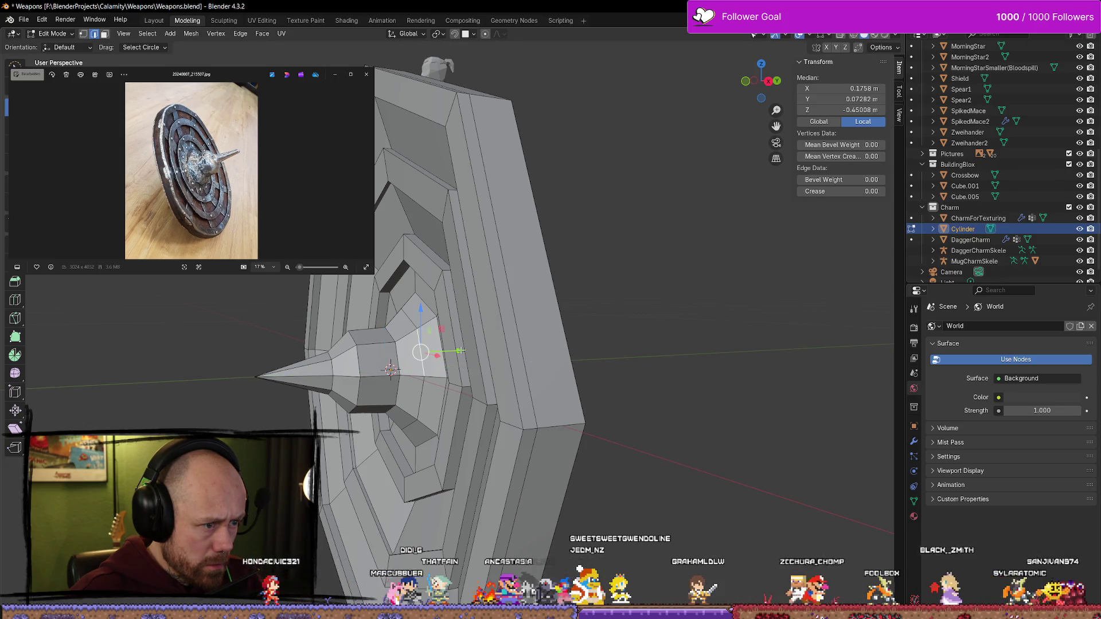
{"action": "left_click", "coordinate": [420, 367], "text": "alt"}
{"action": "left_click_drag", "start_coordinate": [436, 367], "coordinate": [438, 366]}
Shift the selected loop along depth, narrow the spike base, and slide its base vertices along Y
{"action": "mouse_move", "coordinate": [467, 376]}
{"action": "middle_mouse_down"}
{"action": "mouse_move", "coordinate": [374, 364]}
{"action": "mouse_move", "coordinate": [394, 369]}
{"action": "middle_mouse_up"}
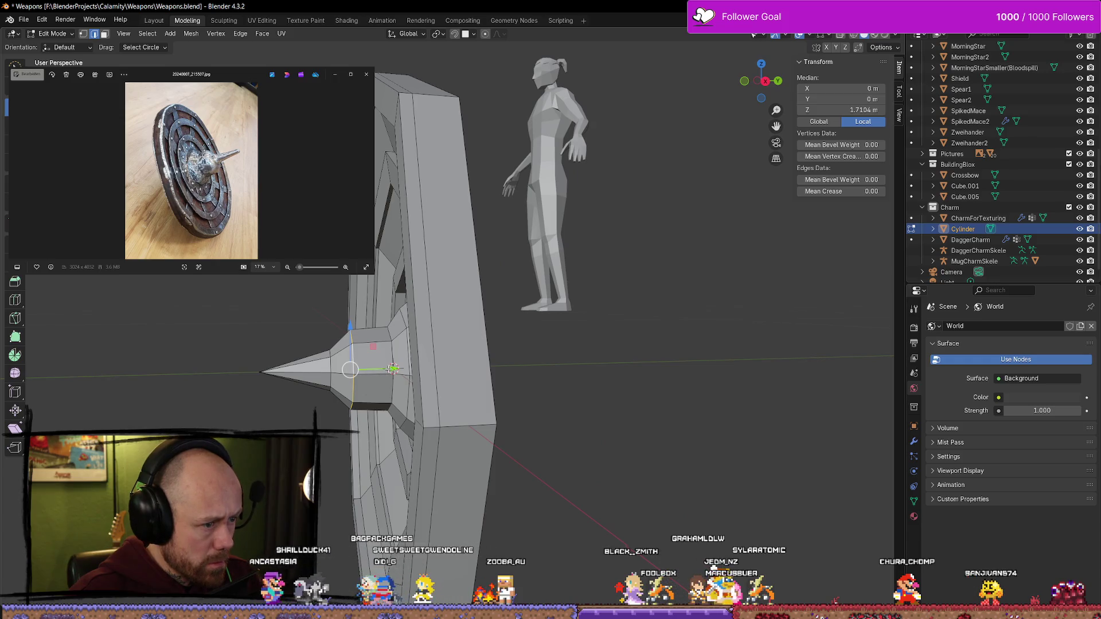
{"action": "left_click_drag", "start_coordinate": [391, 368], "coordinate": [396, 369]}
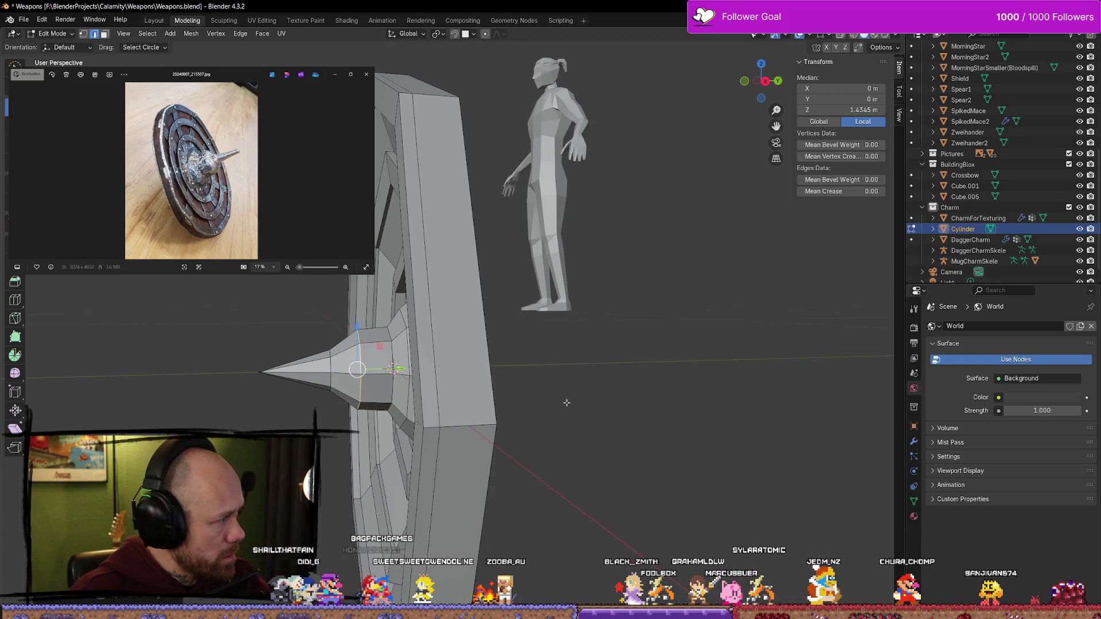
{"action": "key", "text": "s"}
{"action": "left_click", "coordinate": [557, 400]}
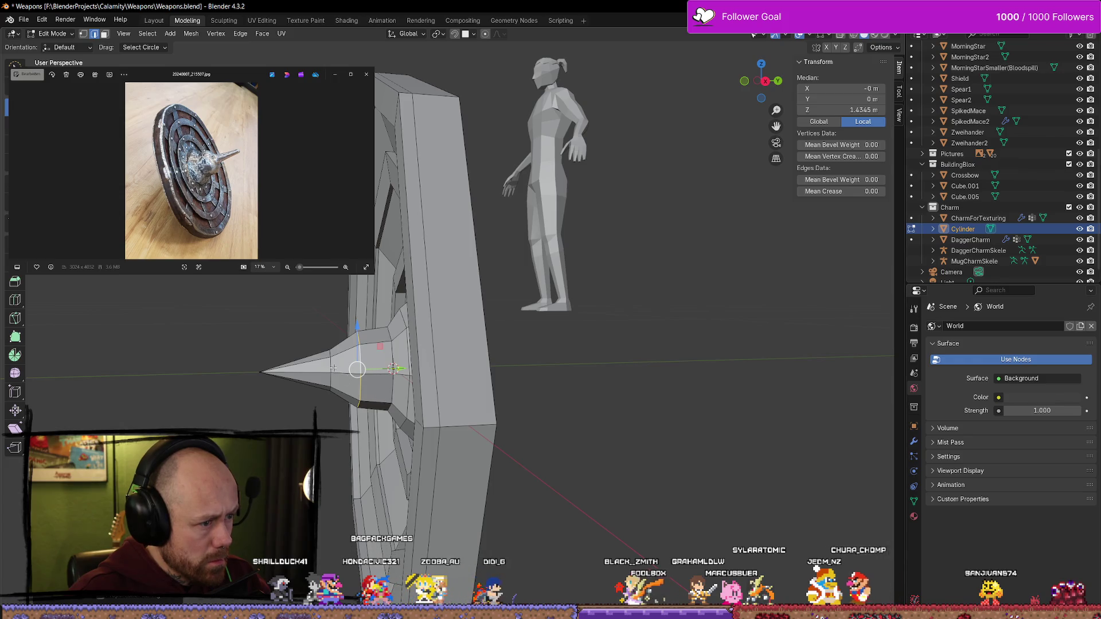
{"action": "left_click", "coordinate": [333, 367]}
{"action": "left_click_drag", "start_coordinate": [373, 367], "coordinate": [378, 367]}
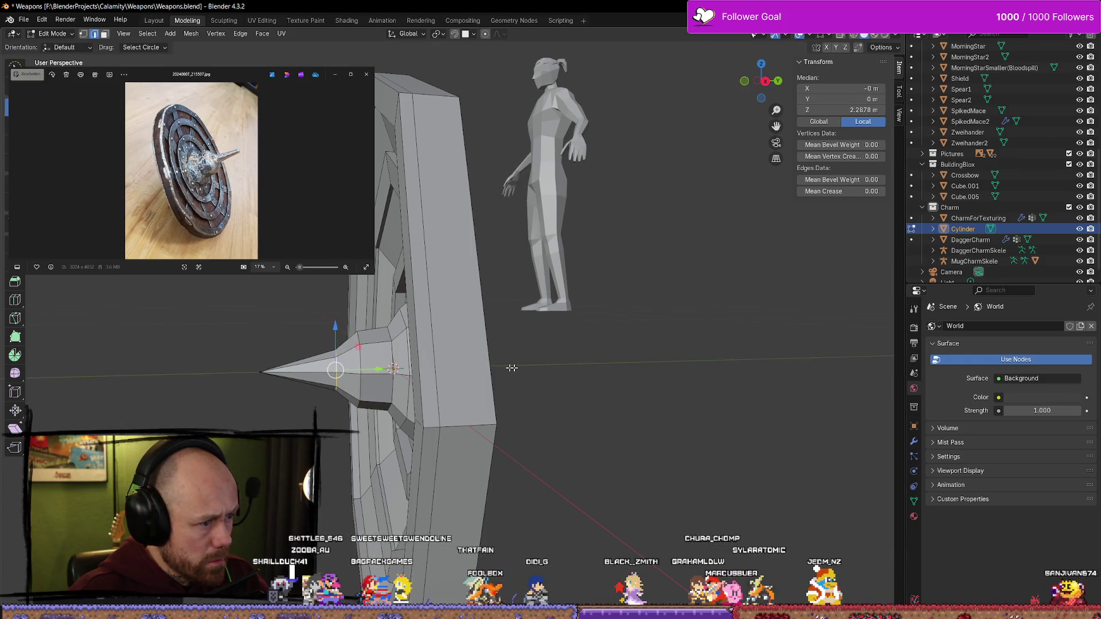
{"action": "key", "text": "alt+a"}
From a face-on view, nudge another spike-base vertex along Y, then deselect
{"action": "mouse_move", "coordinate": [401, 362]}
{"action": "middle_mouse_down"}
{"action": "mouse_move", "coordinate": [688, 319]}
{"action": "mouse_move", "coordinate": [763, 326]}
{"action": "mouse_move", "coordinate": [705, 315]}
{"action": "mouse_move", "coordinate": [703, 330]}
{"action": "middle_mouse_up"}
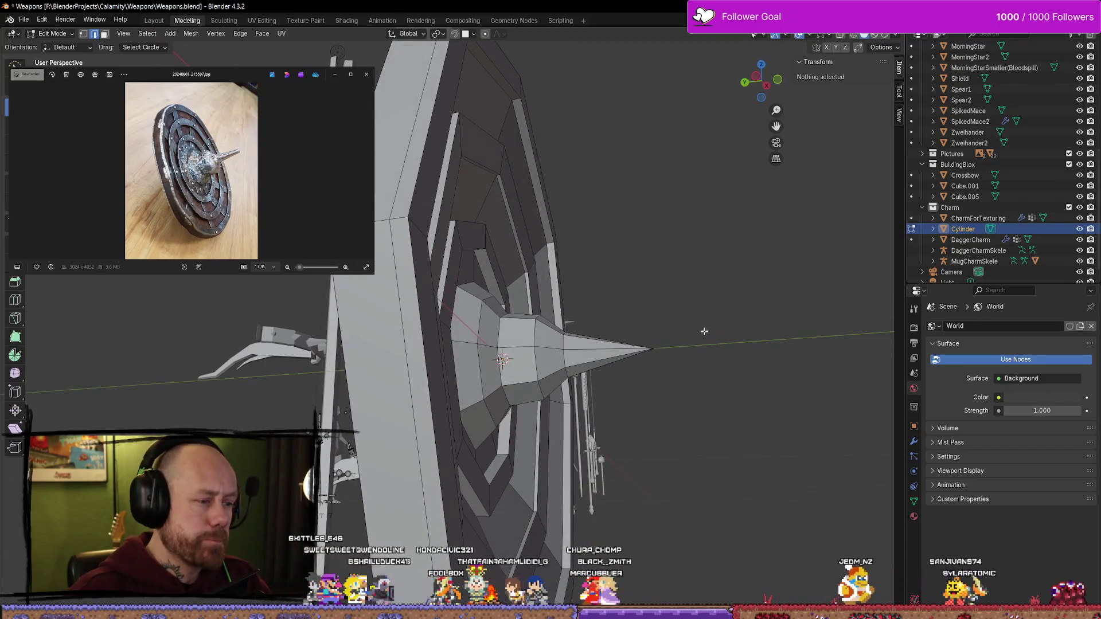
{"action": "left_click", "coordinate": [568, 346]}
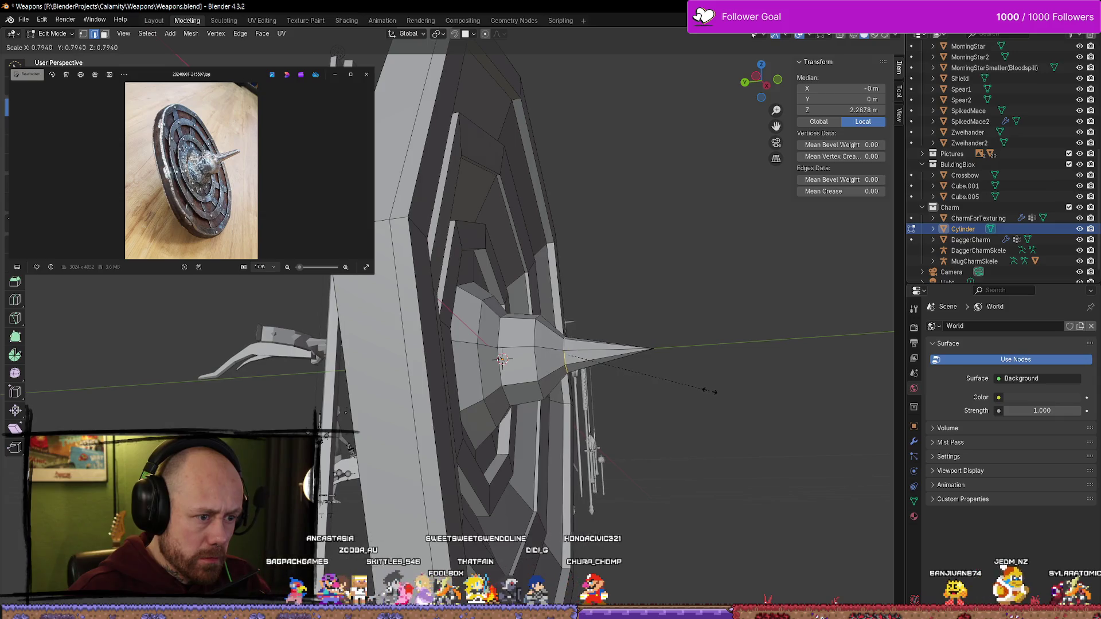
{"action": "left_click_drag", "start_coordinate": [522, 359], "coordinate": [518, 359]}
{"action": "key", "text": "alt+a"}
{"action": "mouse_move", "coordinate": [518, 360]}
{"action": "middle_mouse_down"}
{"action": "mouse_move", "coordinate": [635, 298]}
{"action": "mouse_move", "coordinate": [561, 253]}
{"action": "mouse_move", "coordinate": [478, 317]}
{"action": "mouse_move", "coordinate": [562, 310]}
{"action": "mouse_move", "coordinate": [484, 304]}
{"action": "middle_mouse_up"}
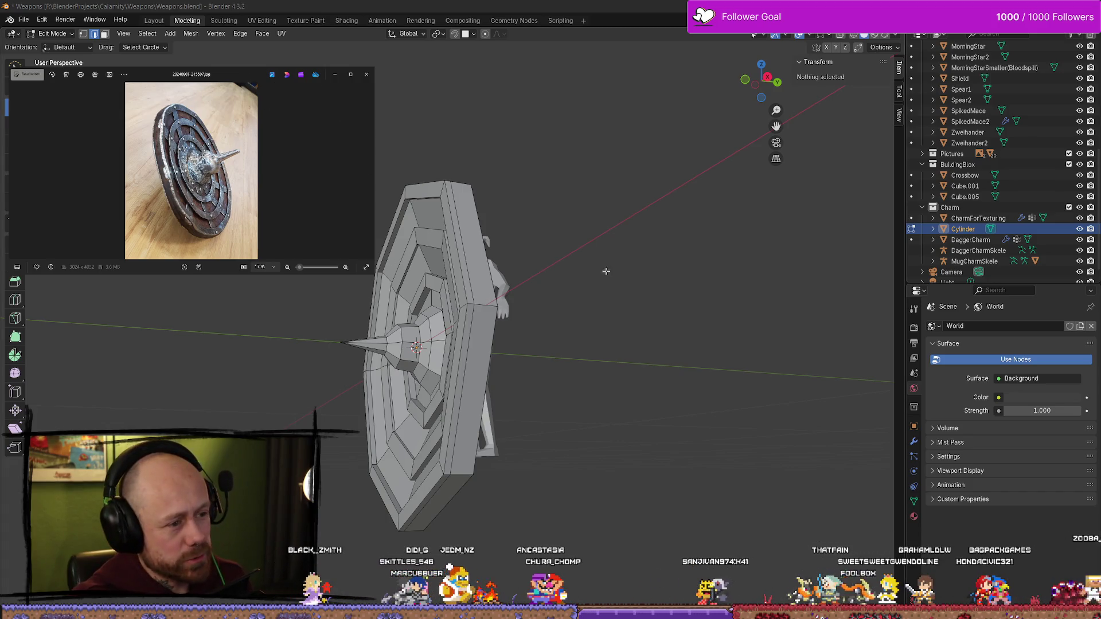
{"action": "mouse_move", "coordinate": [604, 246]}
{"action": "middle_mouse_down"}
{"action": "mouse_move", "coordinate": [597, 285]}
{"action": "mouse_move", "coordinate": [672, 355]}
{"action": "mouse_move", "coordinate": [560, 394]}
{"action": "mouse_move", "coordinate": [652, 342]}
{"action": "mouse_move", "coordinate": [705, 452]}
{"action": "mouse_move", "coordinate": [696, 423]}
{"action": "mouse_move", "coordinate": [585, 363]}
{"action": "mouse_move", "coordinate": [577, 398]}
{"action": "mouse_move", "coordinate": [558, 385]}
{"action": "mouse_move", "coordinate": [659, 367]}
{"action": "mouse_move", "coordinate": [634, 307]}
{"action": "mouse_move", "coordinate": [539, 356]}
{"action": "mouse_move", "coordinate": [450, 369]}
{"action": "mouse_move", "coordinate": [462, 347]}
{"action": "mouse_move", "coordinate": [565, 351]}
{"action": "middle_mouse_up"}
{"action": "key", "text": "Tab"}
{"action": "mouse_move", "coordinate": [169, 339]}
{"action": "middle_mouse_down"}
{"action": "mouse_move", "coordinate": [423, 378]}
{"action": "mouse_move", "coordinate": [454, 394]}
{"action": "mouse_move", "coordinate": [467, 445]}
{"action": "mouse_move", "coordinate": [501, 476]}
{"action": "middle_mouse_up"}
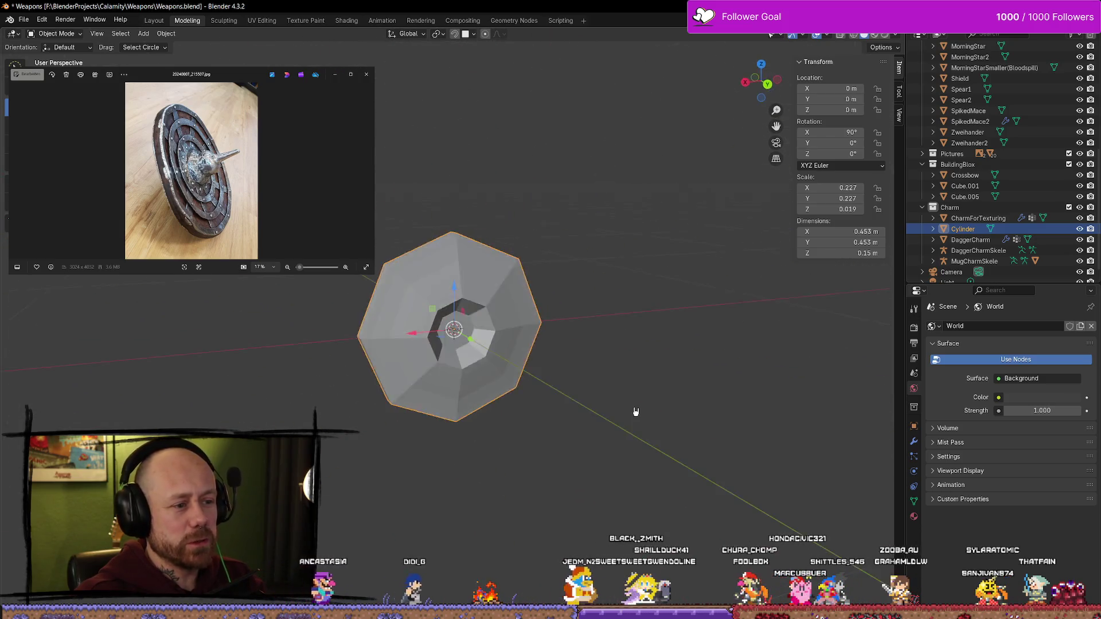
{"action": "mouse_move", "coordinate": [635, 412]}
{"action": "middle_mouse_down"}
{"action": "mouse_move", "coordinate": [511, 352]}
{"action": "mouse_move", "coordinate": [531, 393]}
{"action": "mouse_move", "coordinate": [705, 335]}
{"action": "mouse_move", "coordinate": [686, 379]}
{"action": "mouse_move", "coordinate": [613, 365]}
{"action": "mouse_move", "coordinate": [637, 298]}
{"action": "mouse_move", "coordinate": [692, 365]}
{"action": "middle_mouse_up"}
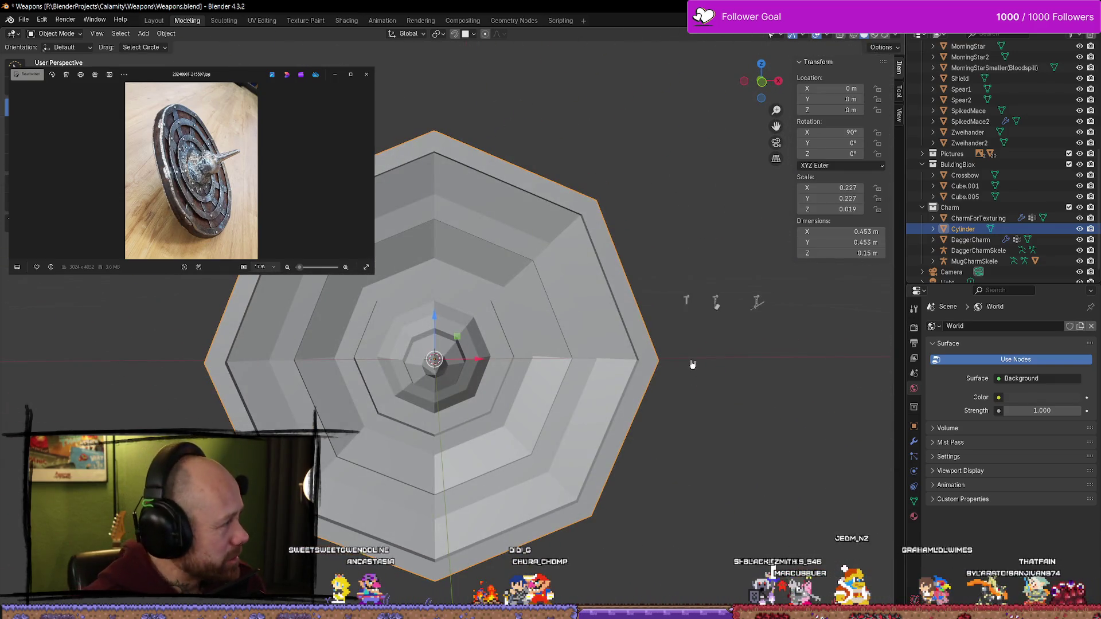
{"action": "scroll", "coordinate": [425, 216], "scroll_direction": "up", "scroll_amount": 5}
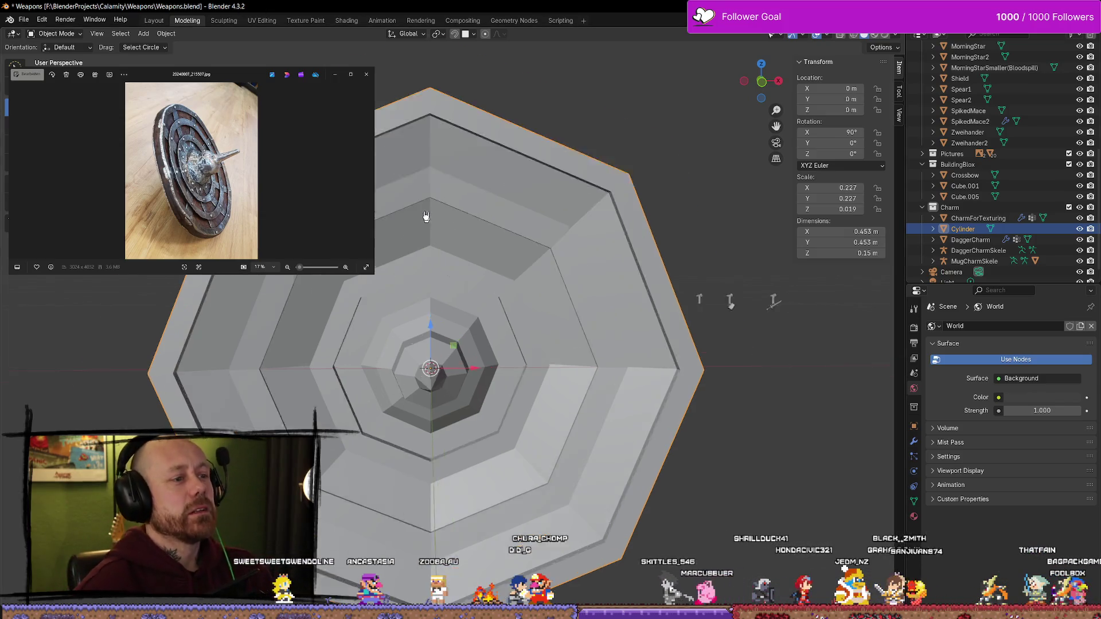
{"action": "key", "text": "Tab"}
{"action": "scroll", "coordinate": [462, 183], "scroll_direction": "down", "scroll_amount": 3}
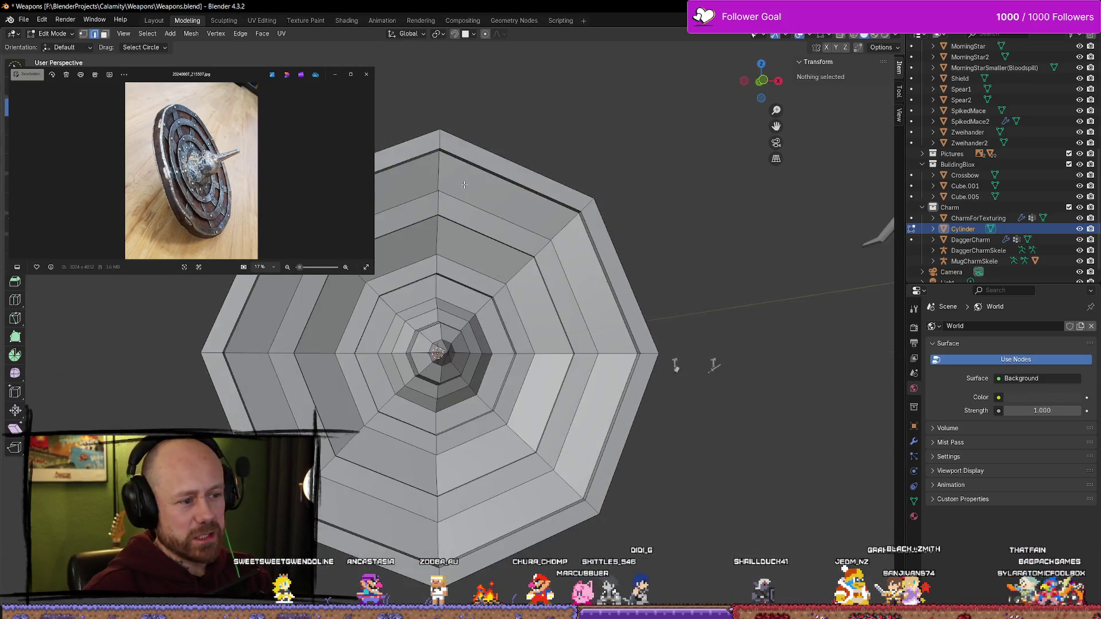
{"action": "mouse_move", "coordinate": [462, 184]}
{"action": "middle_mouse_down"}
{"action": "mouse_move", "coordinate": [530, 195]}
{"action": "mouse_move", "coordinate": [438, 190]}
{"action": "middle_mouse_up"}
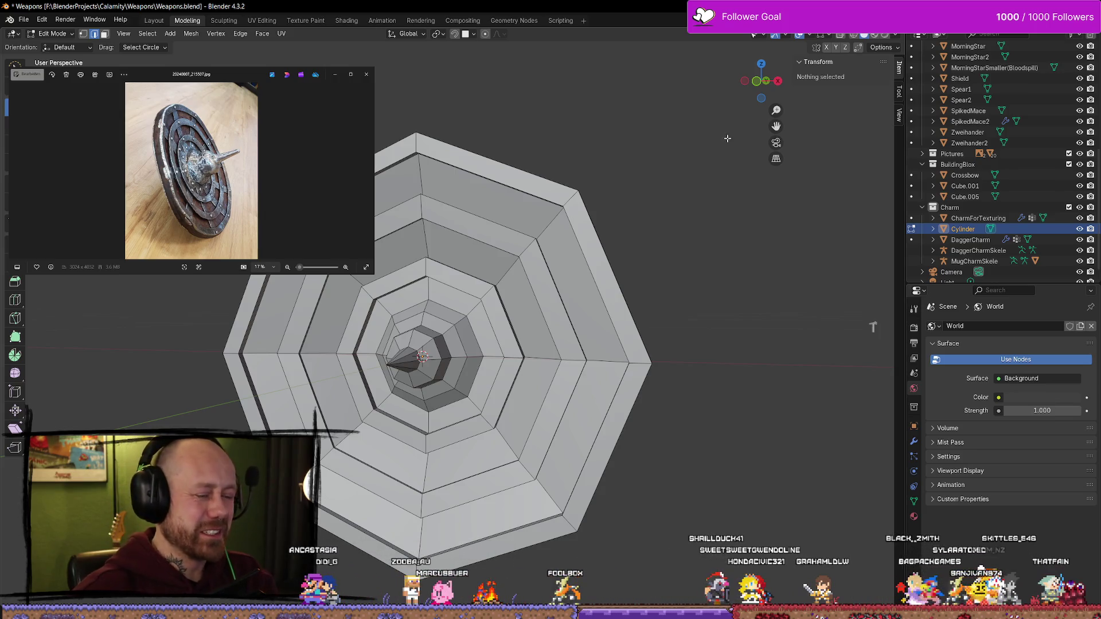
{"action": "left_click", "coordinate": [758, 79]}
{"action": "scroll", "coordinate": [445, 229], "scroll_direction": "up", "scroll_amount": 2}
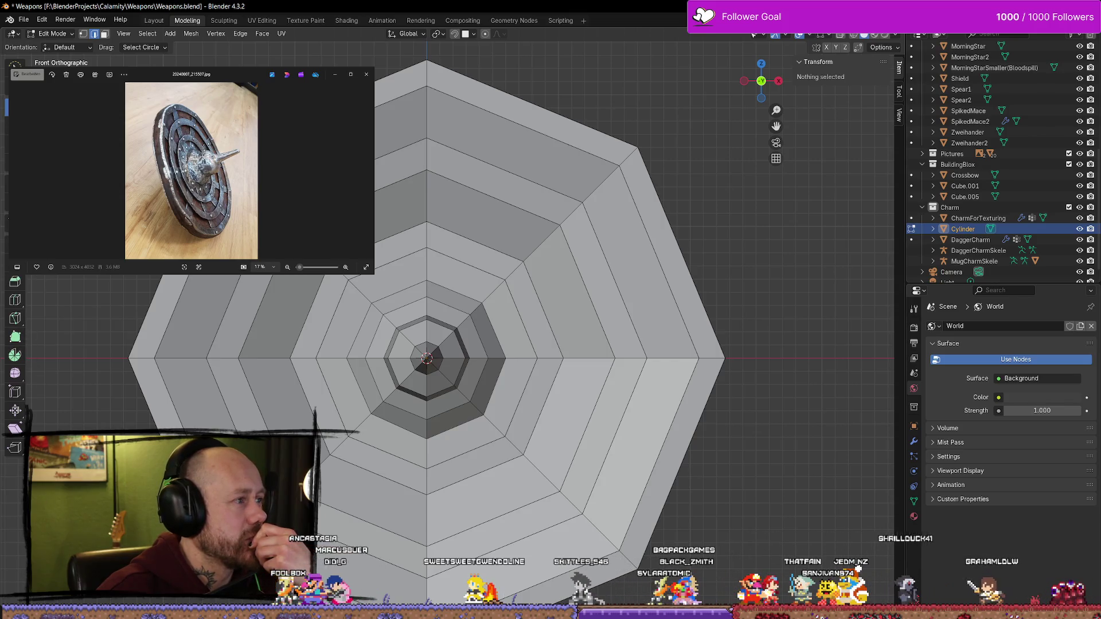
{"action": "scroll", "coordinate": [452, 314], "scroll_direction": "down", "scroll_amount": 1}
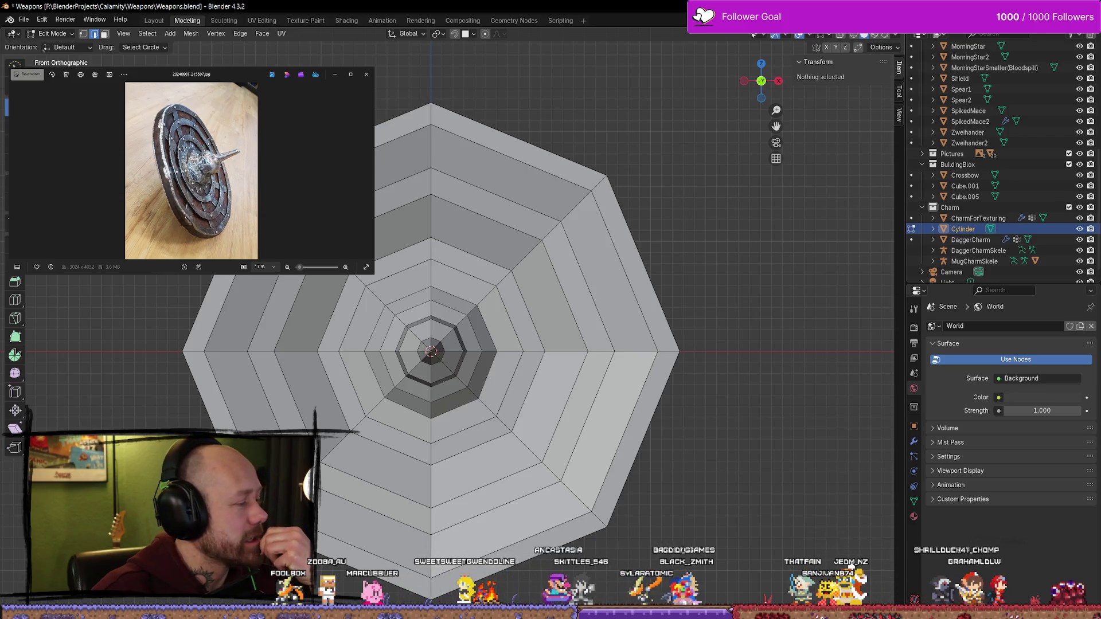
{"action": "mouse_move", "coordinate": [383, 168]}
{"action": "middle_mouse_down"}
{"action": "mouse_move", "coordinate": [455, 263]}
{"action": "mouse_move", "coordinate": [505, 287]}
{"action": "mouse_move", "coordinate": [453, 241]}
{"action": "mouse_move", "coordinate": [440, 257]}
{"action": "mouse_move", "coordinate": [550, 281]}
{"action": "mouse_move", "coordinate": [495, 297]}
{"action": "mouse_move", "coordinate": [516, 298]}
{"action": "mouse_move", "coordinate": [459, 292]}
{"action": "mouse_move", "coordinate": [462, 203]}
{"action": "mouse_move", "coordinate": [482, 286]}
{"action": "mouse_move", "coordinate": [507, 325]}
{"action": "mouse_move", "coordinate": [421, 274]}
{"action": "mouse_move", "coordinate": [484, 251]}
{"action": "mouse_move", "coordinate": [394, 252]}
{"action": "mouse_move", "coordinate": [428, 269]}
{"action": "mouse_move", "coordinate": [410, 246]}
{"action": "mouse_move", "coordinate": [450, 275]}
{"action": "mouse_move", "coordinate": [413, 328]}
{"action": "mouse_move", "coordinate": [432, 365]}
{"action": "mouse_move", "coordinate": [475, 257]}
{"action": "mouse_move", "coordinate": [433, 306]}
{"action": "mouse_move", "coordinate": [436, 173]}
{"action": "middle_mouse_up"}
{"action": "left_click", "coordinate": [394, 291], "text": "alt"}
Move the inner ring loop along Z, then shift an outer ring loop along Y
{"action": "key", "text": "g"}
{"action": "key", "text": "z"}
{"action": "left_click", "coordinate": [431, 350]}
{"action": "left_click", "coordinate": [429, 179], "text": "alt"}
{"action": "left_click", "coordinate": [435, 173], "text": "alt"}
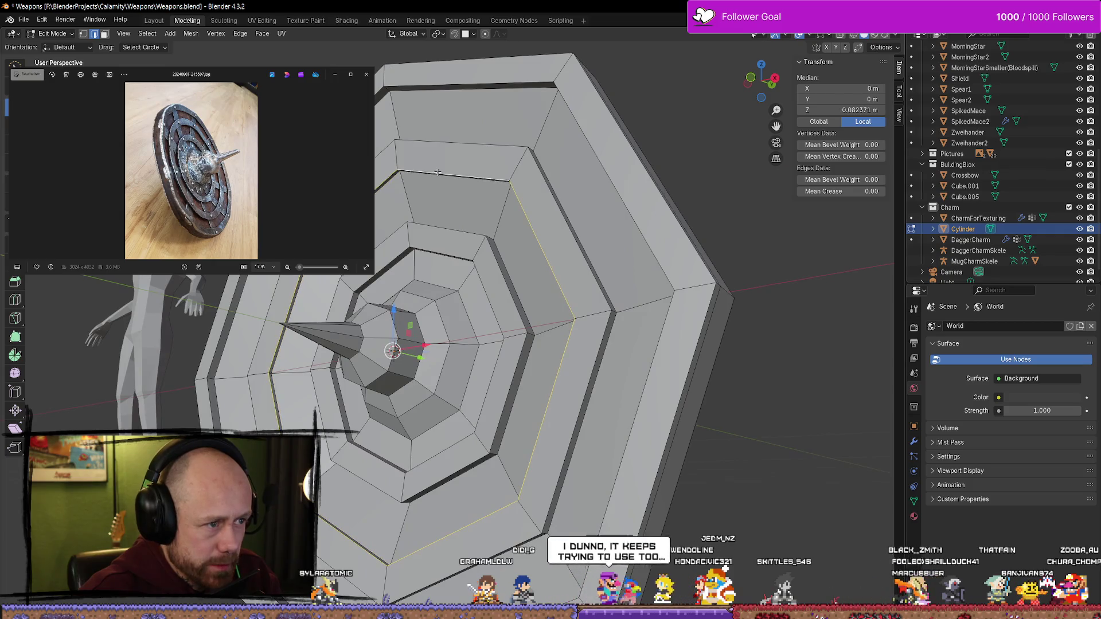
{"action": "middle_click_drag", "start_coordinate": [410, 228], "coordinate": [426, 376]}
{"action": "key", "text": "g"}
{"action": "key", "text": "y"}
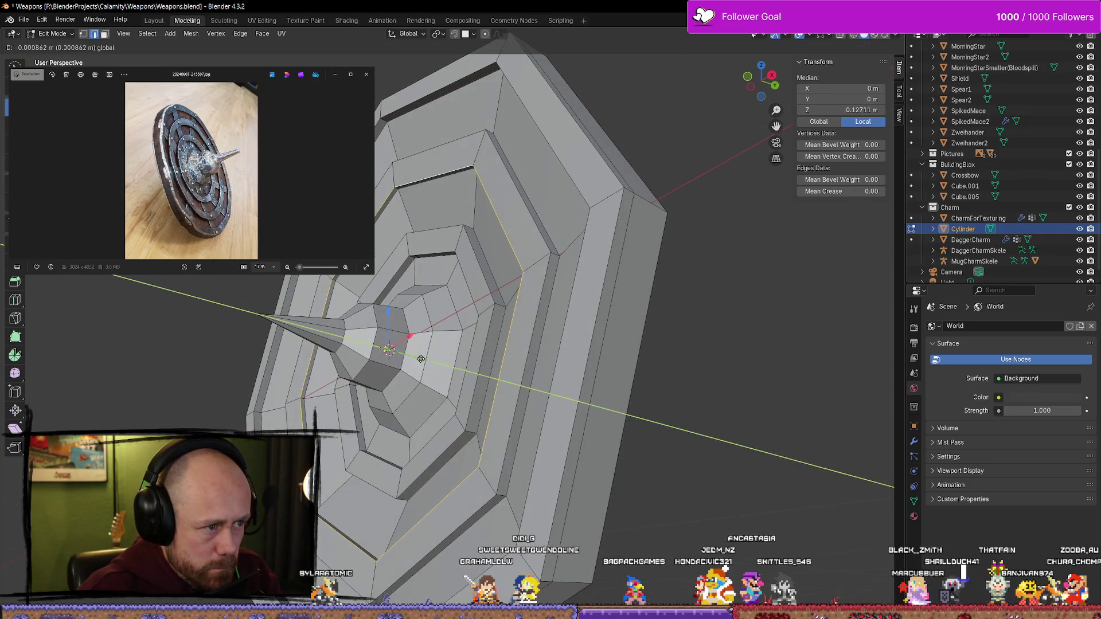
{"action": "left_click", "coordinate": [421, 359]}
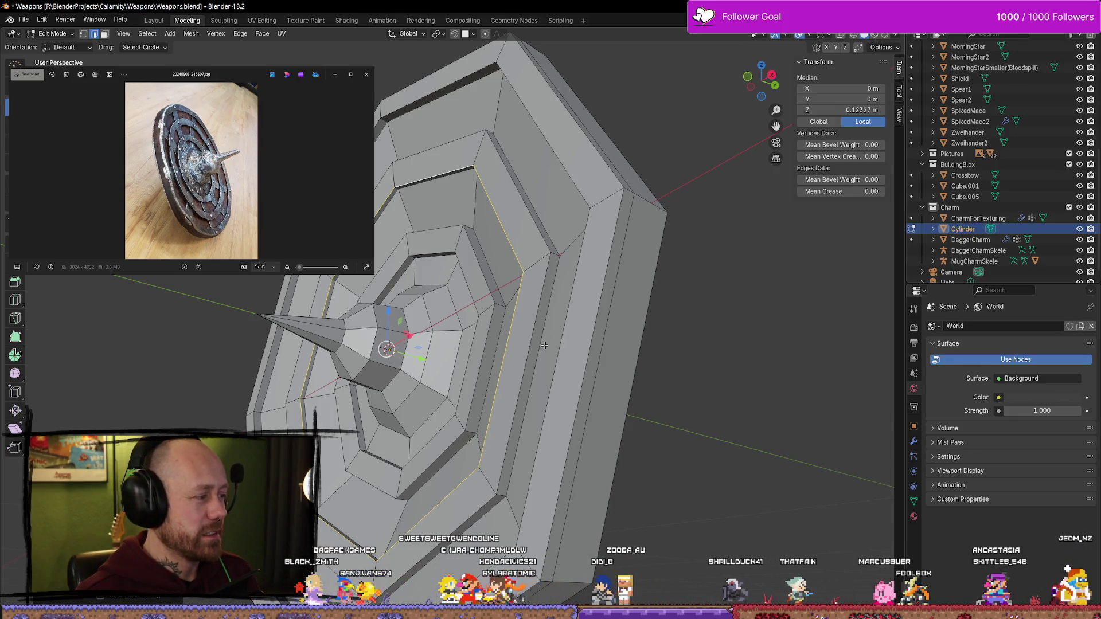
Try moving the outer rim loop along Y, cancel it, and return to Object Mode
{"action": "middle_click_drag", "start_coordinate": [545, 346], "coordinate": [780, 457]}
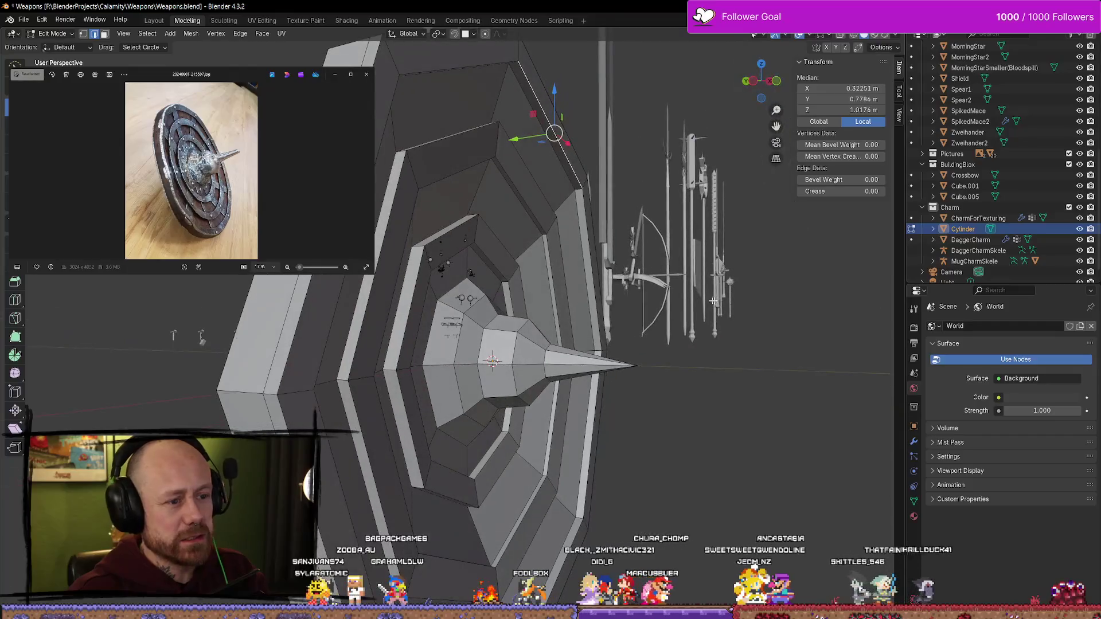
{"action": "left_click", "coordinate": [550, 121], "text": "alt"}
{"action": "mouse_move", "coordinate": [549, 121]}
{"action": "middle_mouse_down"}
{"action": "mouse_move", "coordinate": [579, 207]}
{"action": "mouse_move", "coordinate": [616, 247]}
{"action": "mouse_move", "coordinate": [441, 364]}
{"action": "middle_mouse_up"}
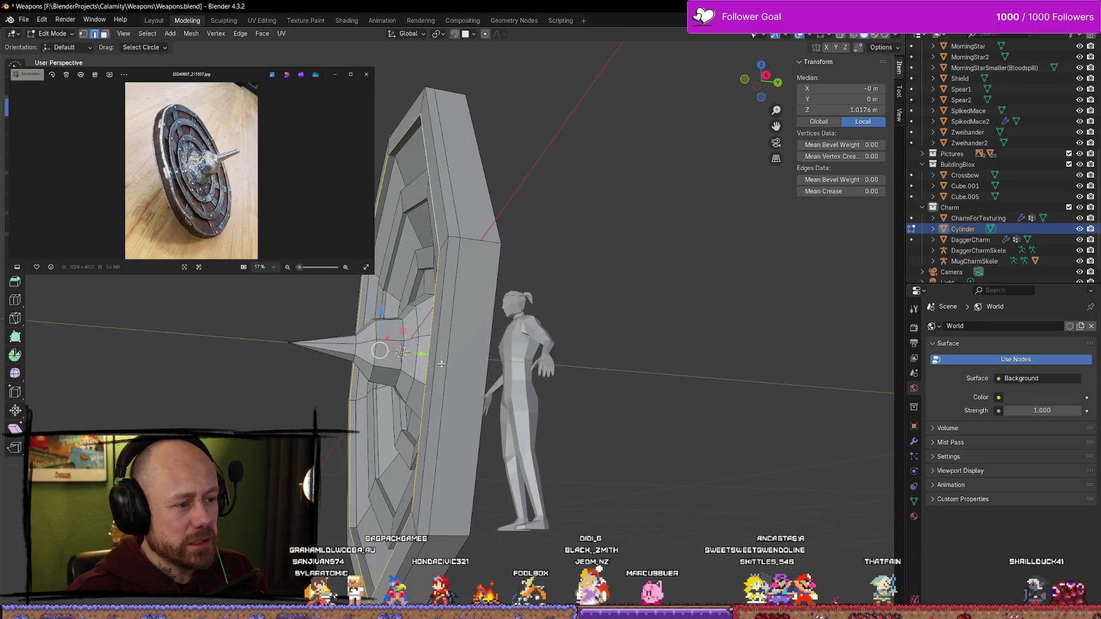
{"action": "key", "text": "g"}
{"action": "key", "text": "y"}
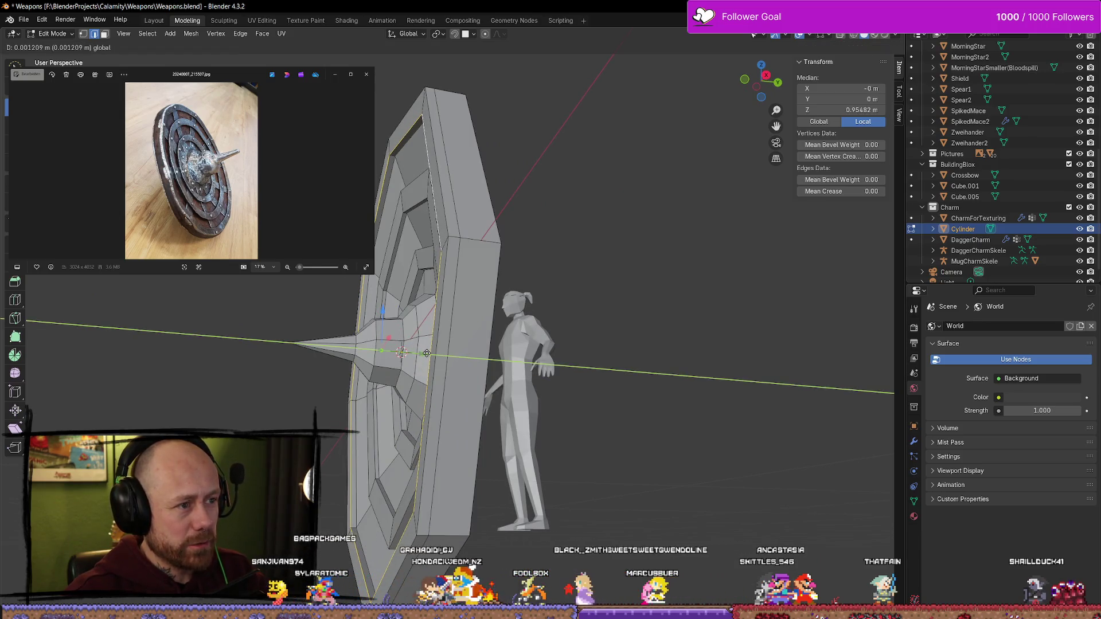
{"action": "right_click", "coordinate": [427, 353]}
{"action": "mouse_move", "coordinate": [472, 367]}
{"action": "middle_mouse_down"}
{"action": "mouse_move", "coordinate": [711, 435]}
{"action": "mouse_move", "coordinate": [676, 438]}
{"action": "mouse_move", "coordinate": [663, 422]}
{"action": "mouse_move", "coordinate": [654, 383]}
{"action": "mouse_move", "coordinate": [673, 369]}
{"action": "mouse_move", "coordinate": [627, 401]}
{"action": "mouse_move", "coordinate": [688, 363]}
{"action": "mouse_move", "coordinate": [642, 366]}
{"action": "mouse_move", "coordinate": [671, 367]}
{"action": "mouse_move", "coordinate": [512, 323]}
{"action": "mouse_move", "coordinate": [514, 339]}
{"action": "mouse_move", "coordinate": [558, 367]}
{"action": "mouse_move", "coordinate": [502, 402]}
{"action": "mouse_move", "coordinate": [695, 432]}
{"action": "mouse_move", "coordinate": [592, 367]}
{"action": "middle_mouse_up"}
{"action": "mouse_move", "coordinate": [570, 312]}
{"action": "middle_mouse_down"}
{"action": "mouse_move", "coordinate": [451, 306]}
{"action": "mouse_move", "coordinate": [464, 291]}
{"action": "mouse_move", "coordinate": [610, 462]}
{"action": "middle_mouse_up"}
{"action": "key", "text": "Tab"}
{"action": "mouse_move", "coordinate": [548, 484]}
{"action": "middle_mouse_down"}
{"action": "mouse_move", "coordinate": [521, 445]}
{"action": "mouse_move", "coordinate": [450, 501]}
{"action": "mouse_move", "coordinate": [592, 536]}
{"action": "mouse_move", "coordinate": [565, 462]}
{"action": "mouse_move", "coordinate": [484, 463]}
{"action": "mouse_move", "coordinate": [476, 418]}
{"action": "mouse_move", "coordinate": [418, 402]}
{"action": "mouse_move", "coordinate": [516, 433]}
{"action": "middle_mouse_up"}
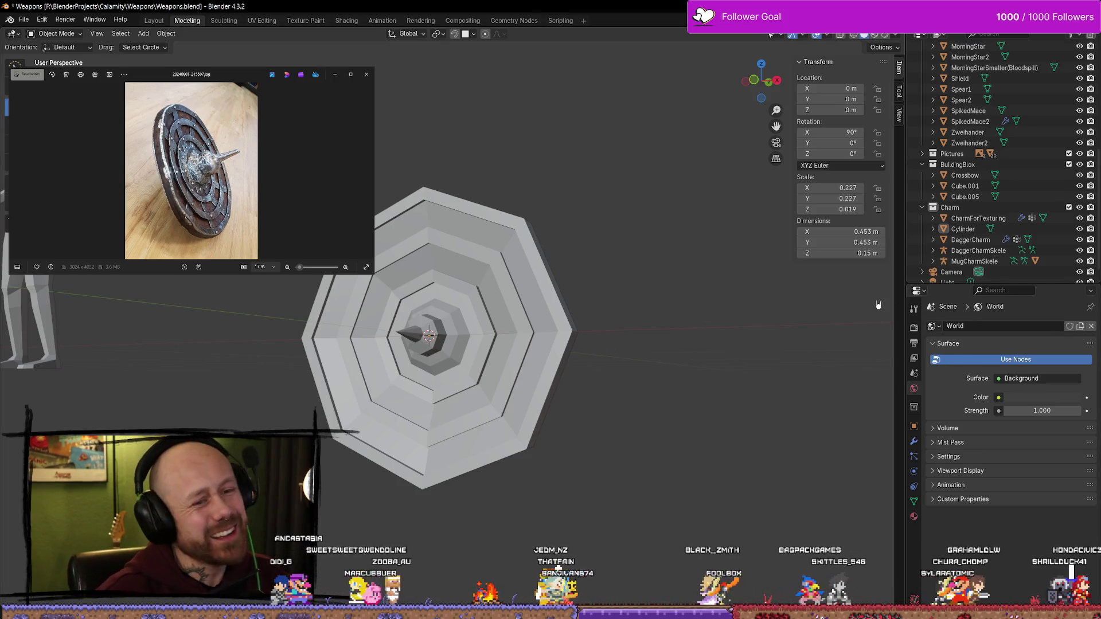
{"action": "mouse_move", "coordinate": [499, 347]}
{"action": "middle_mouse_down"}
{"action": "mouse_move", "coordinate": [520, 320]}
{"action": "mouse_move", "coordinate": [516, 375]}
{"action": "mouse_move", "coordinate": [522, 322]}
{"action": "mouse_move", "coordinate": [481, 382]}
{"action": "middle_mouse_up"}
{"action": "scroll", "coordinate": [504, 340], "scroll_direction": "up", "scroll_amount": 4}
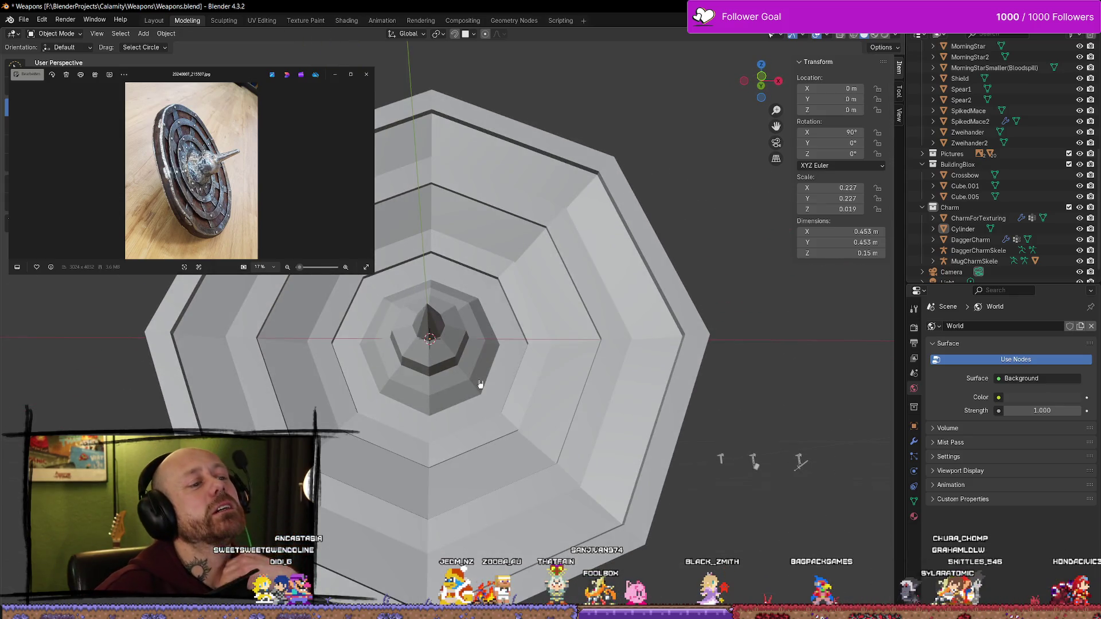
{"action": "scroll", "coordinate": [483, 320], "scroll_direction": "down", "scroll_amount": 2}
{"action": "middle_click_drag", "start_coordinate": [483, 320], "coordinate": [415, 319]}
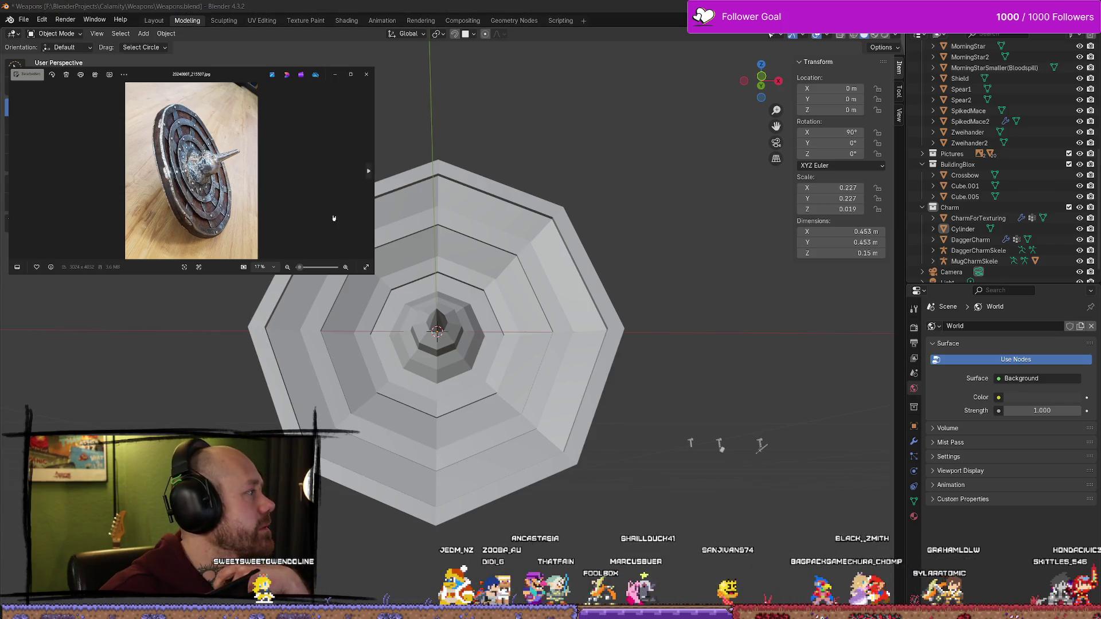
{"action": "mouse_move", "coordinate": [477, 421]}
{"action": "middle_mouse_down"}
{"action": "mouse_move", "coordinate": [541, 437]}
{"action": "mouse_move", "coordinate": [484, 393]}
{"action": "mouse_move", "coordinate": [478, 351]}
{"action": "mouse_move", "coordinate": [484, 428]}
{"action": "middle_mouse_up"}
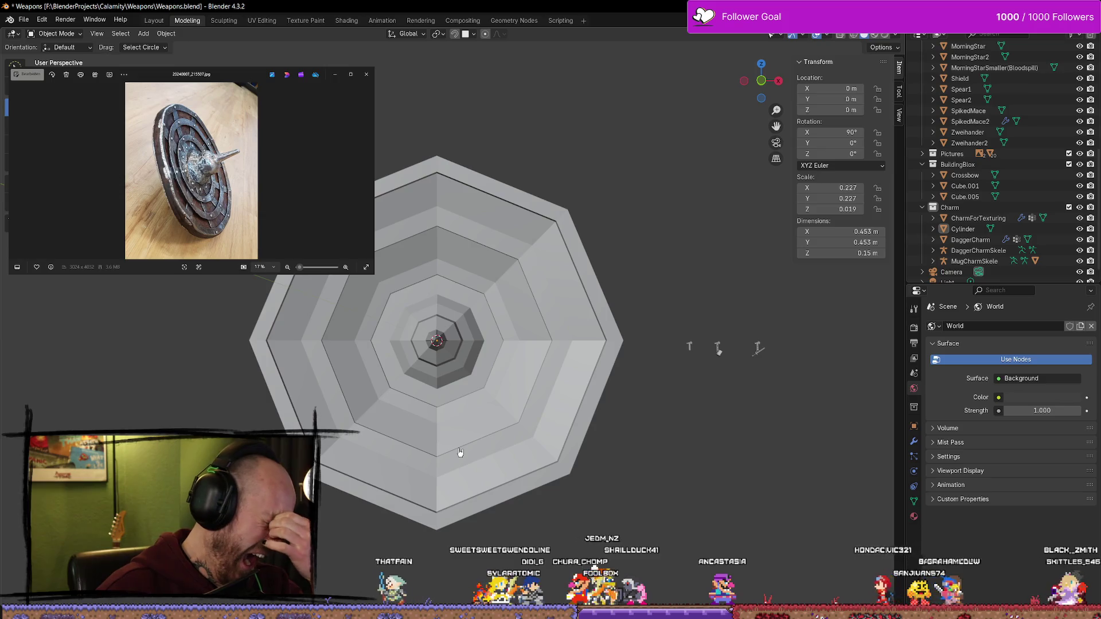
{"action": "middle_click_drag", "start_coordinate": [484, 356], "coordinate": [475, 324]}
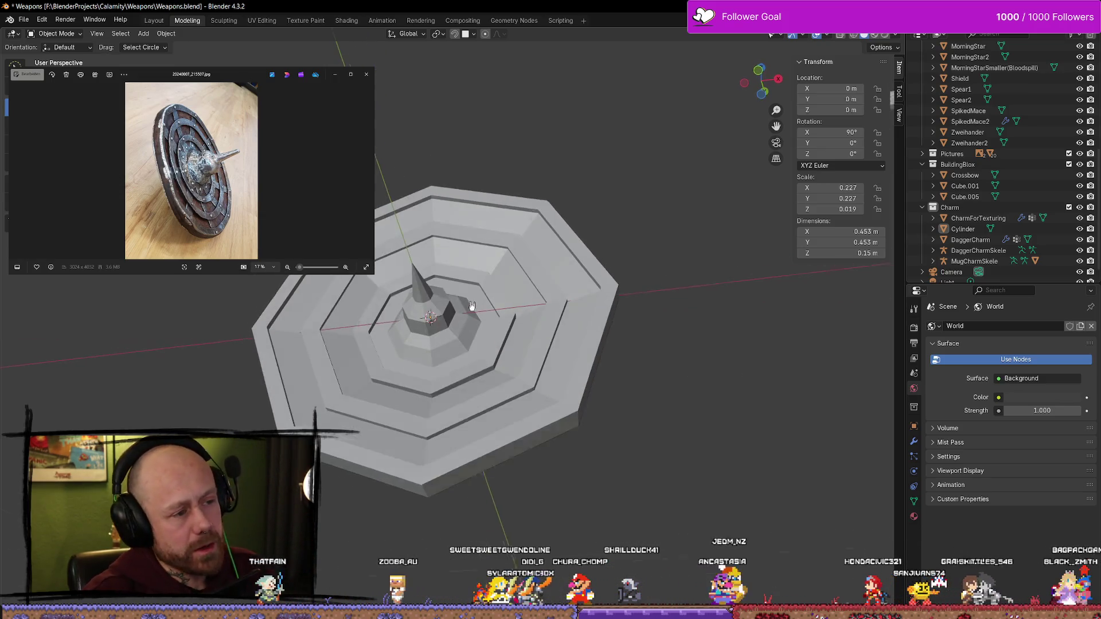
{"action": "key", "text": "shift+a"}
Add a new cube and scale it down to a small size
{"action": "mouse_move", "coordinate": [476, 317]}
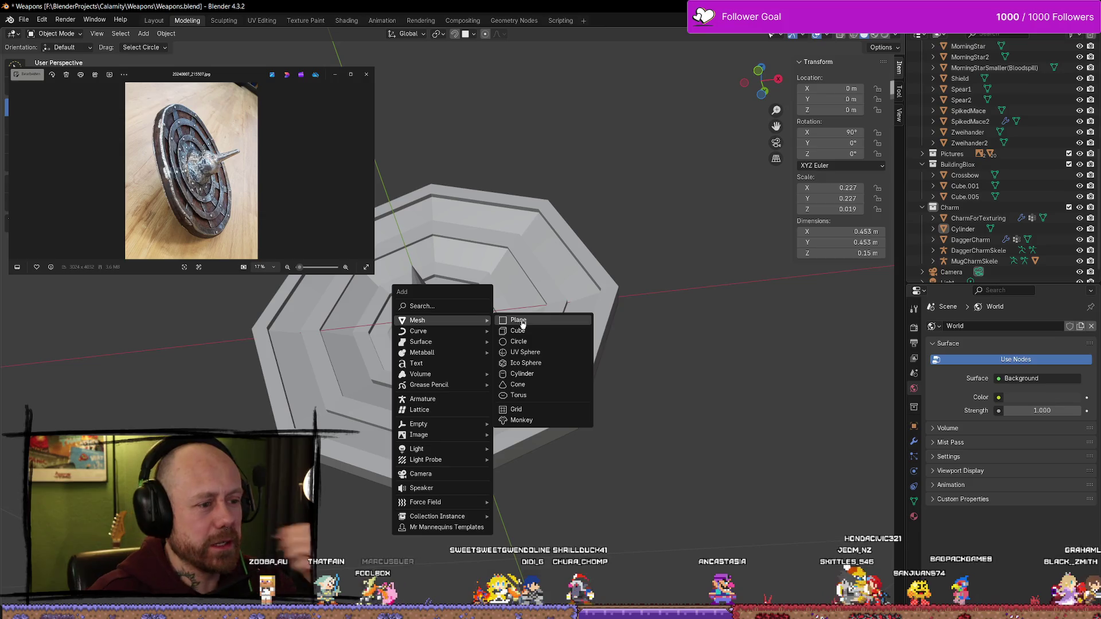
{"action": "left_click", "coordinate": [517, 331]}
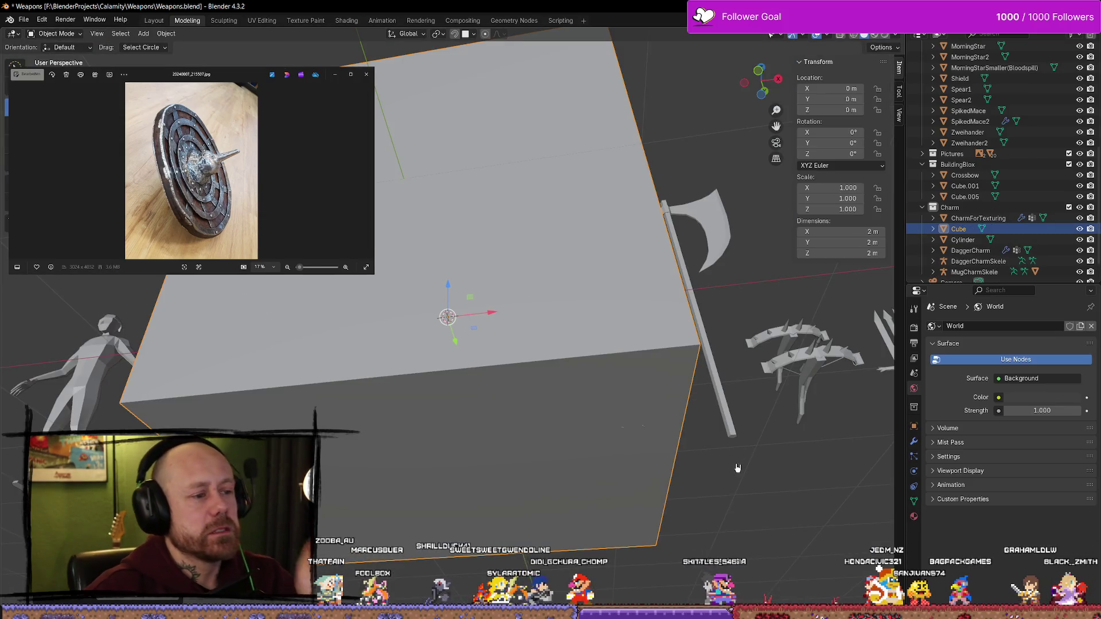
{"action": "key", "text": "s"}
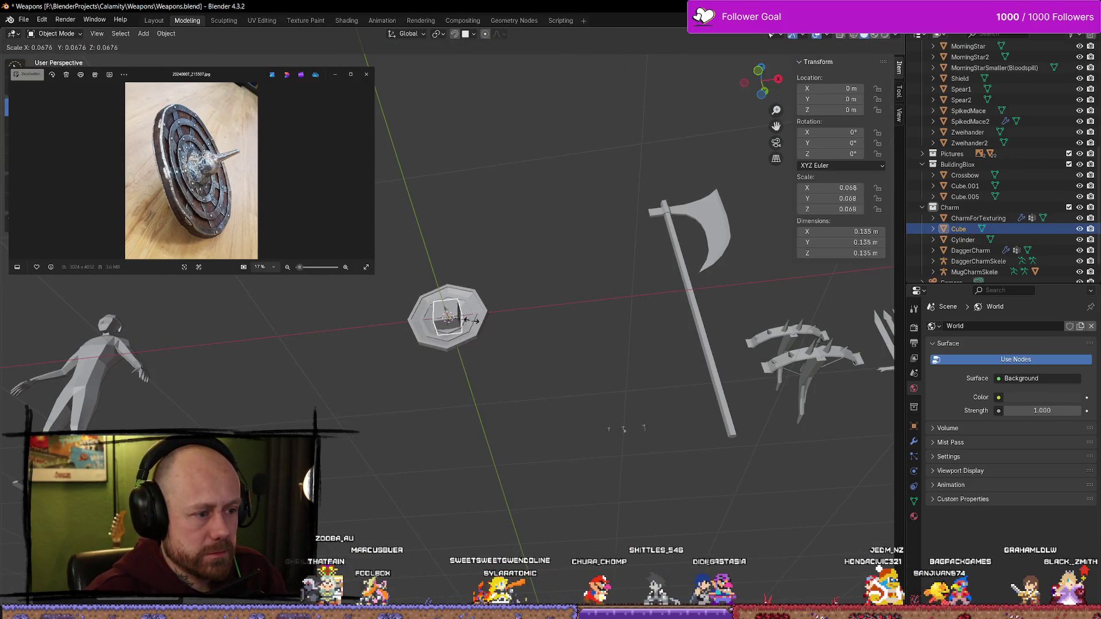
{"action": "left_click", "coordinate": [465, 332]}
{"action": "scroll", "coordinate": [465, 332], "scroll_direction": "up", "scroll_amount": 3}
{"action": "middle_click_drag", "start_coordinate": [453, 327], "coordinate": [552, 388]}
{"action": "key", "text": "s"}
{"action": "left_click", "coordinate": [508, 322]}
{"action": "scroll", "coordinate": [508, 323], "scroll_direction": "up", "scroll_amount": 1}
{"action": "scroll", "coordinate": [553, 388], "scroll_direction": "up", "scroll_amount": 5}
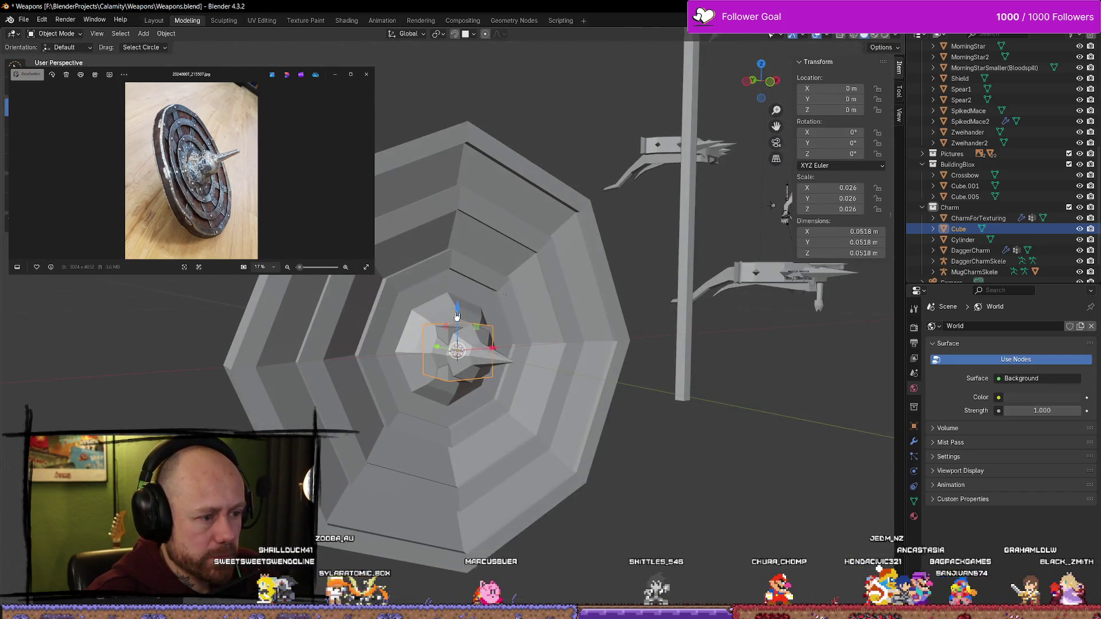
Raise the cube along Z, shrink it further, and flatten it along Y to 0.0227 × 0.0109 × 0.0227 m
{"action": "key", "text": "g"}
{"action": "key", "text": "z"}
{"action": "left_click", "coordinate": [449, 212]}
{"action": "middle_click_drag", "start_coordinate": [568, 288], "coordinate": [572, 299]}
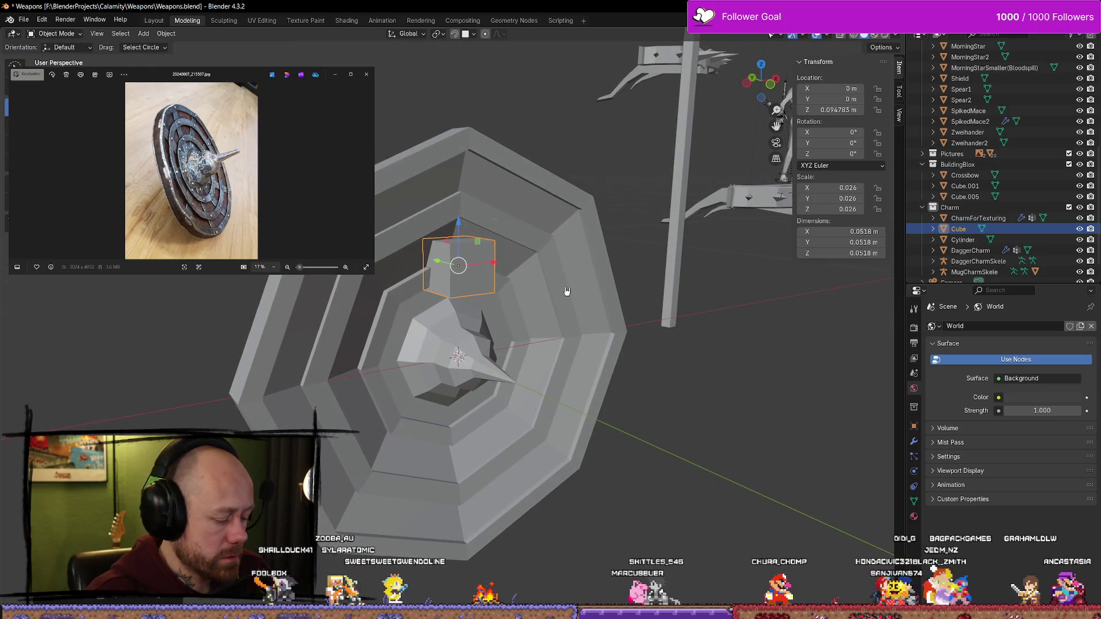
{"action": "key", "text": "s"}
{"action": "left_click", "coordinate": [551, 285]}
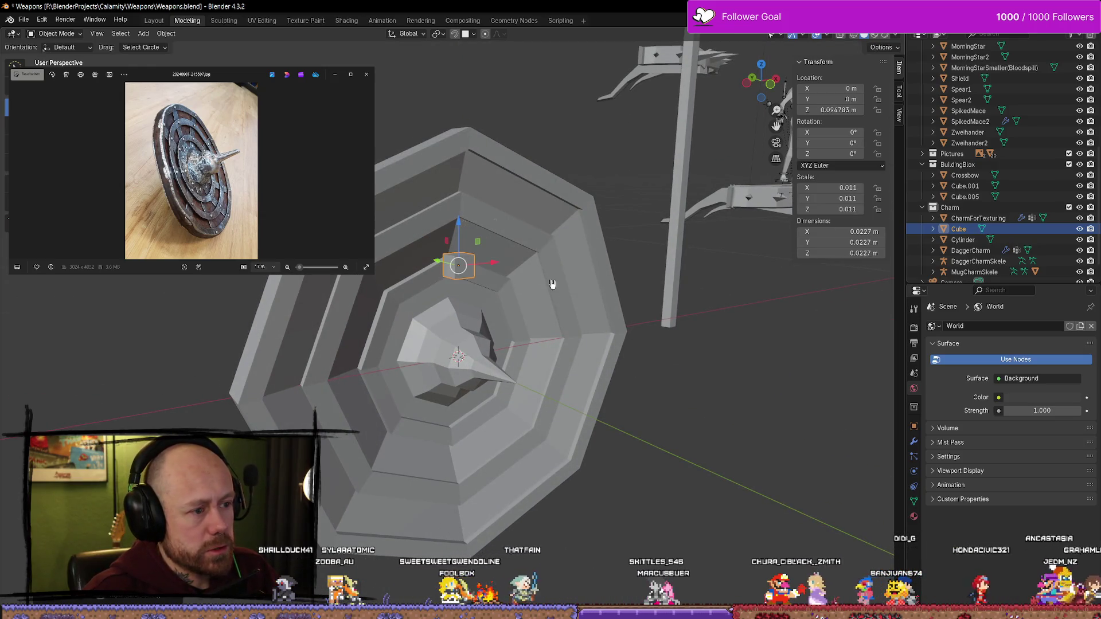
{"action": "mouse_move", "coordinate": [551, 285]}
{"action": "middle_mouse_down"}
{"action": "mouse_move", "coordinate": [492, 260]}
{"action": "mouse_move", "coordinate": [536, 214]}
{"action": "mouse_move", "coordinate": [629, 270]}
{"action": "middle_mouse_up"}
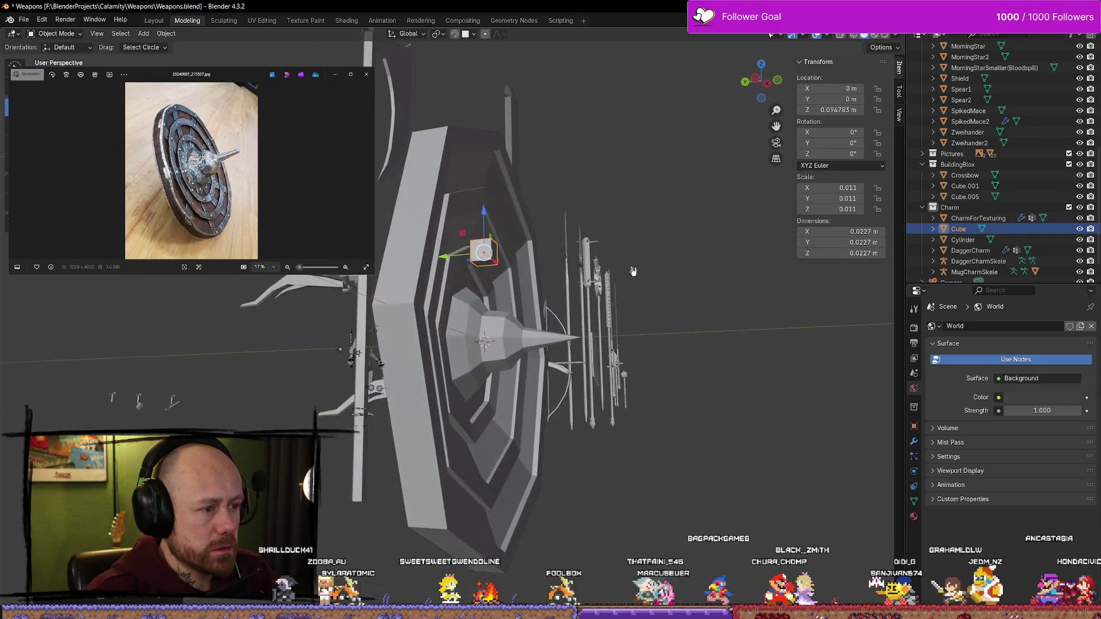
{"action": "key", "text": "s"}
{"action": "key", "text": "y"}
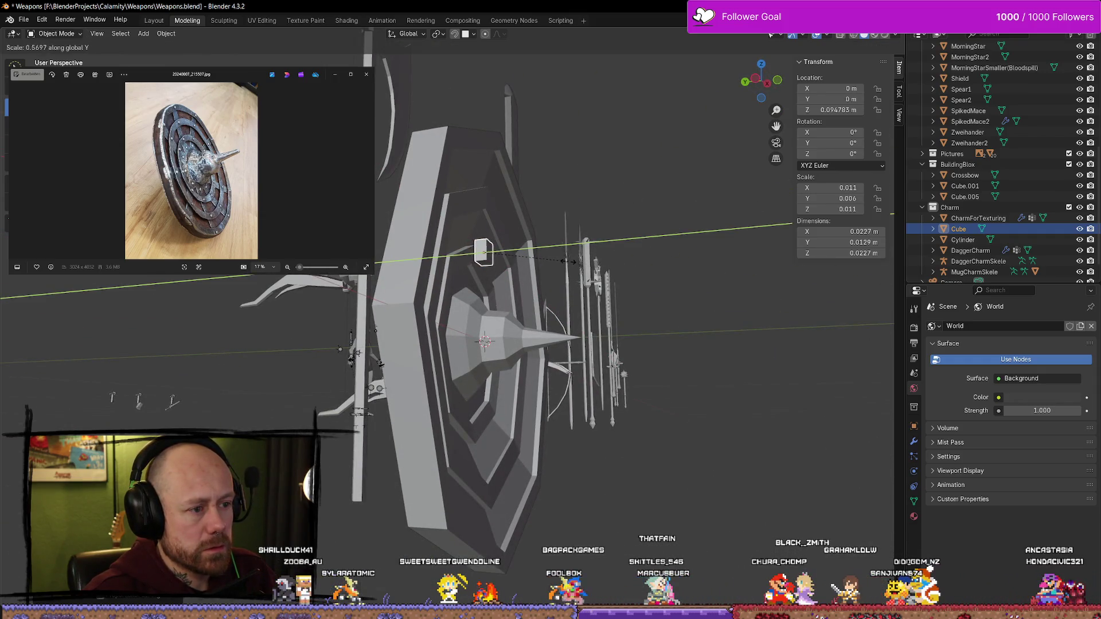
{"action": "left_click", "coordinate": [562, 259]}
{"action": "mouse_move", "coordinate": [562, 259]}
{"action": "middle_mouse_down"}
{"action": "mouse_move", "coordinate": [494, 265]}
{"action": "mouse_move", "coordinate": [504, 290]}
{"action": "mouse_move", "coordinate": [458, 274]}
{"action": "middle_mouse_up"}
{"action": "middle_click_drag", "start_coordinate": [724, 375], "coordinate": [884, 328]}
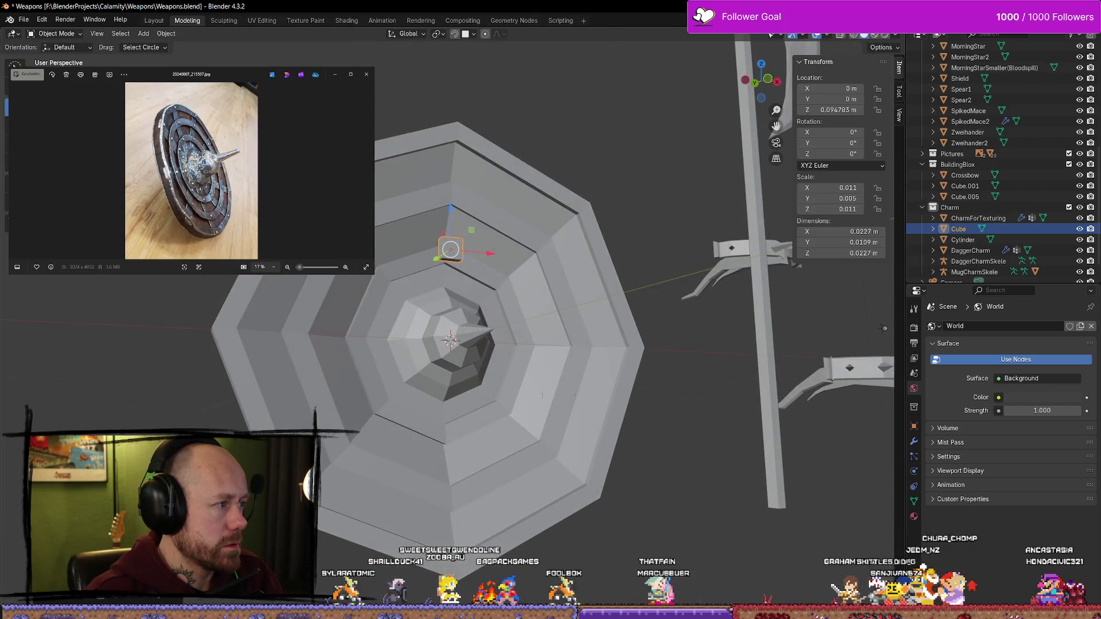
Stretch the thin plate along Z into a tall bar 0.195 m long
{"action": "key", "text": "s"}
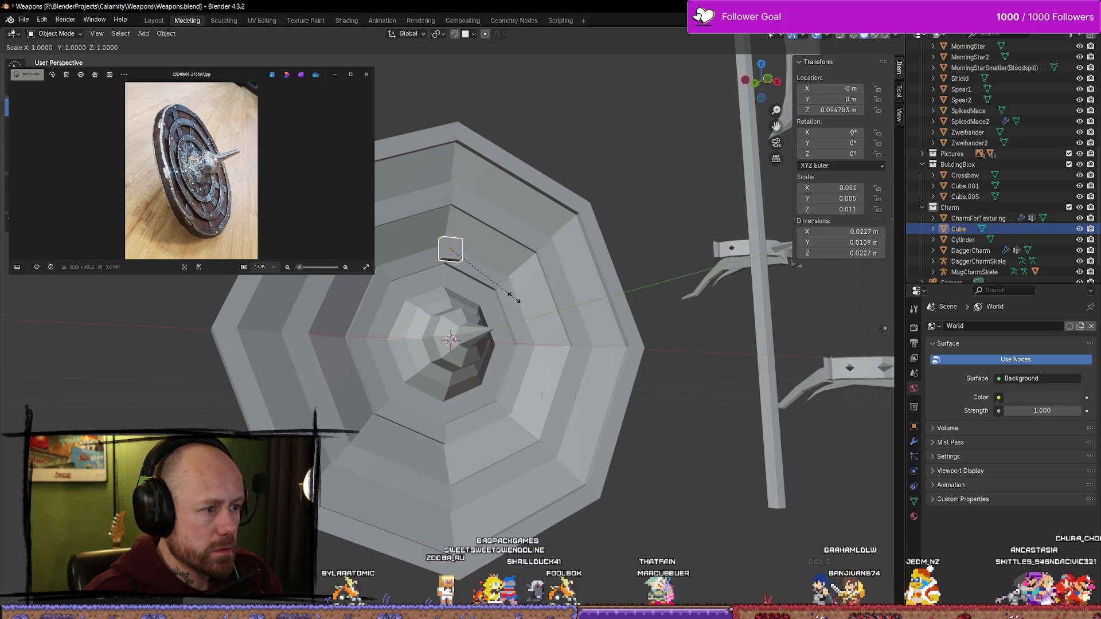
{"action": "key", "text": "y"}
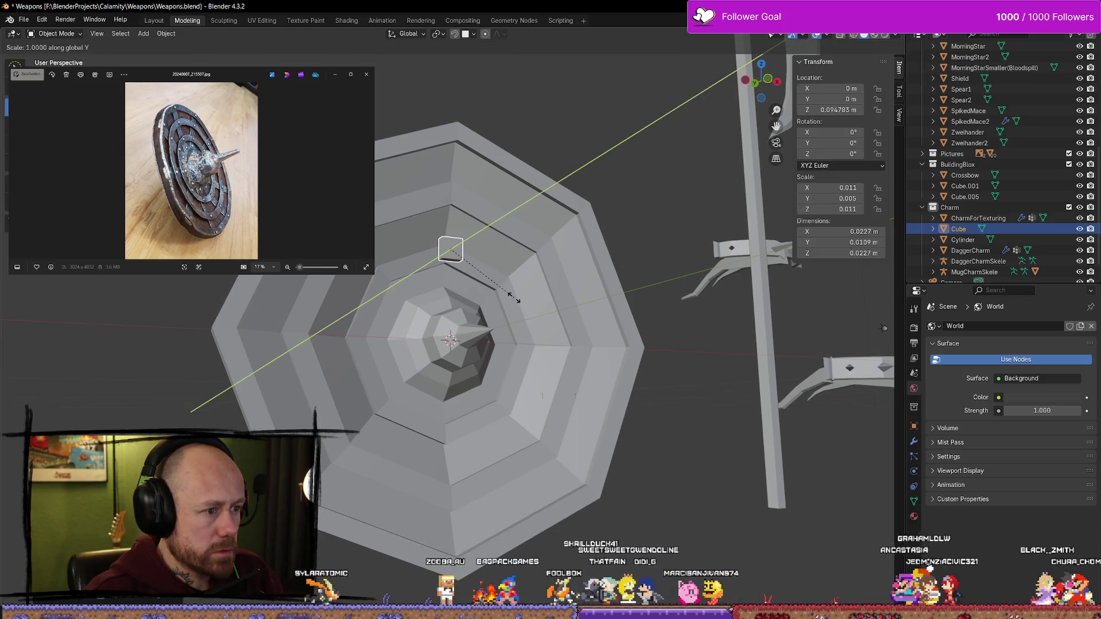
{"action": "key", "text": "z"}
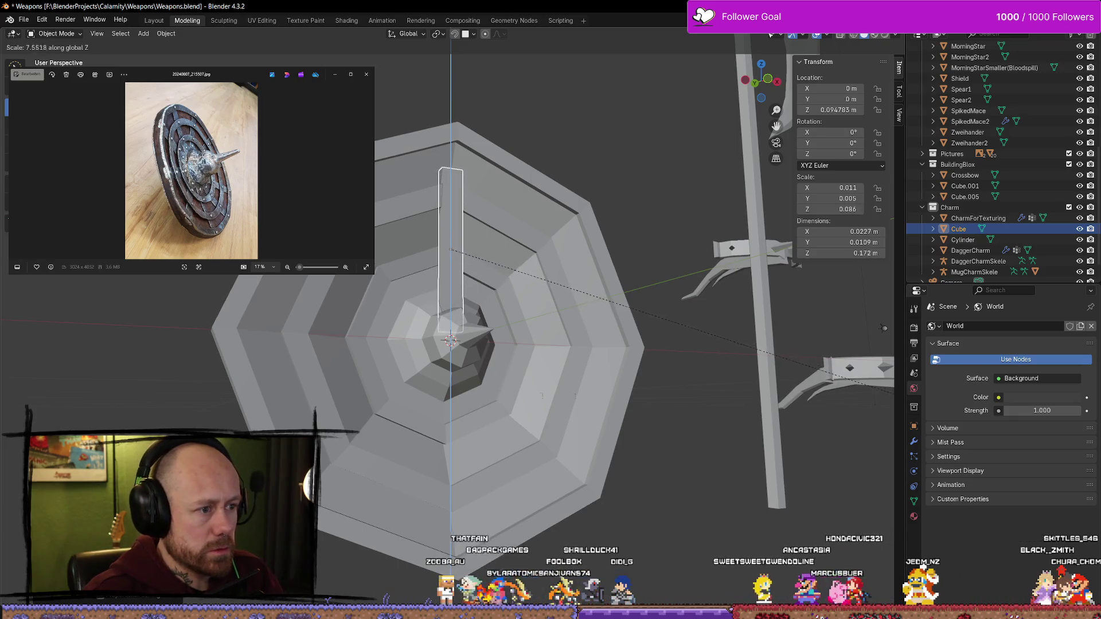
{"action": "key", "text": "Return"}
{"action": "mouse_move", "coordinate": [436, 327]}
{"action": "middle_mouse_down"}
{"action": "mouse_move", "coordinate": [438, 301]}
{"action": "mouse_move", "coordinate": [6, 131]}
{"action": "middle_mouse_up"}
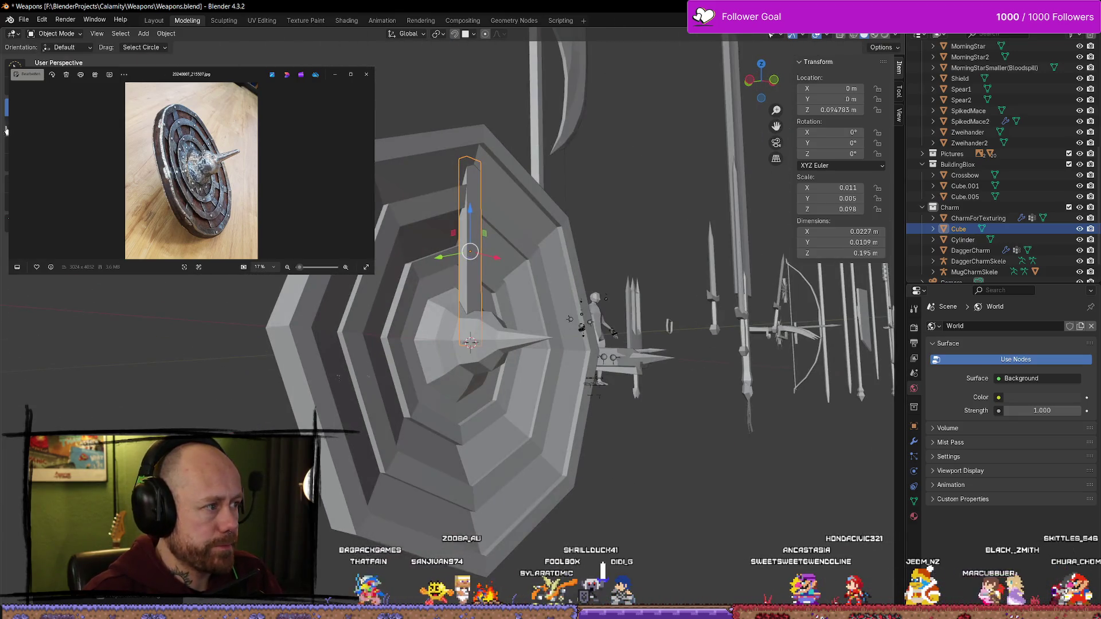
Tilt the bar about X and move it up and outward onto the shield rings
{"action": "left_click_drag", "start_coordinate": [495, 273], "coordinate": [492, 279]}
{"action": "mouse_move", "coordinate": [492, 280]}
{"action": "middle_mouse_down"}
{"action": "mouse_move", "coordinate": [479, 298]}
{"action": "mouse_move", "coordinate": [496, 274]}
{"action": "mouse_move", "coordinate": [674, 332]}
{"action": "mouse_move", "coordinate": [435, 270]}
{"action": "middle_mouse_up"}
{"action": "key", "text": "shift+space"}
{"action": "key", "text": "g"}
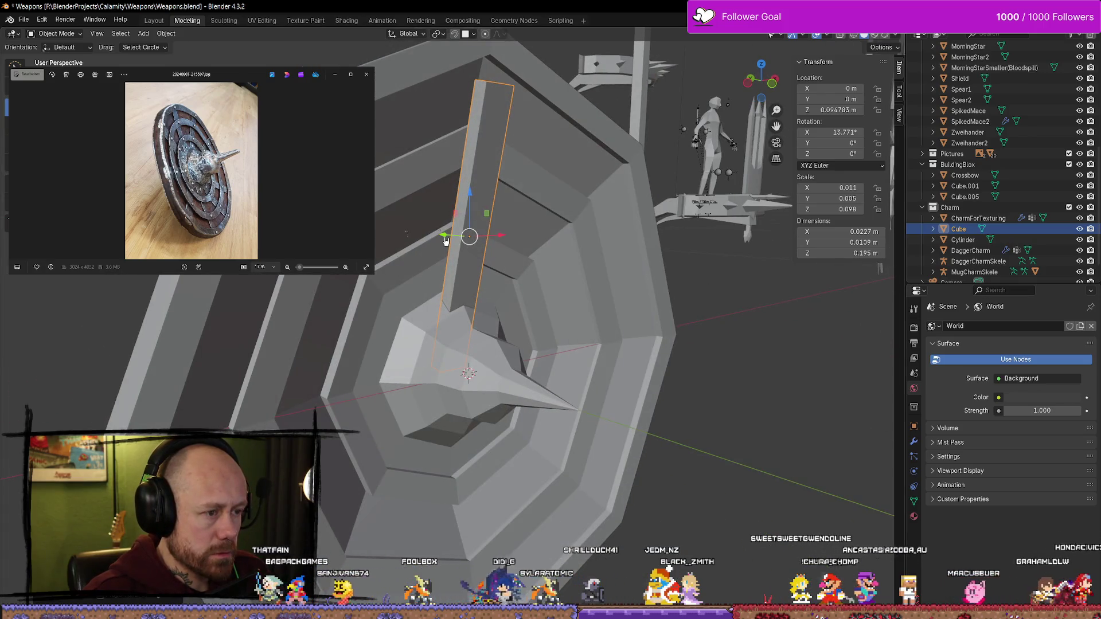
{"action": "mouse_move", "coordinate": [446, 241]}
{"action": "left_mouse_down"}
{"action": "mouse_move", "coordinate": [434, 239]}
{"action": "mouse_move", "coordinate": [457, 218]}
{"action": "mouse_move", "coordinate": [459, 196]}
{"action": "mouse_move", "coordinate": [445, 195]}
{"action": "left_mouse_up"}
{"action": "middle_click_drag", "start_coordinate": [445, 195], "coordinate": [355, 190]}
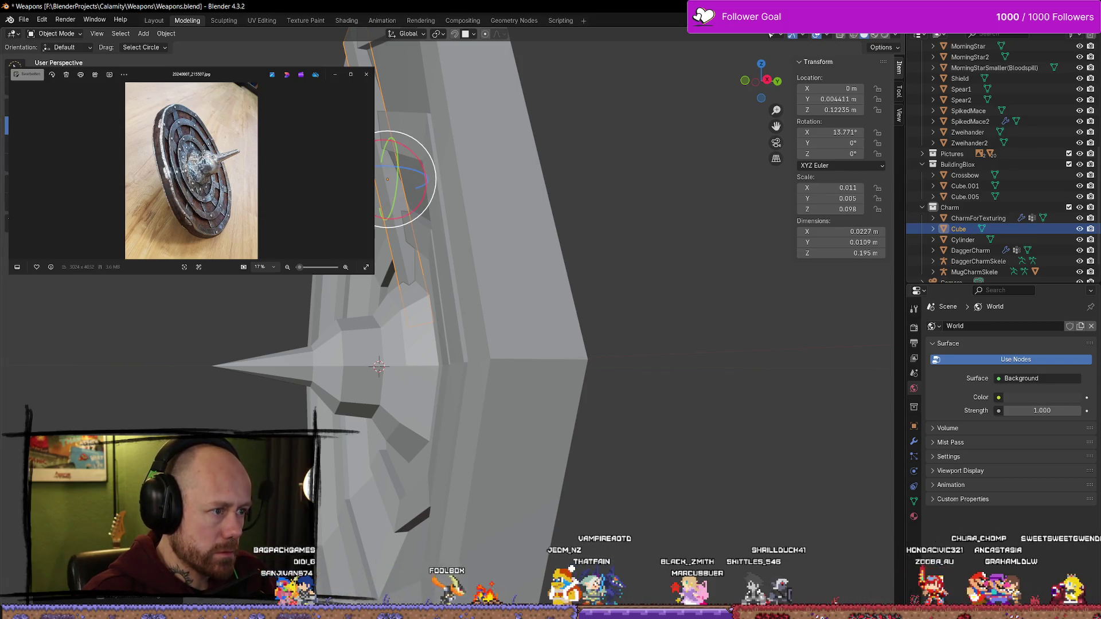
{"action": "left_click_drag", "start_coordinate": [414, 150], "coordinate": [385, 182]}
{"action": "mouse_move", "coordinate": [385, 183]}
{"action": "middle_mouse_down"}
{"action": "mouse_move", "coordinate": [513, 181]}
{"action": "mouse_move", "coordinate": [504, 143]}
{"action": "mouse_move", "coordinate": [514, 147]}
{"action": "mouse_move", "coordinate": [410, 190]}
{"action": "mouse_move", "coordinate": [476, 254]}
{"action": "mouse_move", "coordinate": [577, 283]}
{"action": "mouse_move", "coordinate": [411, 196]}
{"action": "mouse_move", "coordinate": [424, 122]}
{"action": "mouse_move", "coordinate": [459, 248]}
{"action": "middle_mouse_up"}
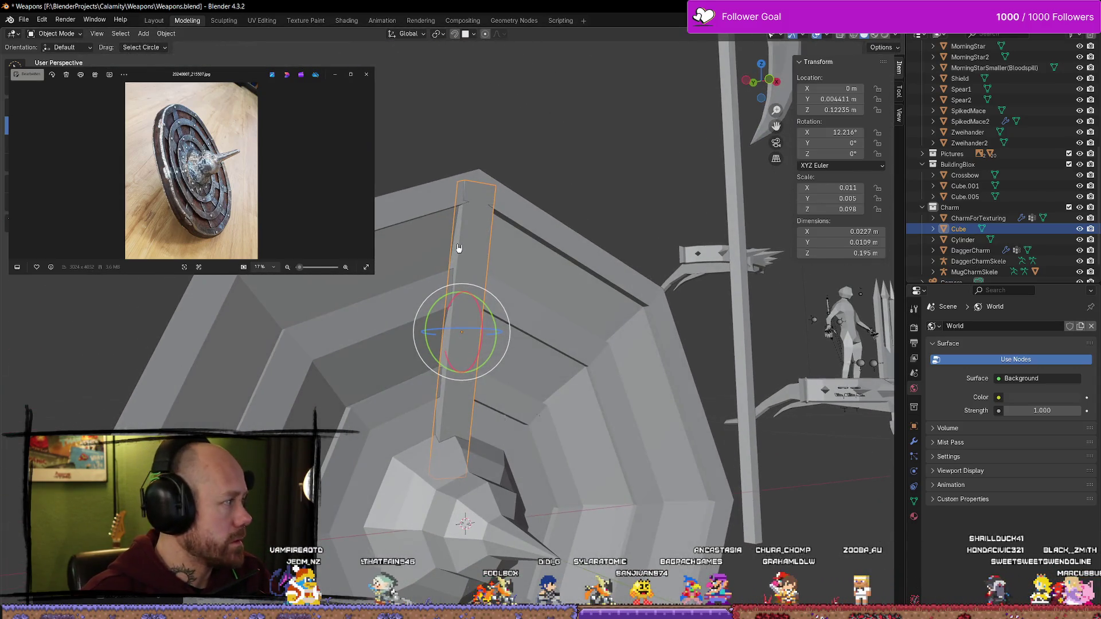
Nudge the bar along Y toward the rings and make its tilt slightly shallower
{"action": "mouse_move", "coordinate": [464, 209]}
{"action": "middle_mouse_down"}
{"action": "mouse_move", "coordinate": [498, 206]}
{"action": "mouse_move", "coordinate": [514, 190]}
{"action": "middle_mouse_up"}
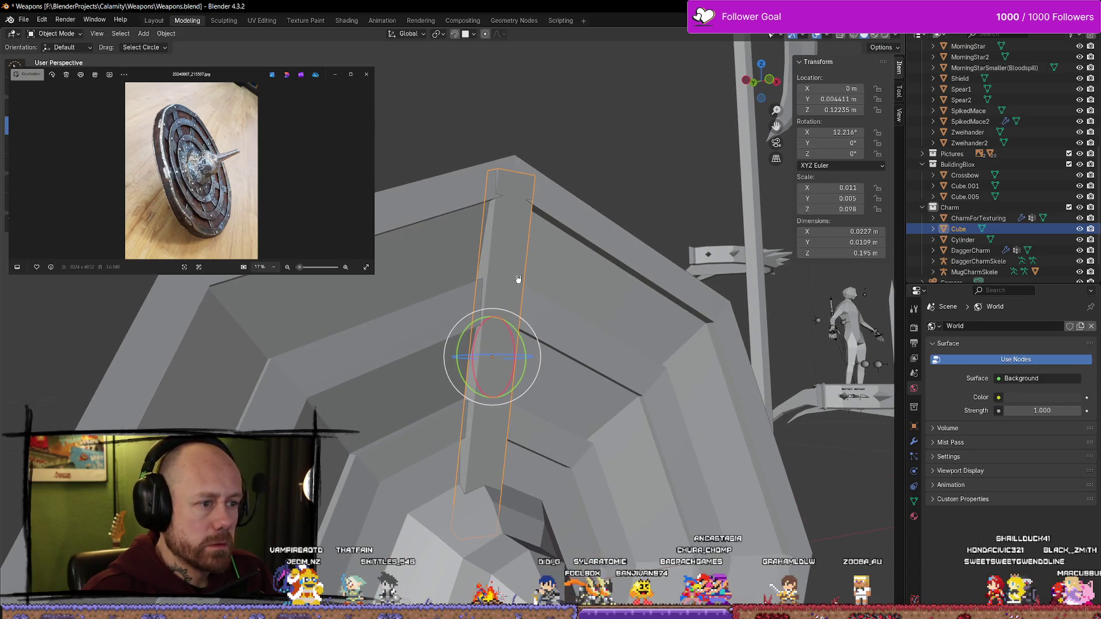
{"action": "mouse_move", "coordinate": [518, 279]}
{"action": "middle_mouse_down"}
{"action": "mouse_move", "coordinate": [440, 241]}
{"action": "mouse_move", "coordinate": [363, 294]}
{"action": "mouse_move", "coordinate": [349, 290]}
{"action": "mouse_move", "coordinate": [452, 316]}
{"action": "mouse_move", "coordinate": [517, 310]}
{"action": "mouse_move", "coordinate": [528, 332]}
{"action": "middle_mouse_up"}
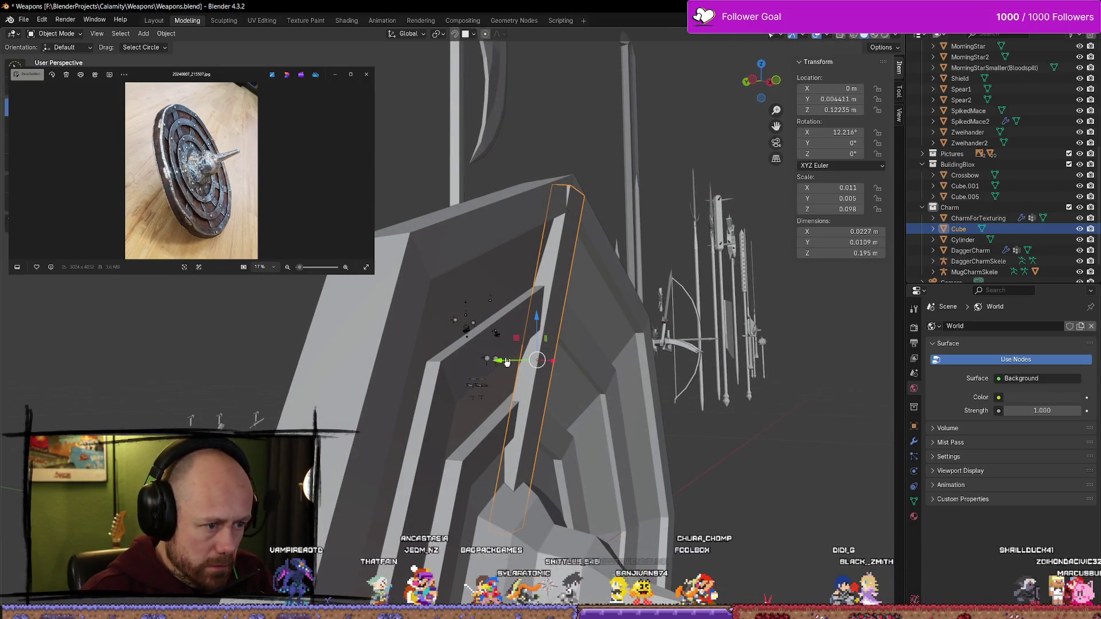
{"action": "left_click_drag", "start_coordinate": [506, 362], "coordinate": [498, 360]}
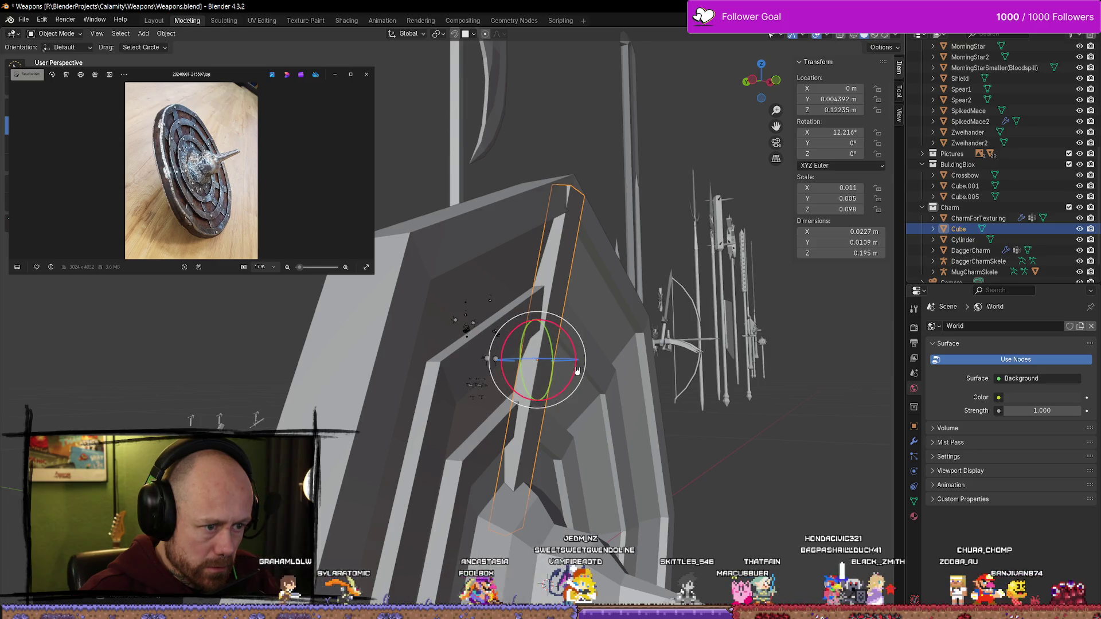
{"action": "left_click_drag", "start_coordinate": [576, 363], "coordinate": [577, 365]}
{"action": "scroll", "coordinate": [577, 365], "scroll_direction": "up", "scroll_amount": 5}
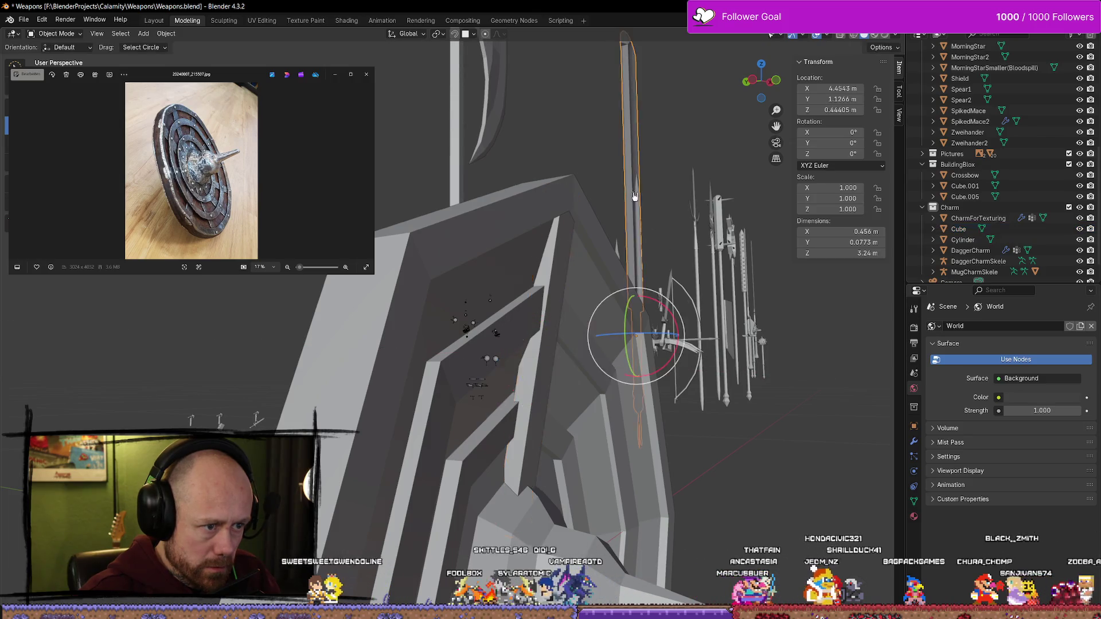
{"action": "mouse_move", "coordinate": [620, 213]}
{"action": "middle_mouse_down", "text": "shift"}
{"action": "mouse_move", "coordinate": [499, 204]}
{"action": "mouse_move", "coordinate": [646, 224]}
{"action": "mouse_move", "coordinate": [635, 205]}
{"action": "mouse_move", "coordinate": [574, 205]}
{"action": "mouse_move", "coordinate": [611, 253]}
{"action": "middle_mouse_up", "text": "shift"}
{"action": "left_click", "coordinate": [493, 361]}
{"action": "mouse_move", "coordinate": [493, 361]}
{"action": "middle_mouse_down"}
{"action": "mouse_move", "coordinate": [504, 358]}
{"action": "mouse_move", "coordinate": [469, 350]}
{"action": "mouse_move", "coordinate": [496, 331]}
{"action": "middle_mouse_up"}
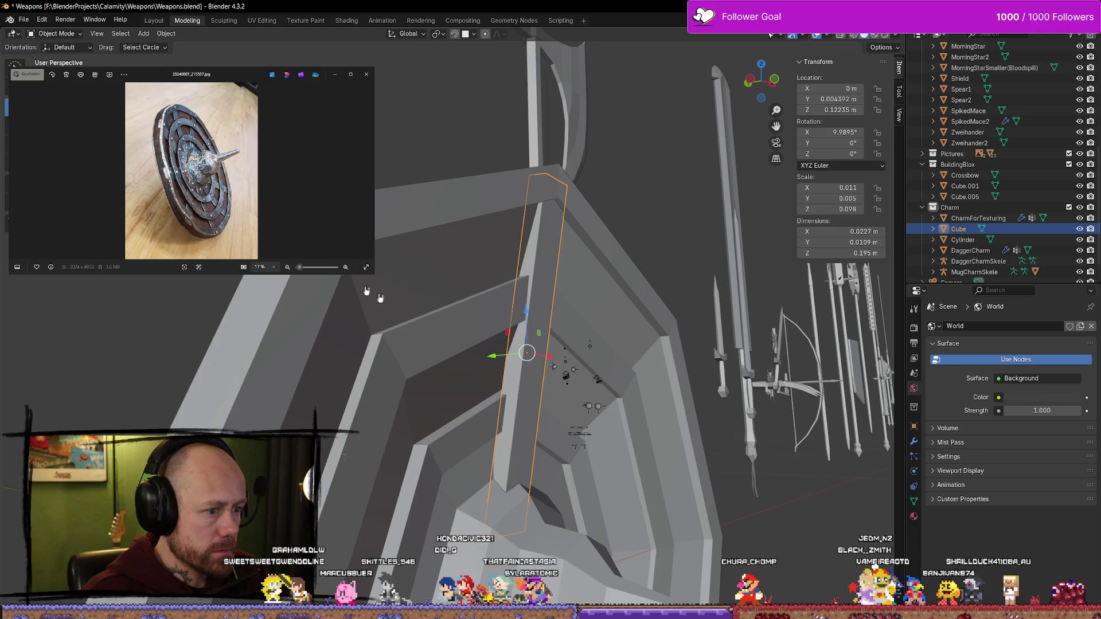
Fine-tune the bar's X tilt to about 10.96° and slide it along Y onto the rings
{"action": "left_click_drag", "start_coordinate": [488, 354], "coordinate": [475, 351]}
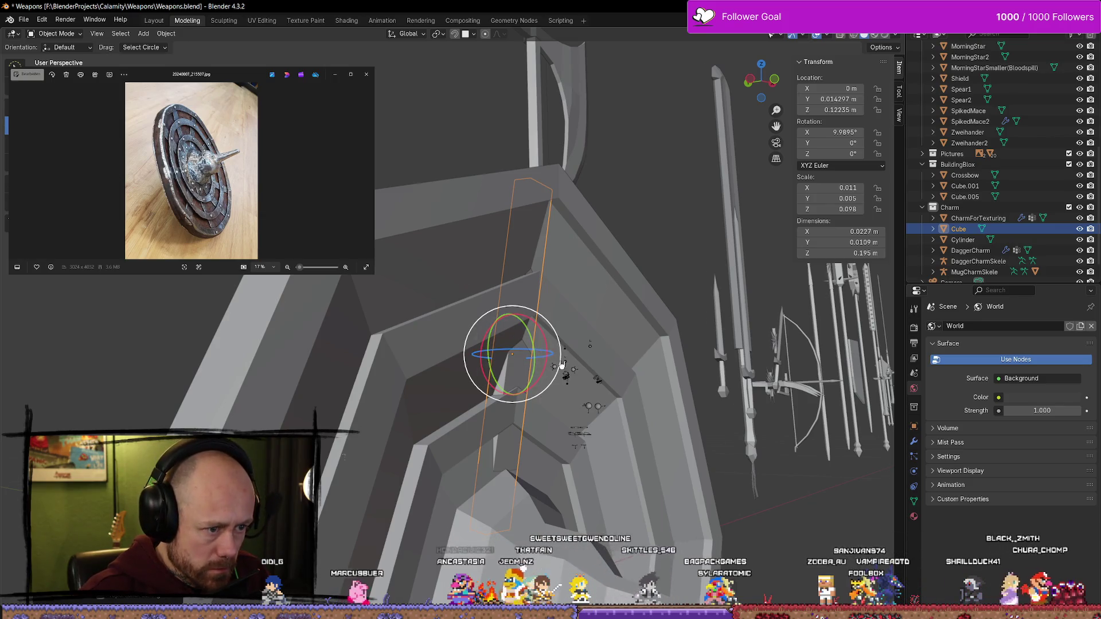
{"action": "middle_click_drag", "start_coordinate": [562, 365], "coordinate": [565, 360]}
{"action": "left_click_drag", "start_coordinate": [566, 366], "coordinate": [565, 367]}
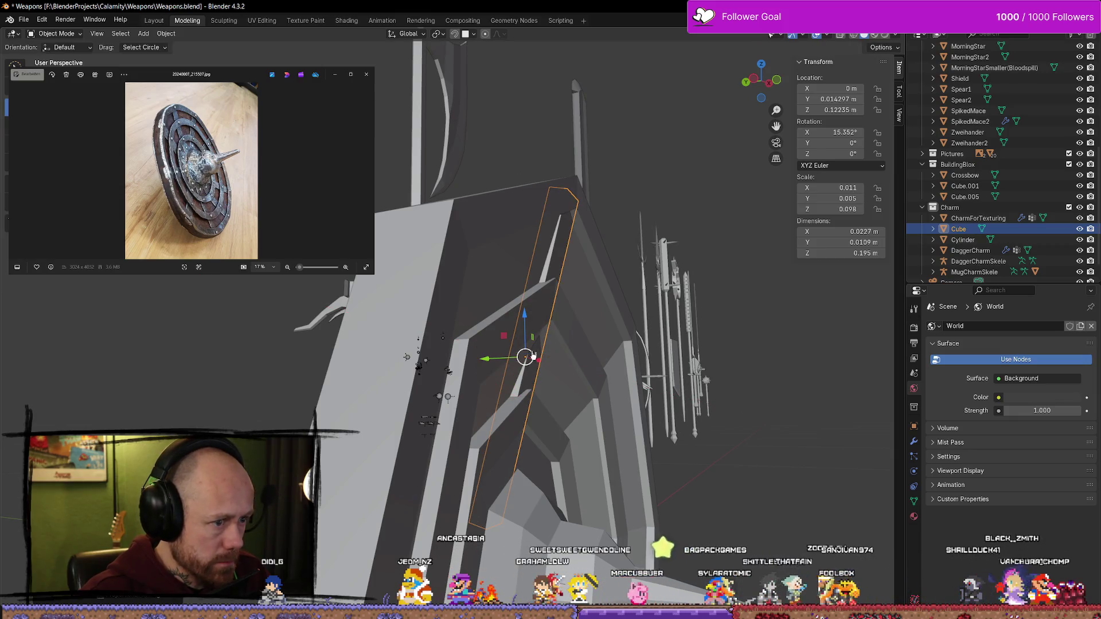
{"action": "left_click_drag", "start_coordinate": [496, 359], "coordinate": [500, 354]}
{"action": "mouse_move", "coordinate": [612, 351]}
{"action": "middle_mouse_down"}
{"action": "mouse_move", "coordinate": [526, 320]}
{"action": "mouse_move", "coordinate": [460, 347]}
{"action": "mouse_move", "coordinate": [389, 356]}
{"action": "mouse_move", "coordinate": [447, 339]}
{"action": "mouse_move", "coordinate": [604, 331]}
{"action": "mouse_move", "coordinate": [534, 321]}
{"action": "mouse_move", "coordinate": [516, 344]}
{"action": "middle_mouse_up"}
{"action": "middle_click_drag", "start_coordinate": [457, 286], "coordinate": [457, 322]}
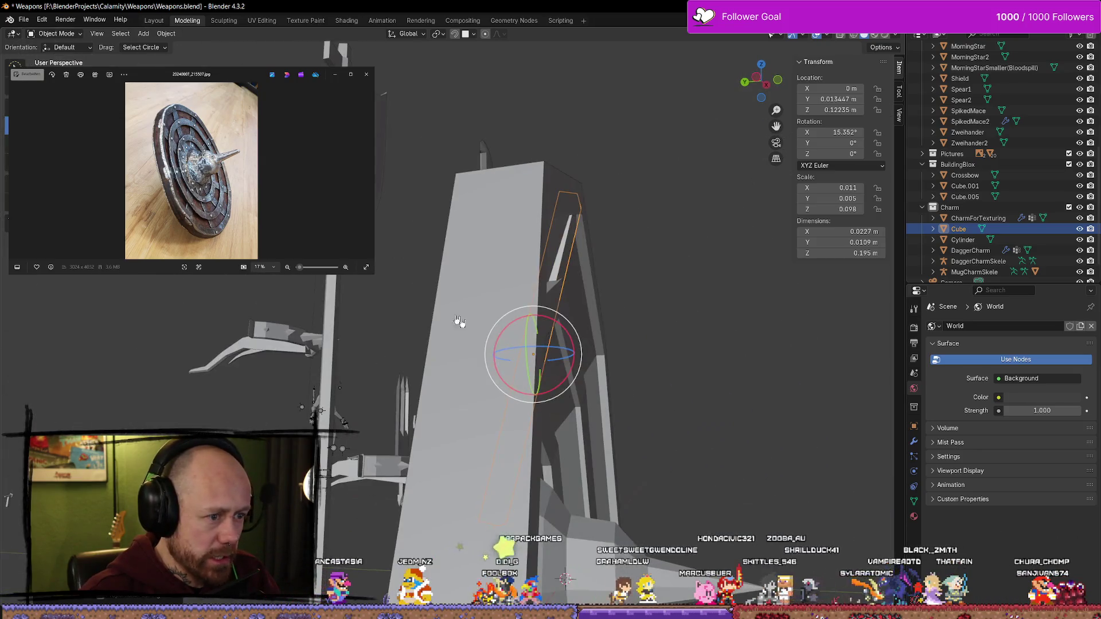
{"action": "left_click_drag", "start_coordinate": [571, 369], "coordinate": [573, 354]}
{"action": "key", "text": "w"}
{"action": "middle_click_drag", "start_coordinate": [574, 353], "coordinate": [444, 299]}
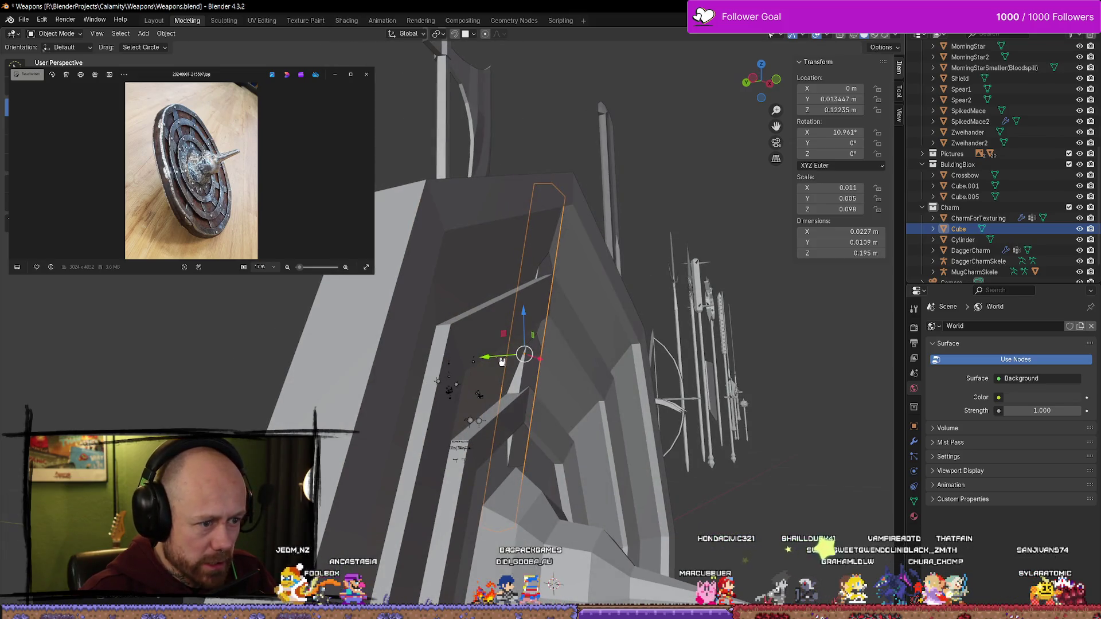
{"action": "left_click_drag", "start_coordinate": [501, 361], "coordinate": [499, 356]}
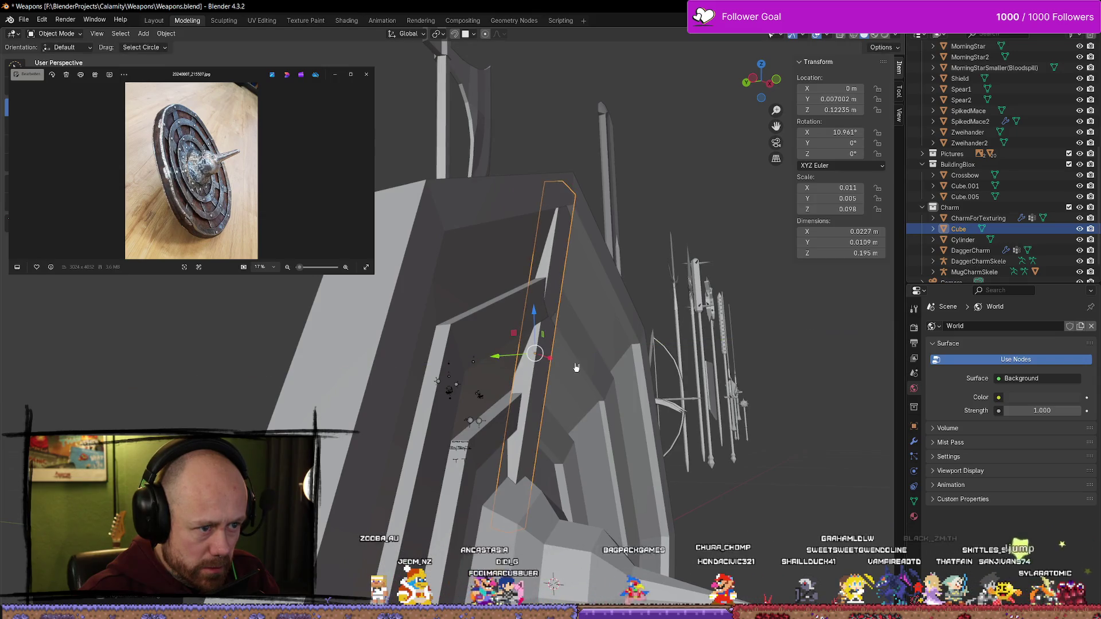
{"action": "key", "text": "KP_Decimal"}
{"action": "mouse_move", "coordinate": [519, 344]}
{"action": "middle_mouse_down"}
{"action": "mouse_move", "coordinate": [524, 317]}
{"action": "mouse_move", "coordinate": [506, 332]}
{"action": "middle_mouse_up"}
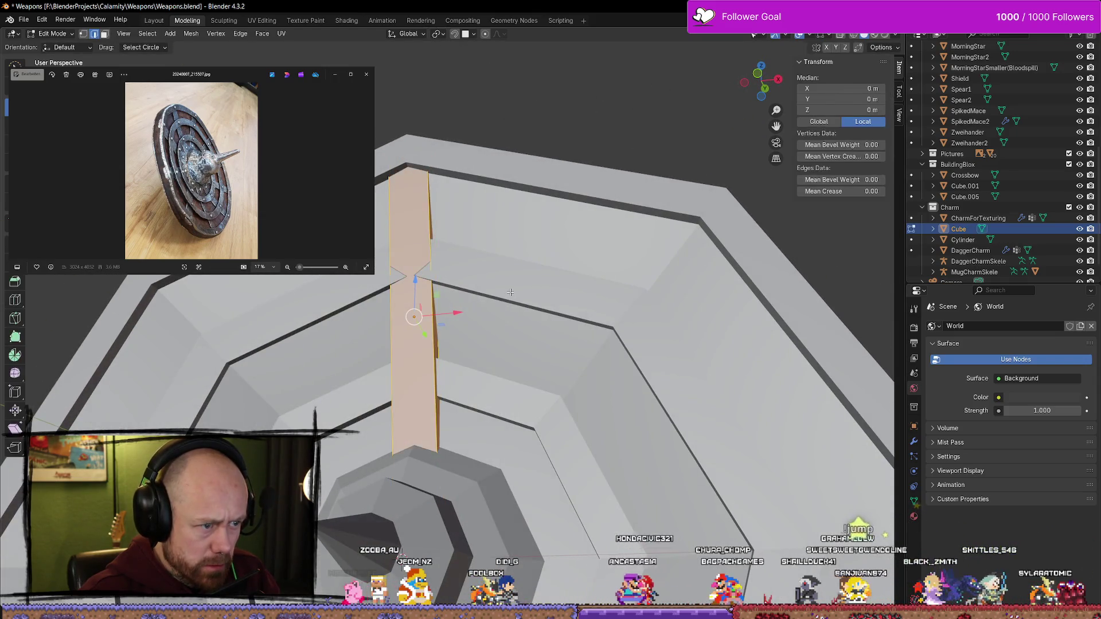
Select the strap bar cube and move its end face along Z in face-select Edit Mode
{"action": "left_click", "coordinate": [436, 380]}
{"action": "mouse_move", "coordinate": [435, 380]}
{"action": "middle_mouse_down"}
{"action": "mouse_move", "coordinate": [388, 412]}
{"action": "mouse_move", "coordinate": [246, 388]}
{"action": "mouse_move", "coordinate": [280, 364]}
{"action": "middle_mouse_up"}
{"action": "left_click", "coordinate": [417, 524]}
{"action": "key", "text": "Tab"}
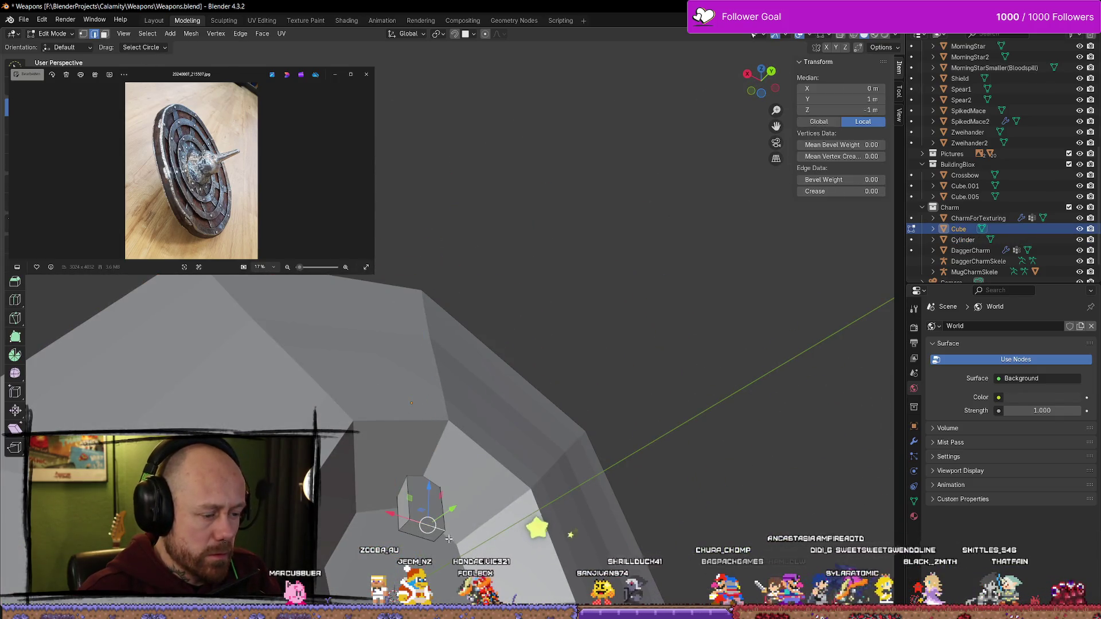
{"action": "key", "text": "3"}
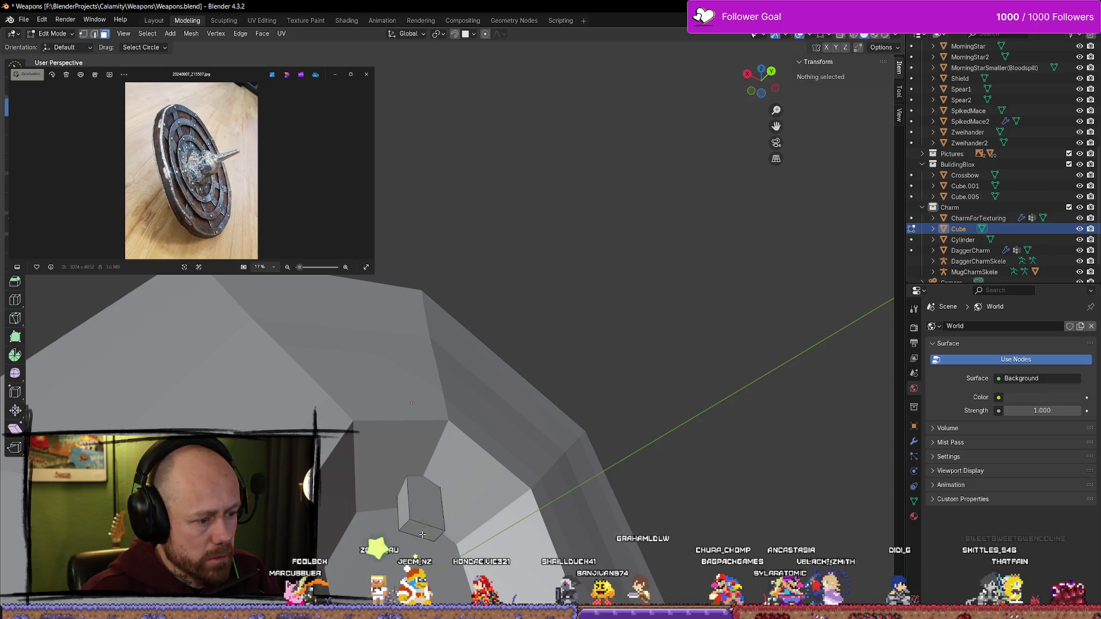
{"action": "left_click", "coordinate": [424, 517]}
{"action": "key", "text": "g"}
{"action": "key", "text": "z"}
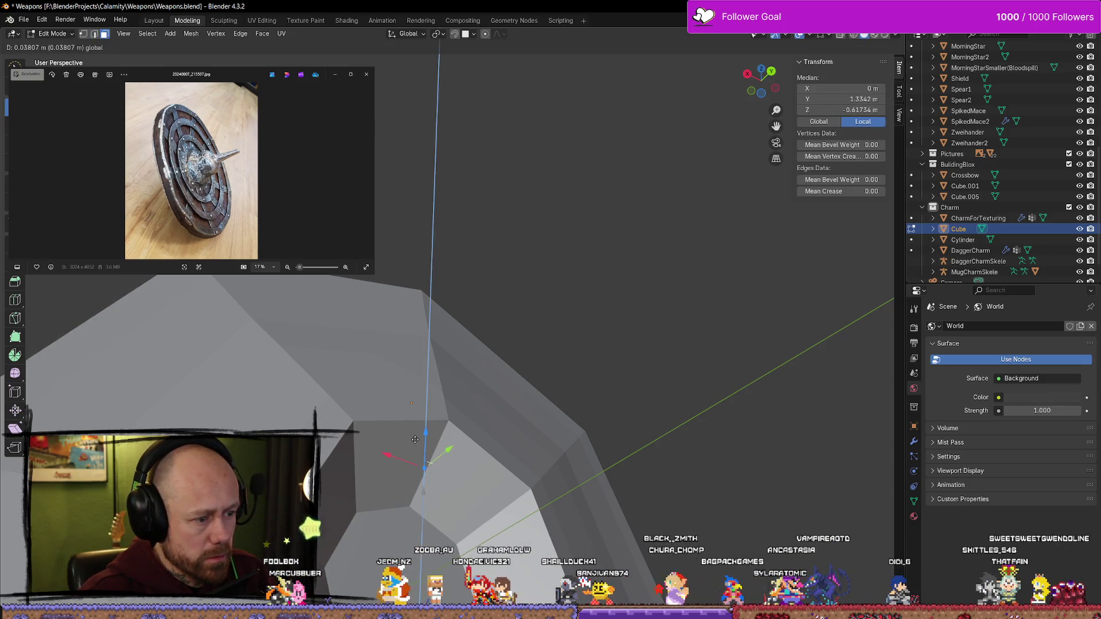
{"action": "left_click", "coordinate": [415, 439]}
Slide the end face along Y over the inner ring and place a loop cut near the bar's lower end
{"action": "middle_click_drag", "start_coordinate": [415, 439], "coordinate": [613, 494]}
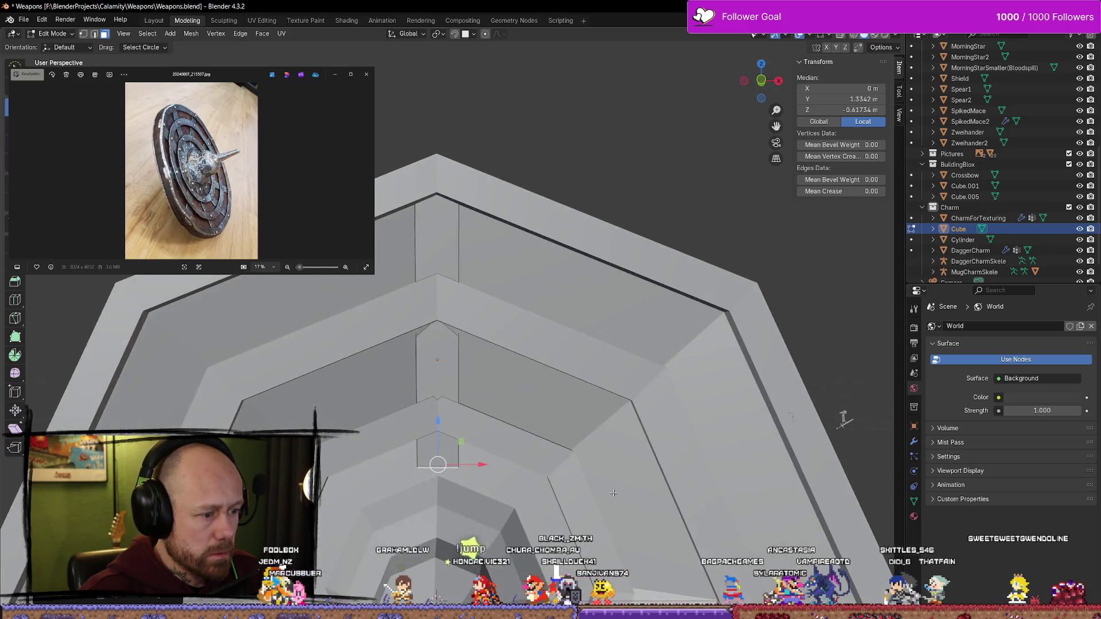
{"action": "key", "text": "g"}
{"action": "key", "text": "z"}
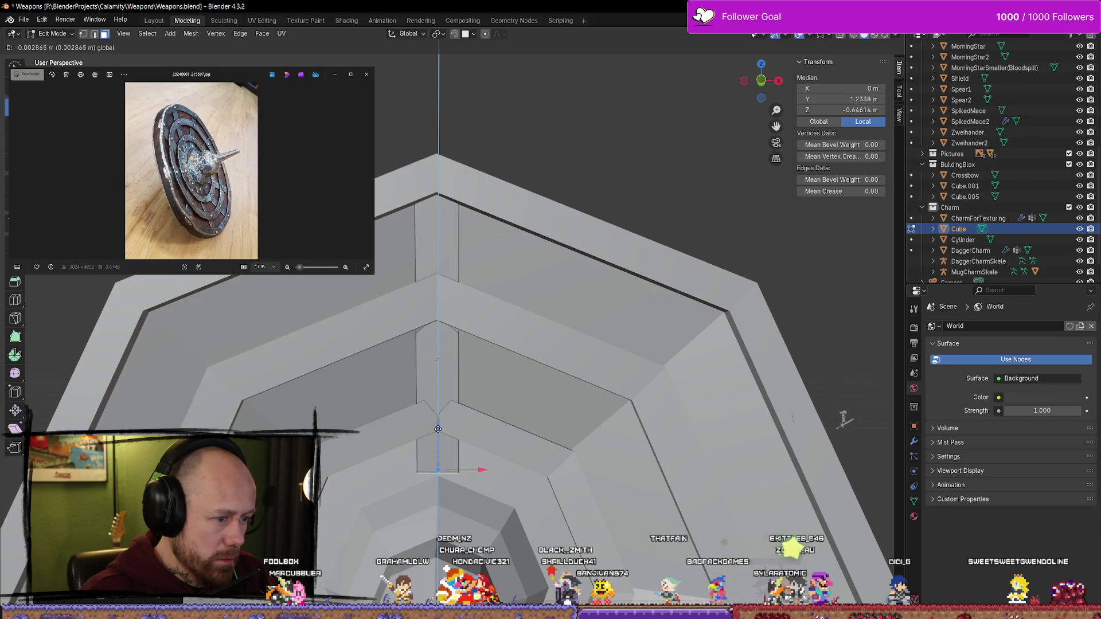
{"action": "middle_click_drag", "start_coordinate": [437, 444], "coordinate": [471, 477]}
{"action": "key", "text": "y"}
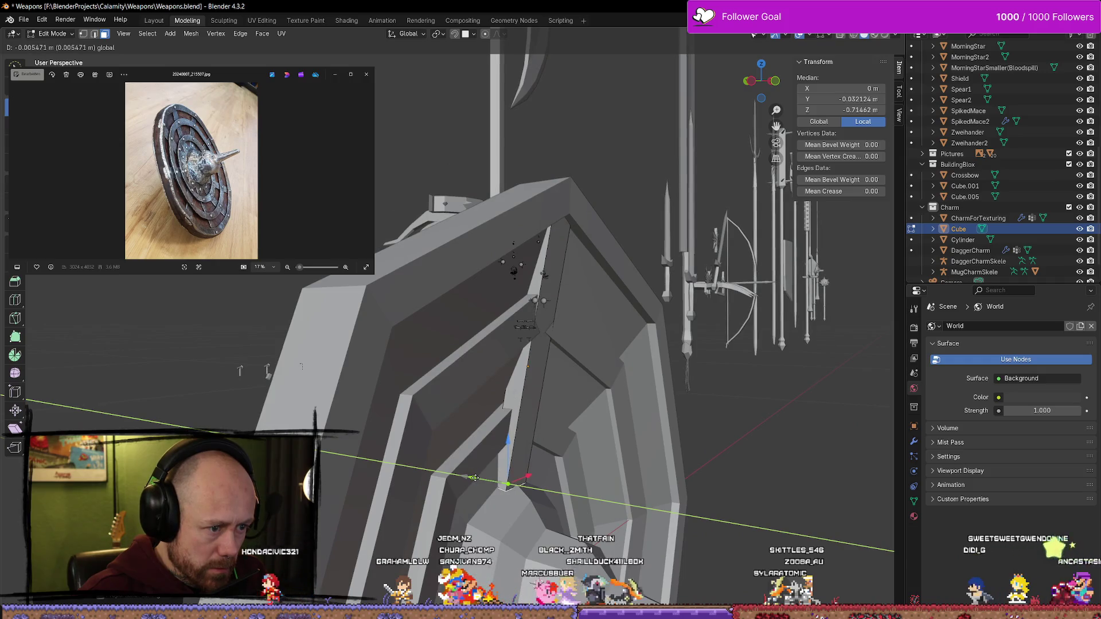
{"action": "left_click", "coordinate": [473, 478]}
{"action": "key", "text": "KP_Decimal"}
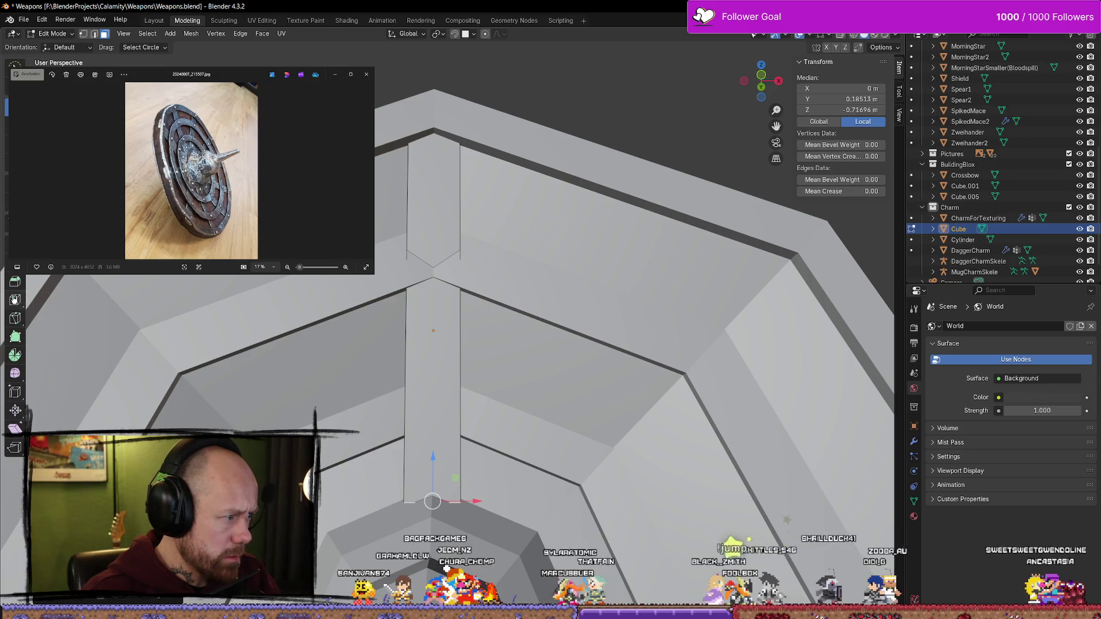
{"action": "left_click", "coordinate": [15, 299]}
{"action": "left_click_drag", "start_coordinate": [410, 478], "coordinate": [417, 579]}
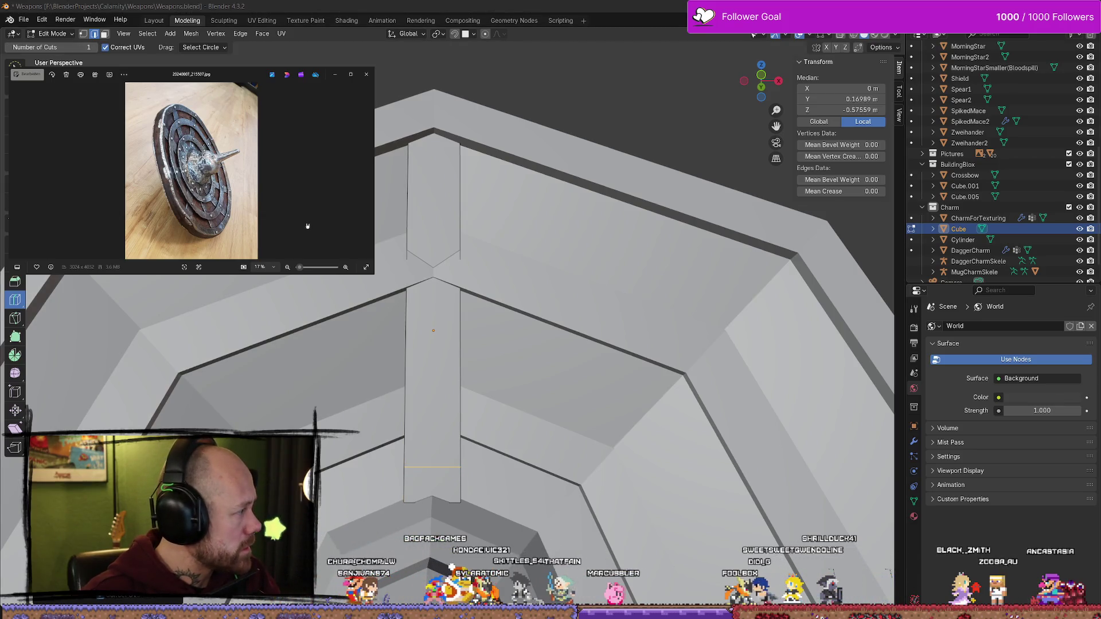
Check the reference photos and commit the new edge loop across the strap's lower end
{"action": "key", "text": "Right"}
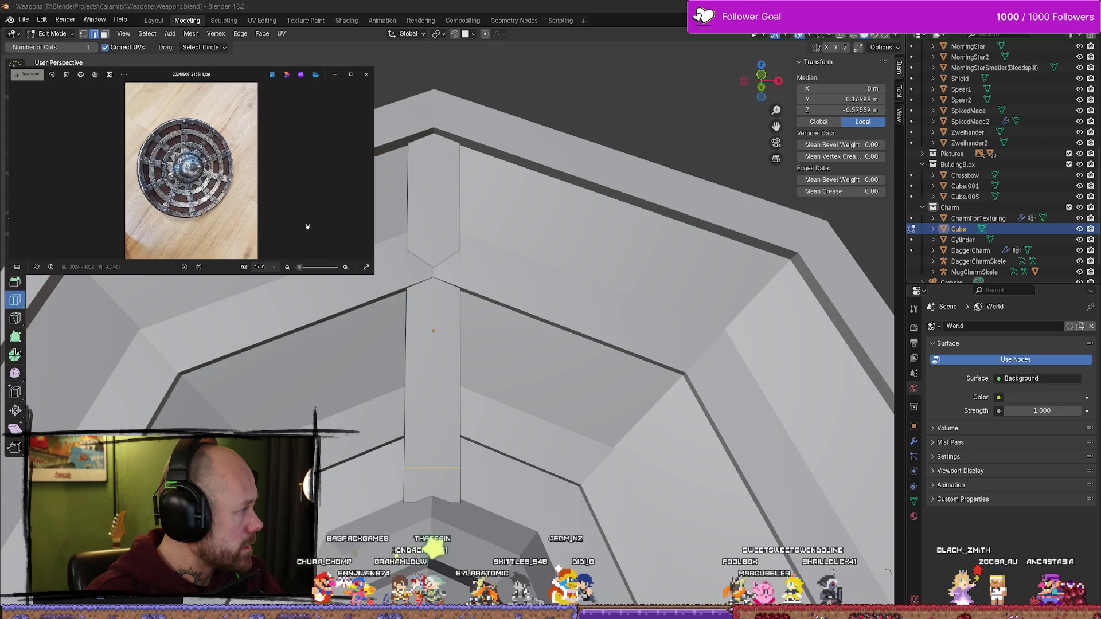
{"action": "key", "text": "Left"}
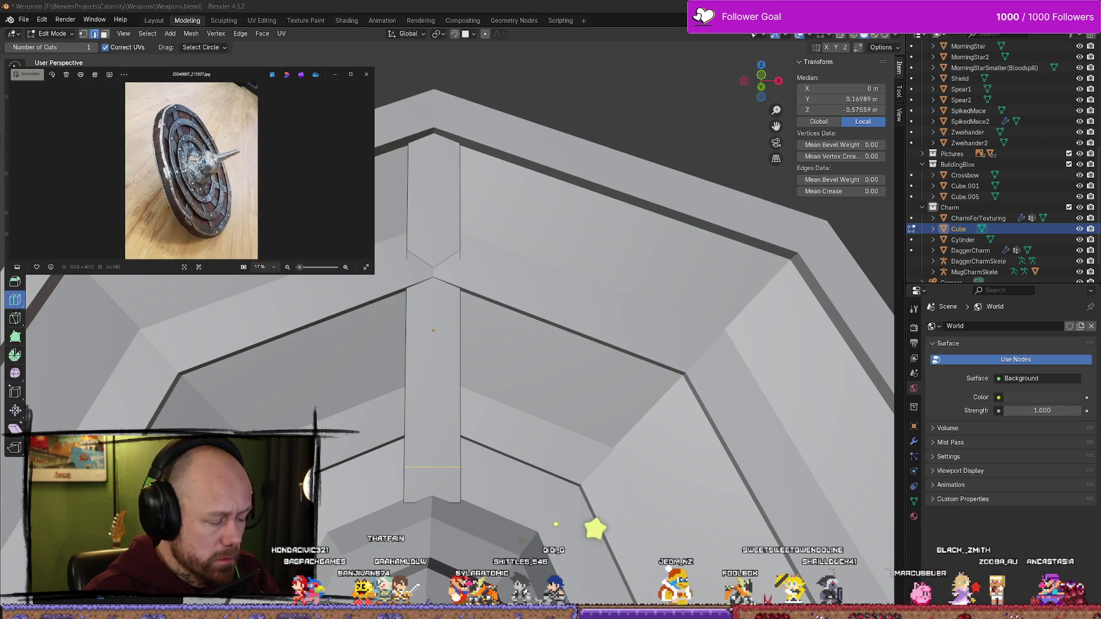
{"action": "scroll", "coordinate": [430, 496], "scroll_direction": "up", "scroll_amount": 3}
{"action": "scroll", "coordinate": [406, 475], "scroll_direction": "down", "scroll_amount": 3}
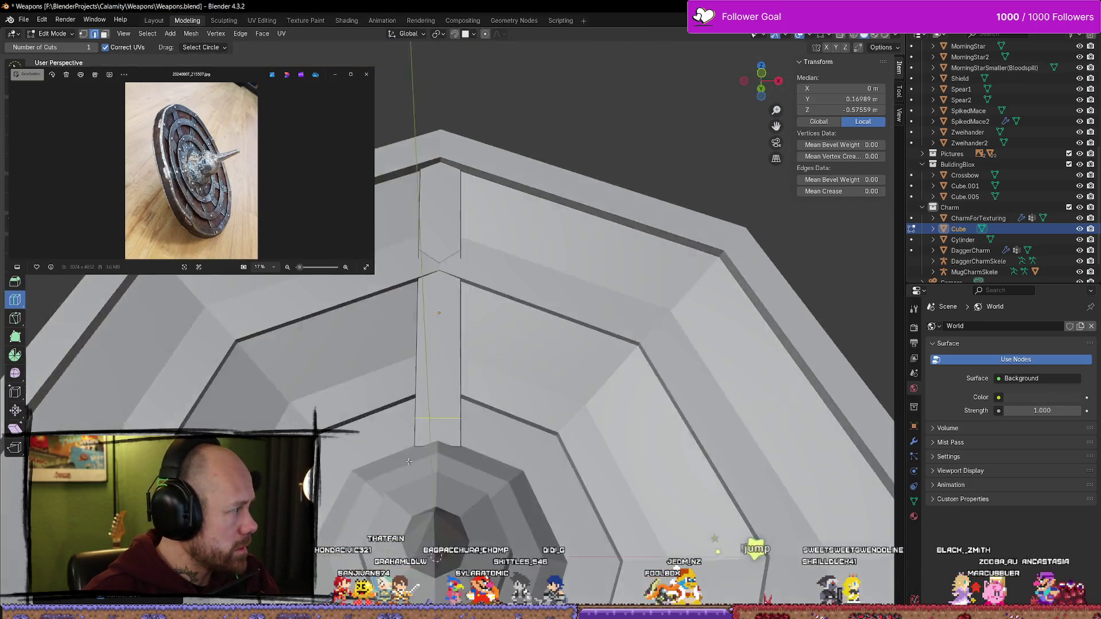
{"action": "mouse_move", "coordinate": [405, 475]}
{"action": "middle_mouse_down"}
{"action": "mouse_move", "coordinate": [476, 467]}
{"action": "mouse_move", "coordinate": [528, 319]}
{"action": "mouse_move", "coordinate": [528, 393]}
{"action": "mouse_move", "coordinate": [468, 502]}
{"action": "middle_mouse_up"}
{"action": "left_click", "coordinate": [424, 450]}
{"action": "left_click", "coordinate": [7, 110]}
Widen the strap's lower-end edge by scaling it on one axis, then nudge it along Z
{"action": "key", "text": "alt+a"}
{"action": "left_click", "coordinate": [531, 431]}
{"action": "key", "text": "s"}
{"action": "key", "text": "y"}
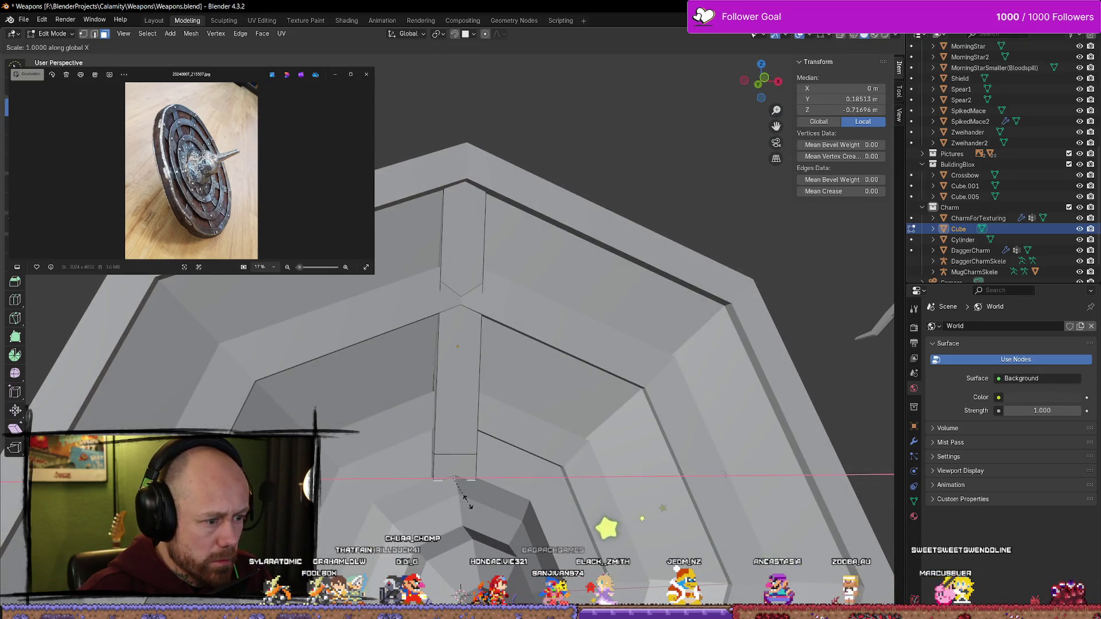
{"action": "left_click", "coordinate": [503, 501]}
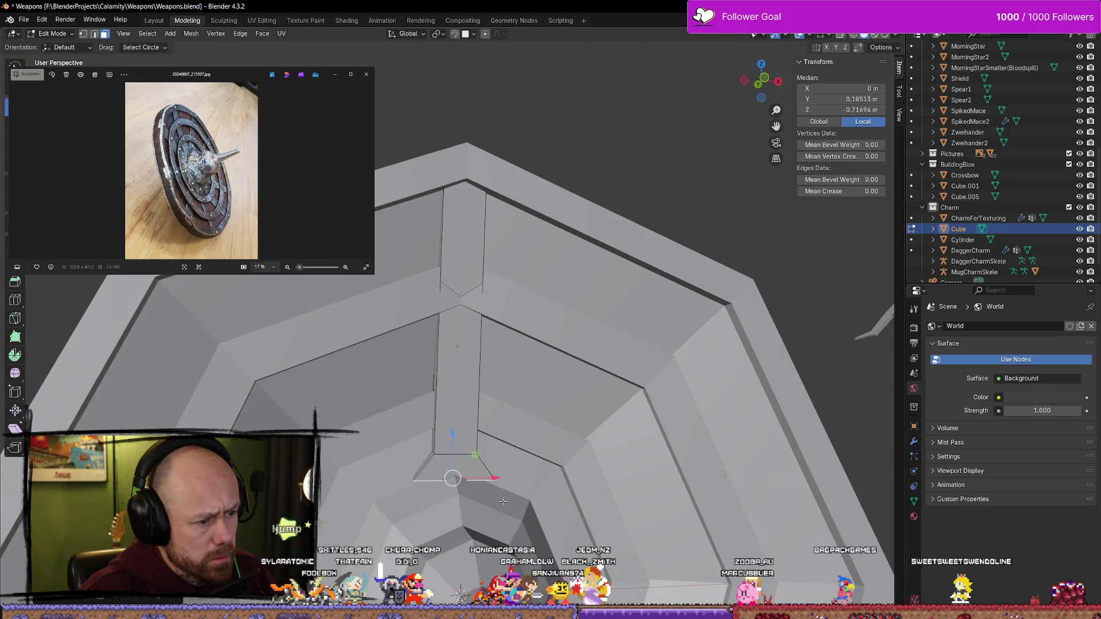
{"action": "left_click_drag", "start_coordinate": [452, 430], "coordinate": [452, 450]}
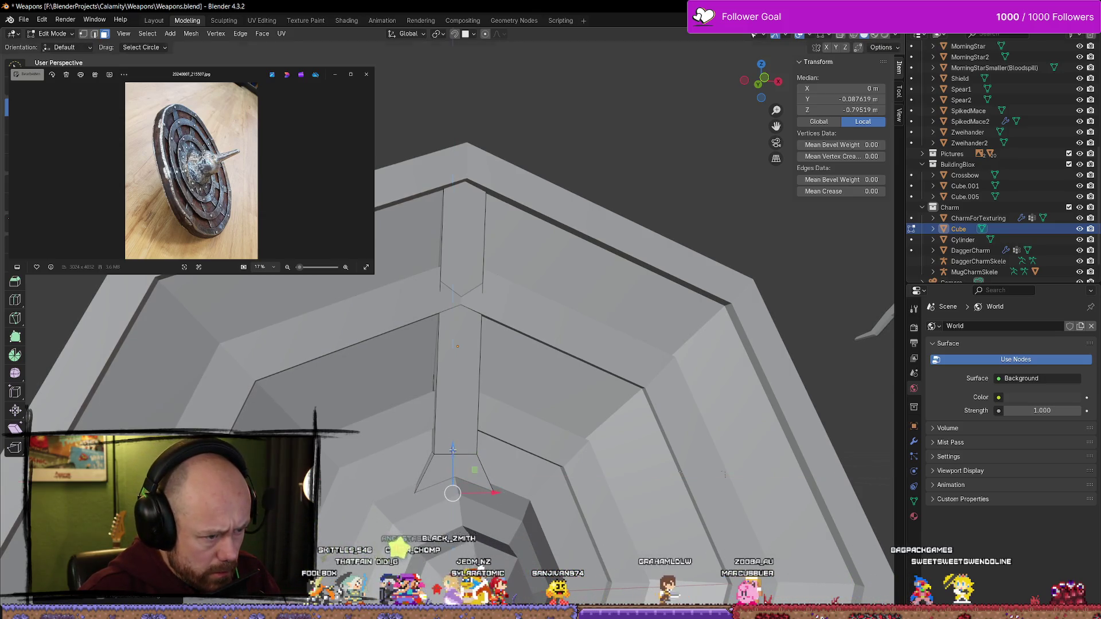
Move the strap's bottom edge along Z and Y so it bends down over the ring (Y 0.81225 m)
{"action": "left_click", "coordinate": [458, 438], "text": "alt"}
{"action": "key", "text": "alt+a"}
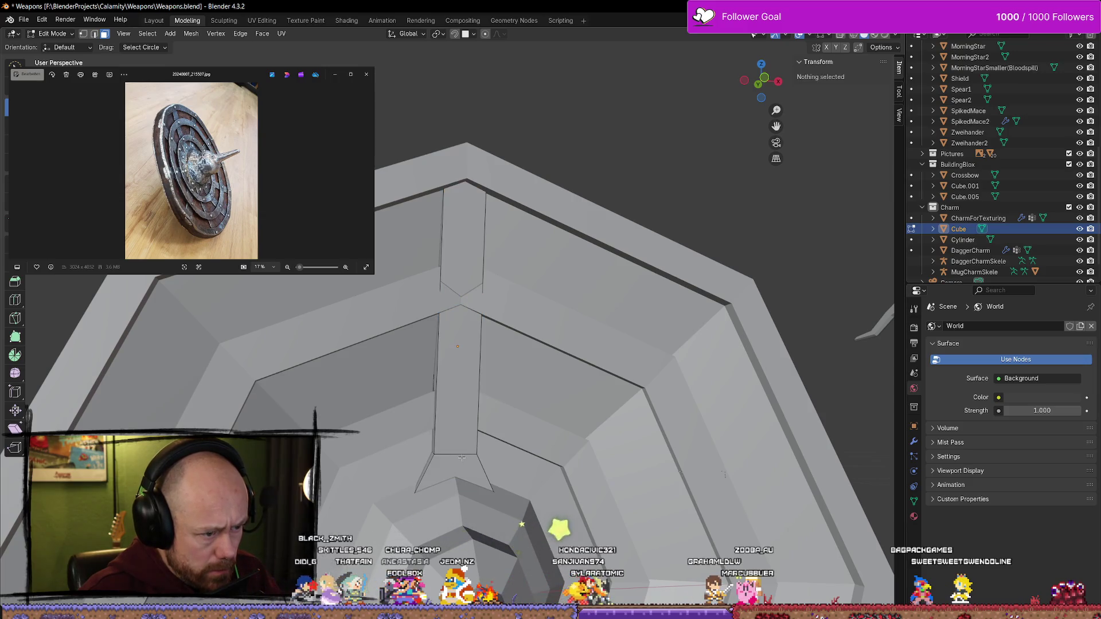
{"action": "left_click", "coordinate": [454, 453]}
{"action": "left_click_drag", "start_coordinate": [452, 403], "coordinate": [453, 383]}
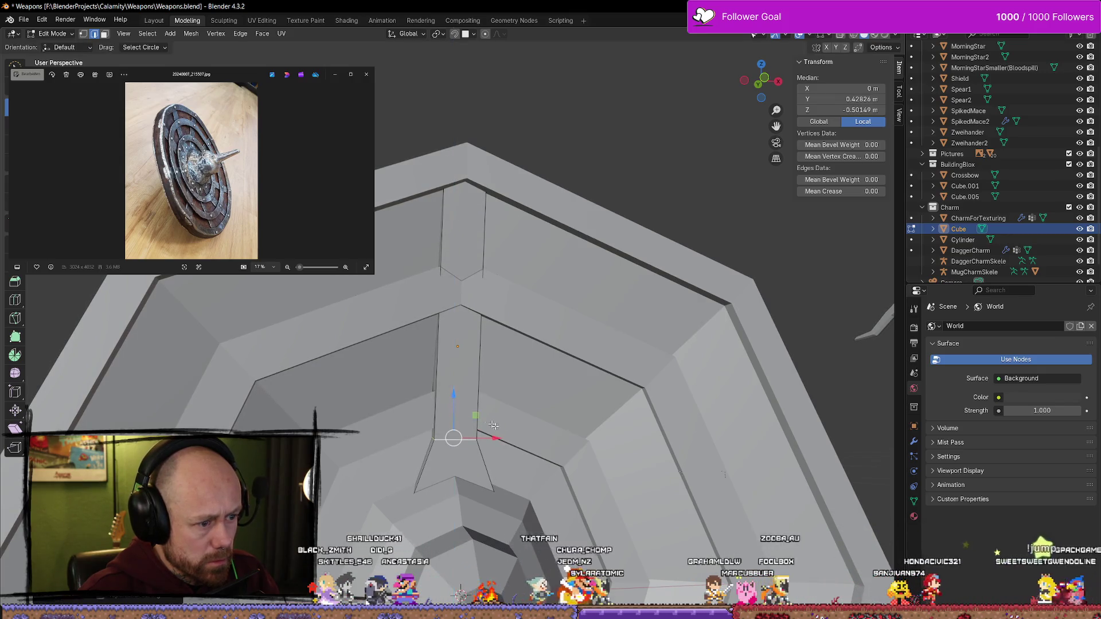
{"action": "mouse_move", "coordinate": [450, 439]}
{"action": "middle_mouse_down"}
{"action": "mouse_move", "coordinate": [469, 429]}
{"action": "mouse_move", "coordinate": [423, 439]}
{"action": "mouse_move", "coordinate": [472, 441]}
{"action": "middle_mouse_up"}
{"action": "left_click_drag", "start_coordinate": [470, 446], "coordinate": [468, 446]}
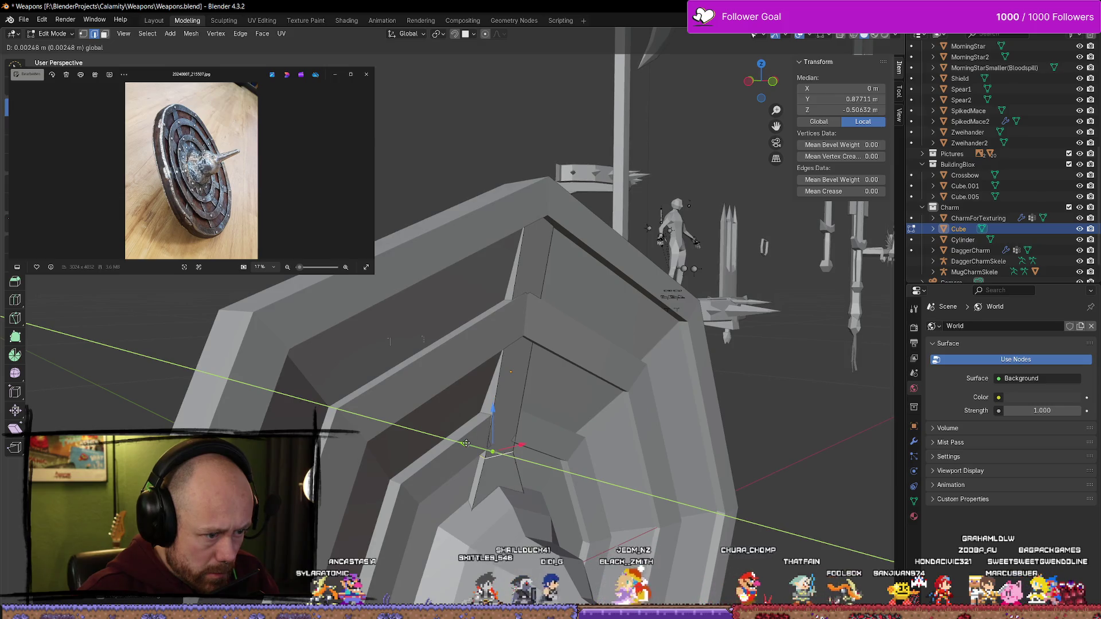
{"action": "left_click_drag", "start_coordinate": [467, 443], "coordinate": [467, 444]}
{"action": "mouse_move", "coordinate": [467, 444]}
{"action": "middle_mouse_down"}
{"action": "mouse_move", "coordinate": [481, 445]}
{"action": "mouse_move", "coordinate": [459, 449]}
{"action": "mouse_move", "coordinate": [484, 441]}
{"action": "mouse_move", "coordinate": [432, 417]}
{"action": "mouse_move", "coordinate": [401, 422]}
{"action": "mouse_move", "coordinate": [405, 413]}
{"action": "mouse_move", "coordinate": [400, 432]}
{"action": "mouse_move", "coordinate": [512, 475]}
{"action": "mouse_move", "coordinate": [601, 413]}
{"action": "mouse_move", "coordinate": [666, 449]}
{"action": "mouse_move", "coordinate": [791, 197]}
{"action": "mouse_move", "coordinate": [880, 429]}
{"action": "mouse_move", "coordinate": [717, 402]}
{"action": "mouse_move", "coordinate": [213, 359]}
{"action": "mouse_move", "coordinate": [235, 419]}
{"action": "middle_mouse_up"}
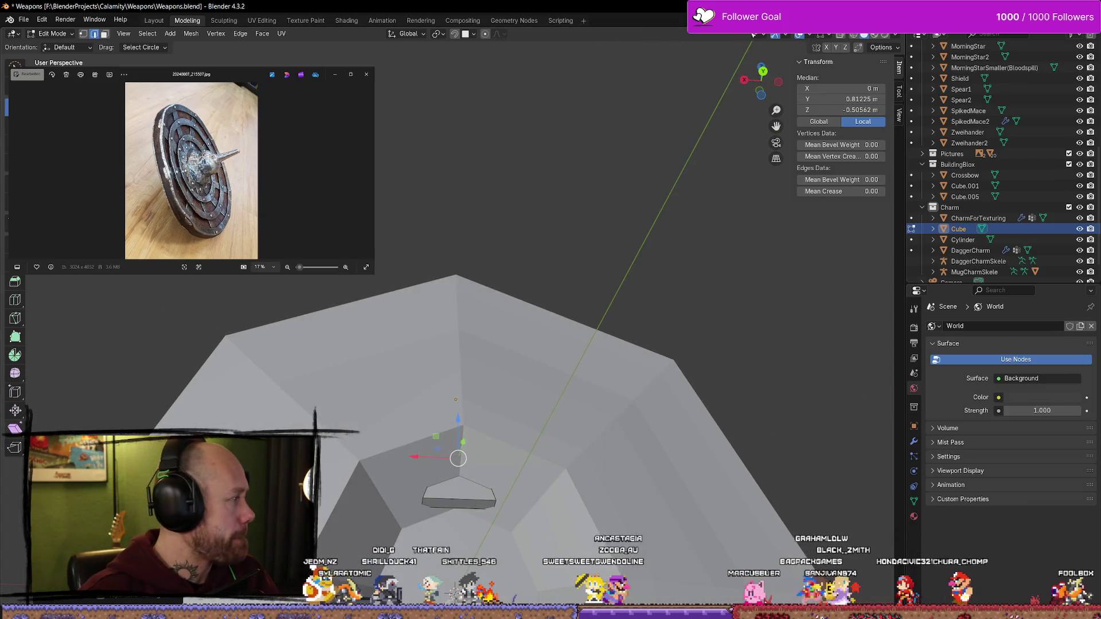
{"action": "scroll", "coordinate": [320, 239], "scroll_direction": "down", "scroll_amount": 4}
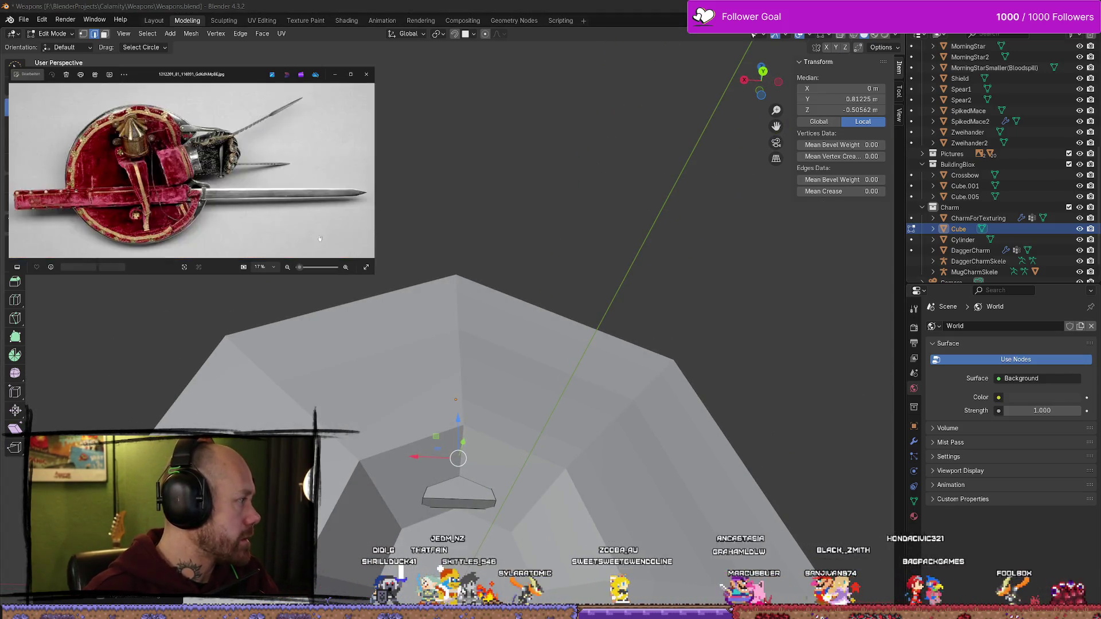
{"action": "scroll", "coordinate": [320, 238], "scroll_direction": "down", "scroll_amount": 5}
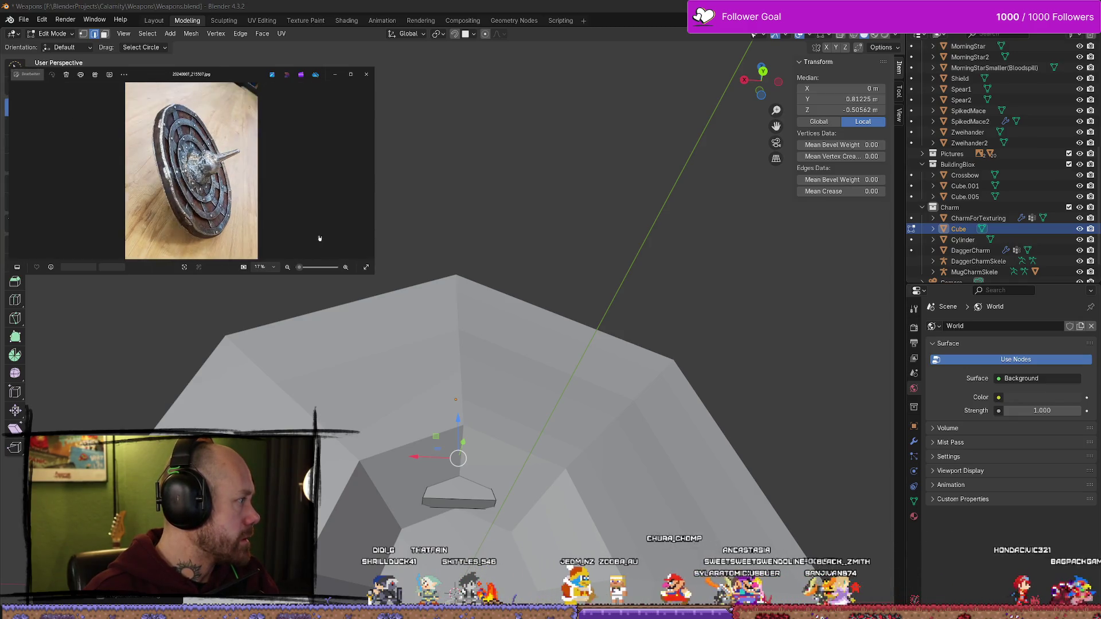
{"action": "scroll", "coordinate": [320, 238], "scroll_direction": "down", "scroll_amount": 5}
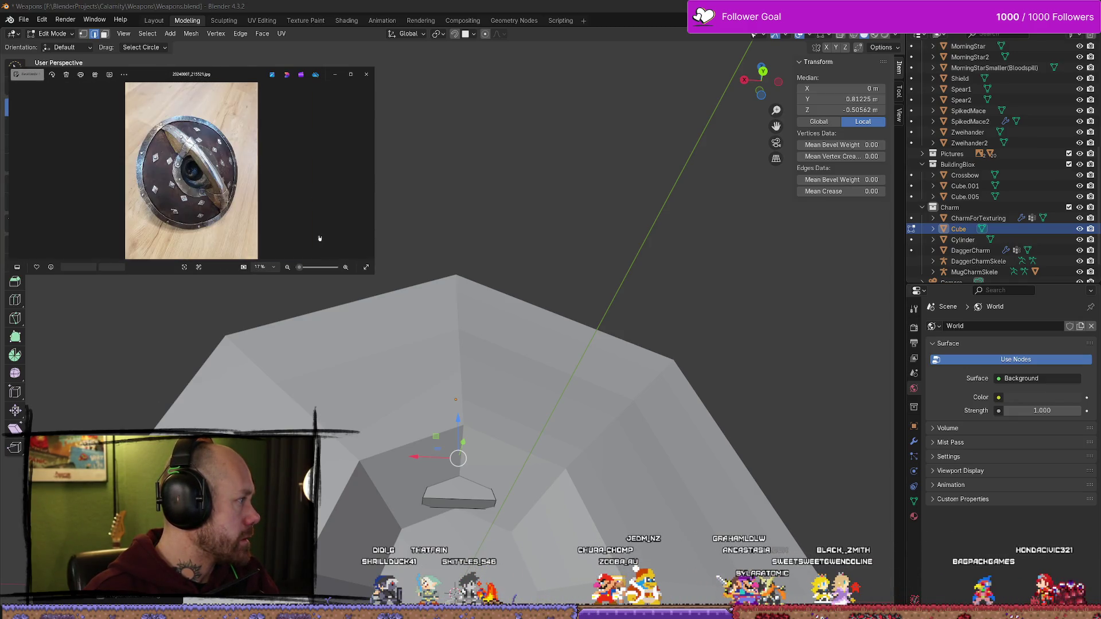
{"action": "scroll", "coordinate": [320, 239], "scroll_direction": "down", "scroll_amount": 1}
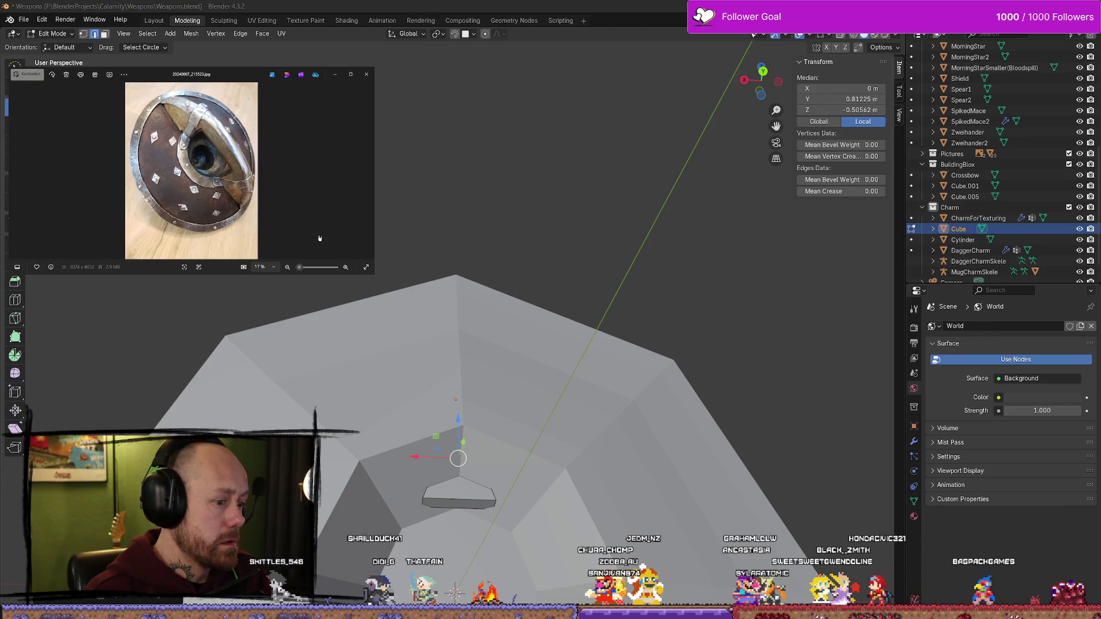
{"action": "mouse_move", "coordinate": [445, 491]}
{"action": "middle_mouse_down"}
{"action": "mouse_move", "coordinate": [538, 469]}
{"action": "mouse_move", "coordinate": [710, 533]}
{"action": "mouse_move", "coordinate": [660, 505]}
{"action": "mouse_move", "coordinate": [585, 521]}
{"action": "mouse_move", "coordinate": [614, 504]}
{"action": "mouse_move", "coordinate": [684, 523]}
{"action": "middle_mouse_up"}
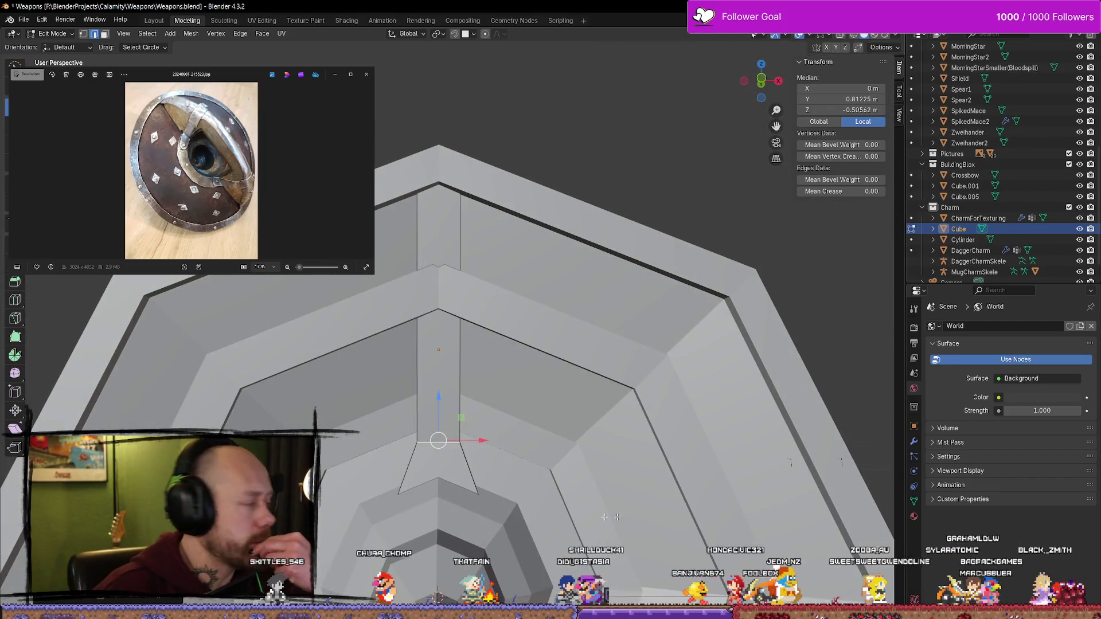
{"action": "scroll", "coordinate": [272, 201], "scroll_direction": "up", "scroll_amount": 1}
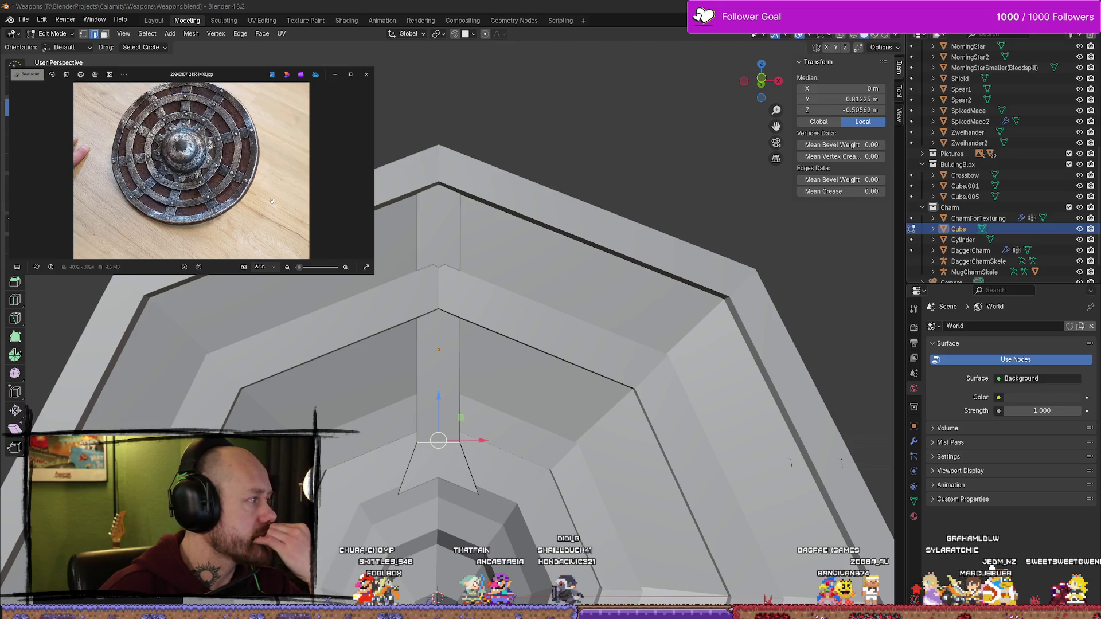
{"action": "scroll", "coordinate": [271, 201], "scroll_direction": "up", "scroll_amount": 1}
{"action": "scroll", "coordinate": [271, 201], "scroll_direction": "down", "scroll_amount": 1}
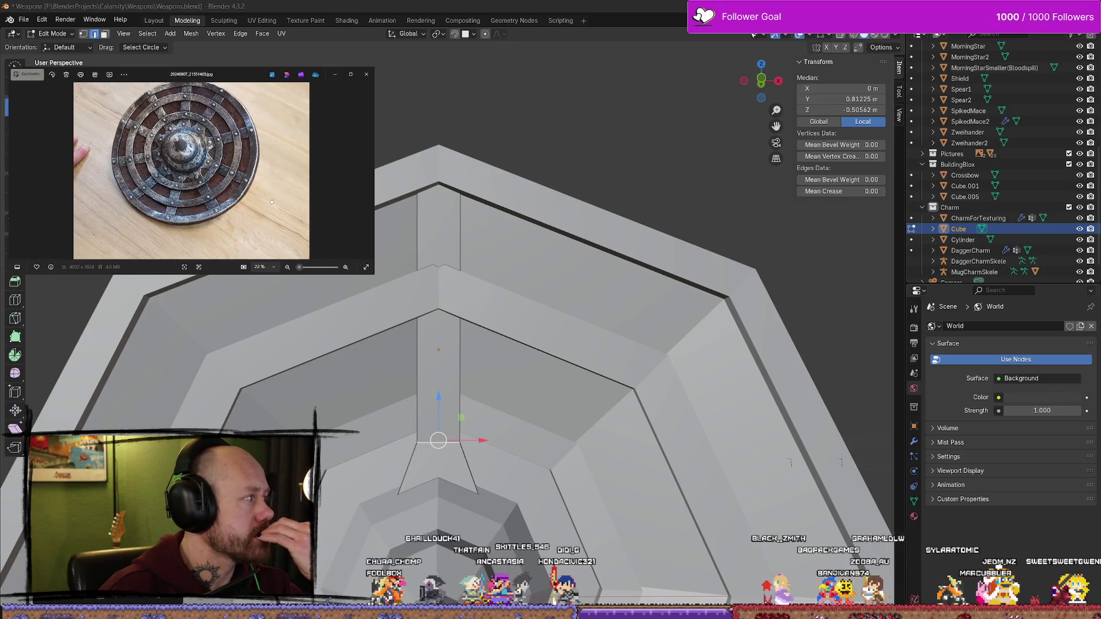
{"action": "scroll", "coordinate": [463, 341], "scroll_direction": "down", "scroll_amount": 5}
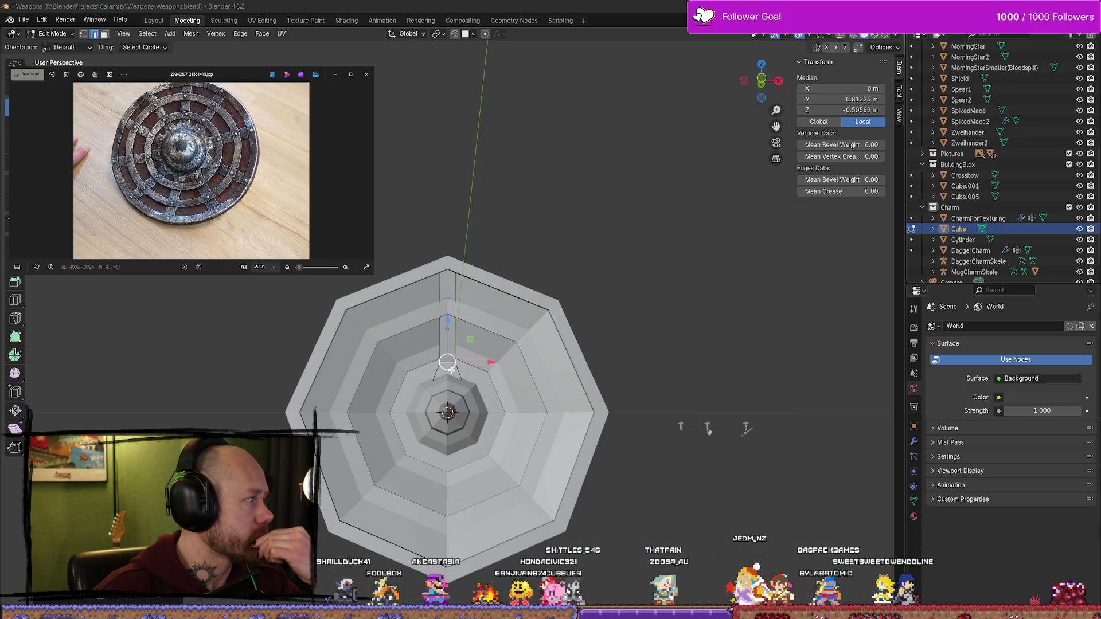
{"action": "scroll", "coordinate": [494, 355], "scroll_direction": "up", "scroll_amount": 3}
{"action": "mouse_move", "coordinate": [494, 355]}
{"action": "middle_mouse_down"}
{"action": "mouse_move", "coordinate": [602, 361]}
{"action": "mouse_move", "coordinate": [504, 360]}
{"action": "mouse_move", "coordinate": [550, 362]}
{"action": "mouse_move", "coordinate": [499, 367]}
{"action": "mouse_move", "coordinate": [482, 373]}
{"action": "mouse_move", "coordinate": [516, 379]}
{"action": "mouse_move", "coordinate": [458, 388]}
{"action": "middle_mouse_up"}
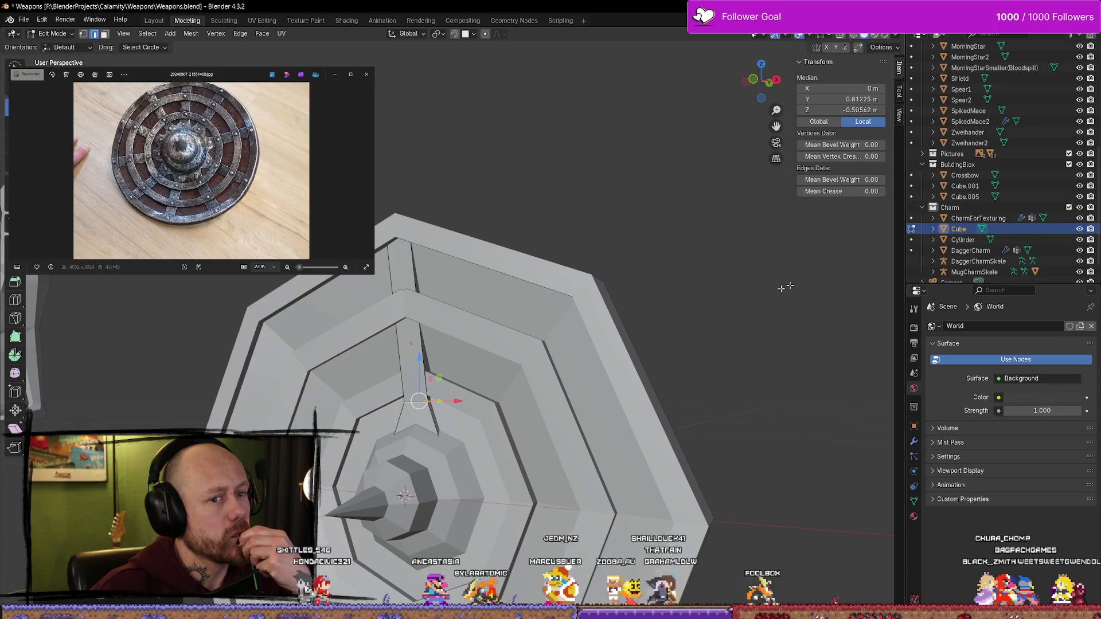
Return to Object Mode and rename the Cylinder shield object to 'Buckler'
{"action": "key", "text": "alt+a"}
{"action": "key", "text": "Tab"}
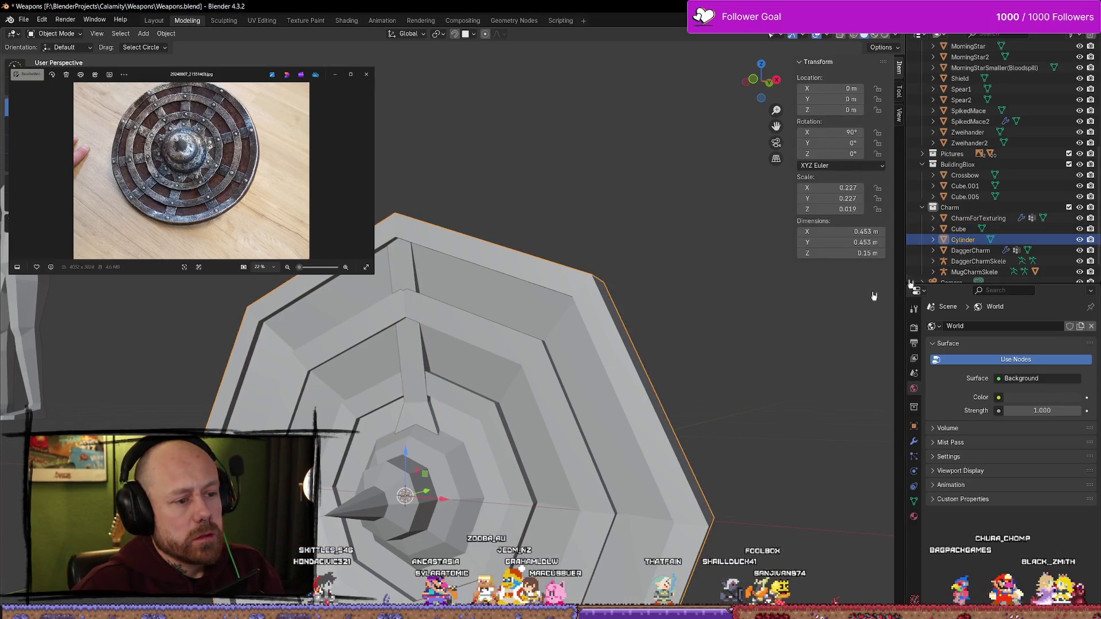
{"action": "left_click", "coordinate": [963, 240]}
{"action": "double_click", "coordinate": [974, 240]}
{"action": "type", "text": "Buckler"}
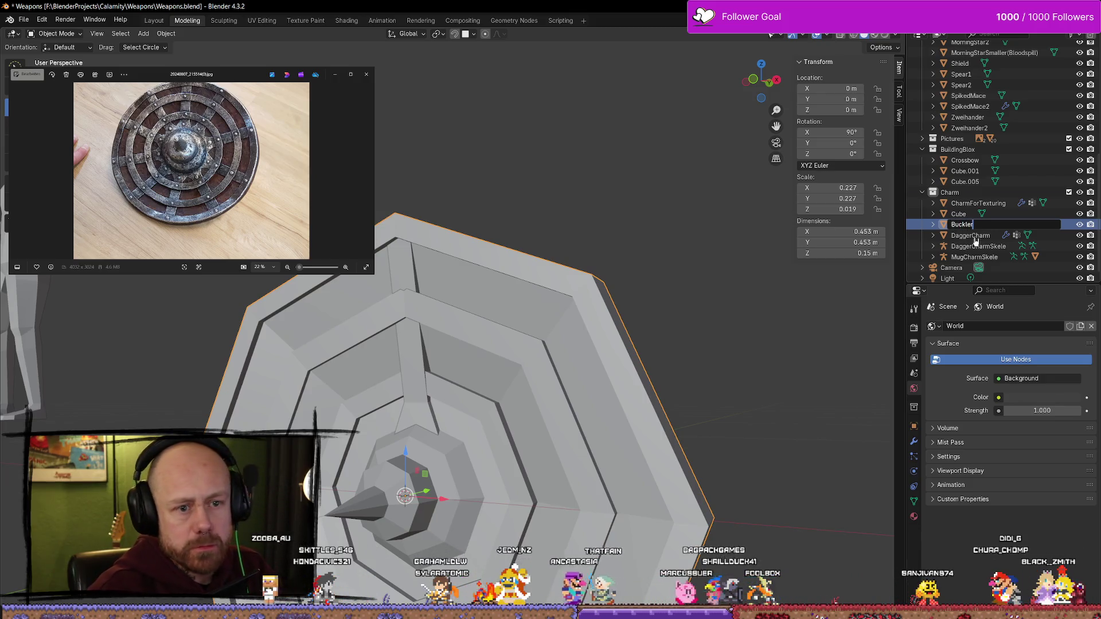
{"action": "key", "text": "Return"}
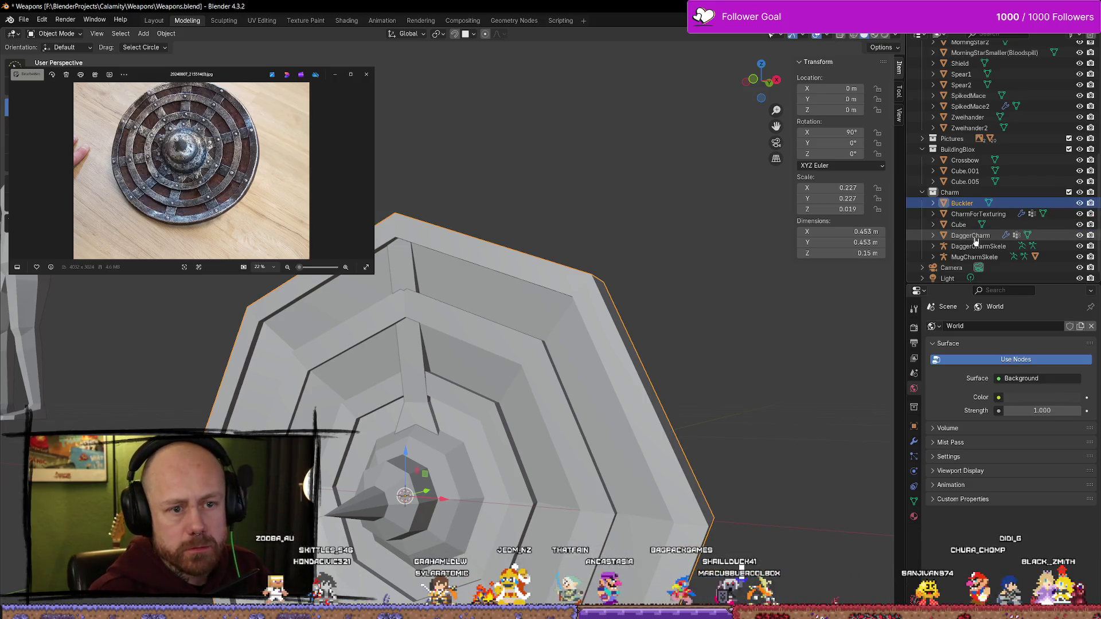
Rename the Cube strap bar object to 'Buckler.001'
{"action": "left_click", "coordinate": [987, 227]}
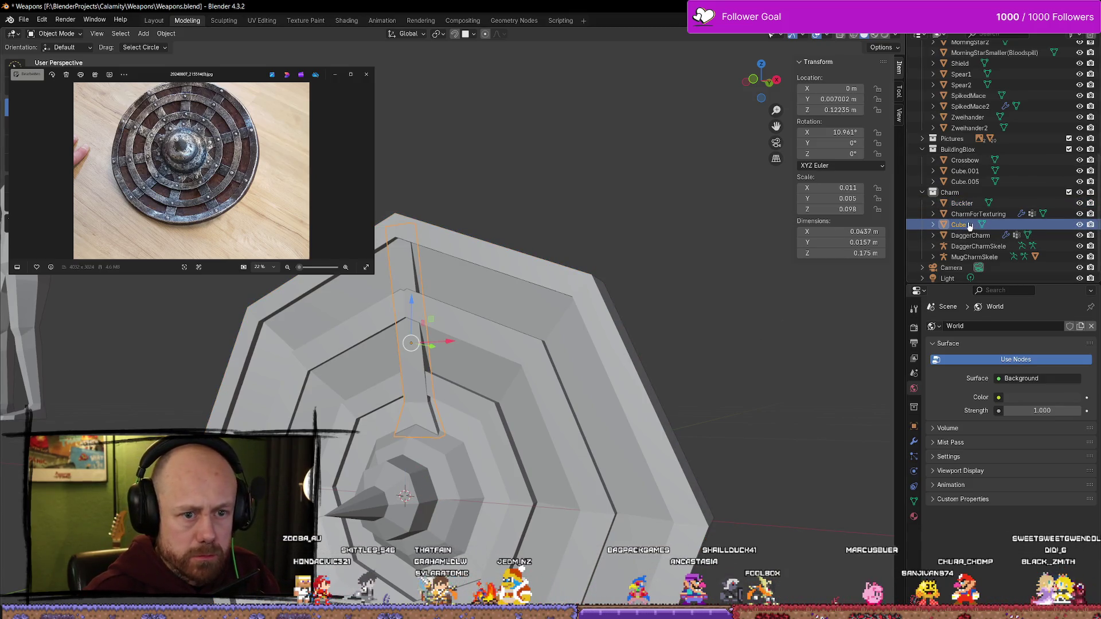
{"action": "double_click", "coordinate": [969, 225]}
{"action": "type", "text": "ckl"}
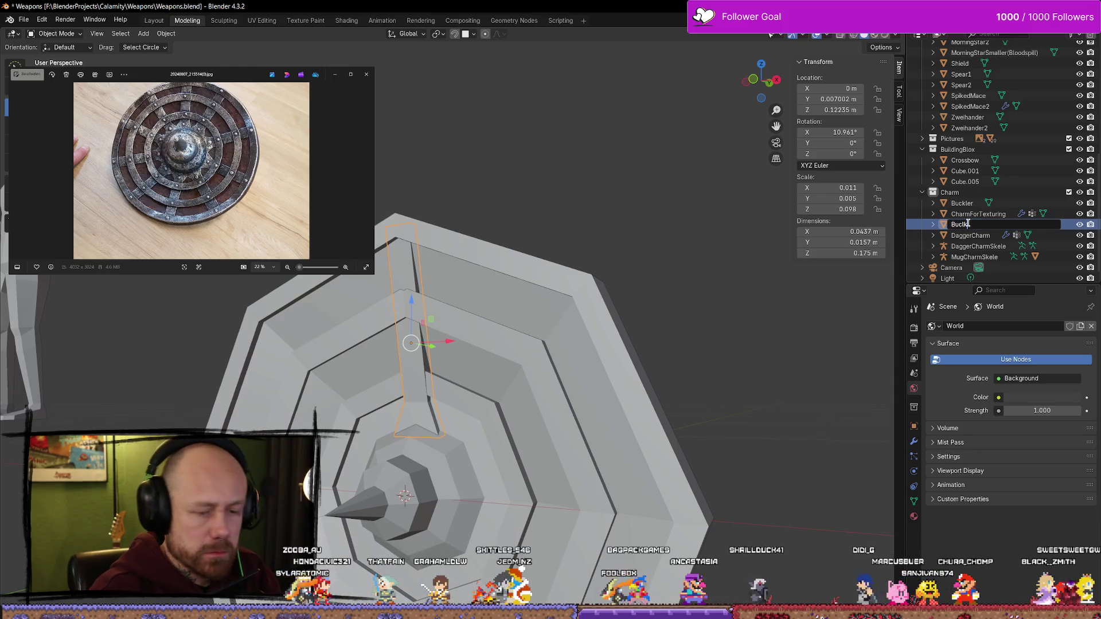
{"action": "type", "text": "kler"}
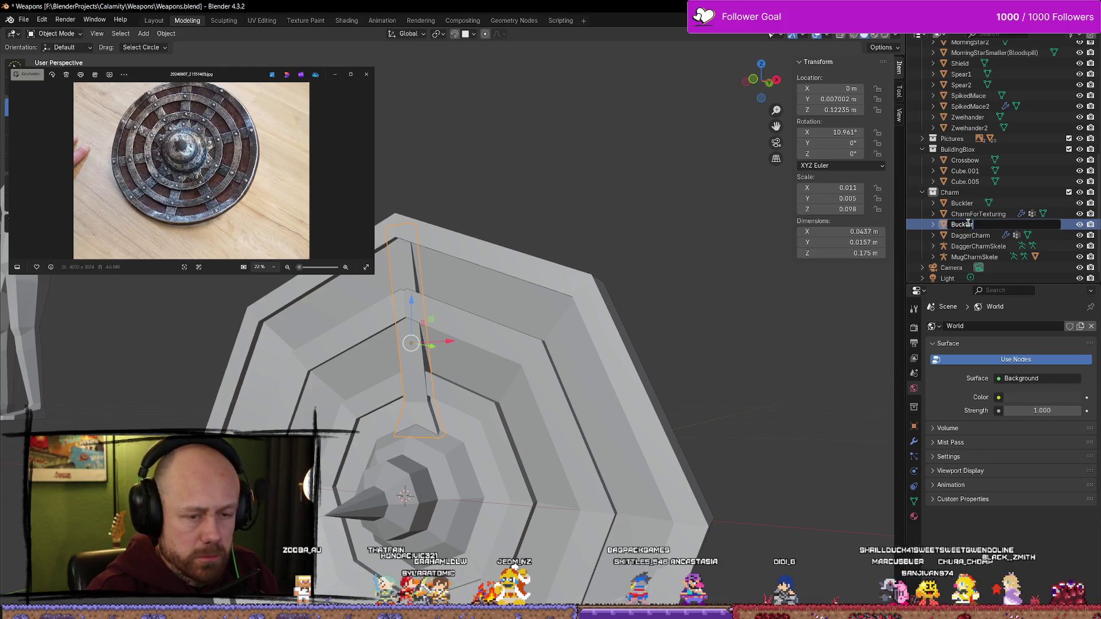
{"action": "key", "text": "Return"}
{"action": "mouse_move", "coordinate": [663, 339]}
{"action": "middle_mouse_down"}
{"action": "mouse_move", "coordinate": [632, 318]}
{"action": "mouse_move", "coordinate": [689, 308]}
{"action": "mouse_move", "coordinate": [574, 241]}
{"action": "mouse_move", "coordinate": [499, 217]}
{"action": "mouse_move", "coordinate": [504, 197]}
{"action": "mouse_move", "coordinate": [518, 202]}
{"action": "mouse_move", "coordinate": [533, 298]}
{"action": "mouse_move", "coordinate": [386, 224]}
{"action": "mouse_move", "coordinate": [570, 310]}
{"action": "mouse_move", "coordinate": [491, 418]}
{"action": "mouse_move", "coordinate": [545, 364]}
{"action": "mouse_move", "coordinate": [521, 363]}
{"action": "mouse_move", "coordinate": [538, 344]}
{"action": "mouse_move", "coordinate": [511, 322]}
{"action": "mouse_move", "coordinate": [462, 329]}
{"action": "mouse_move", "coordinate": [445, 347]}
{"action": "mouse_move", "coordinate": [509, 367]}
{"action": "mouse_move", "coordinate": [513, 356]}
{"action": "mouse_move", "coordinate": [499, 364]}
{"action": "middle_mouse_up"}
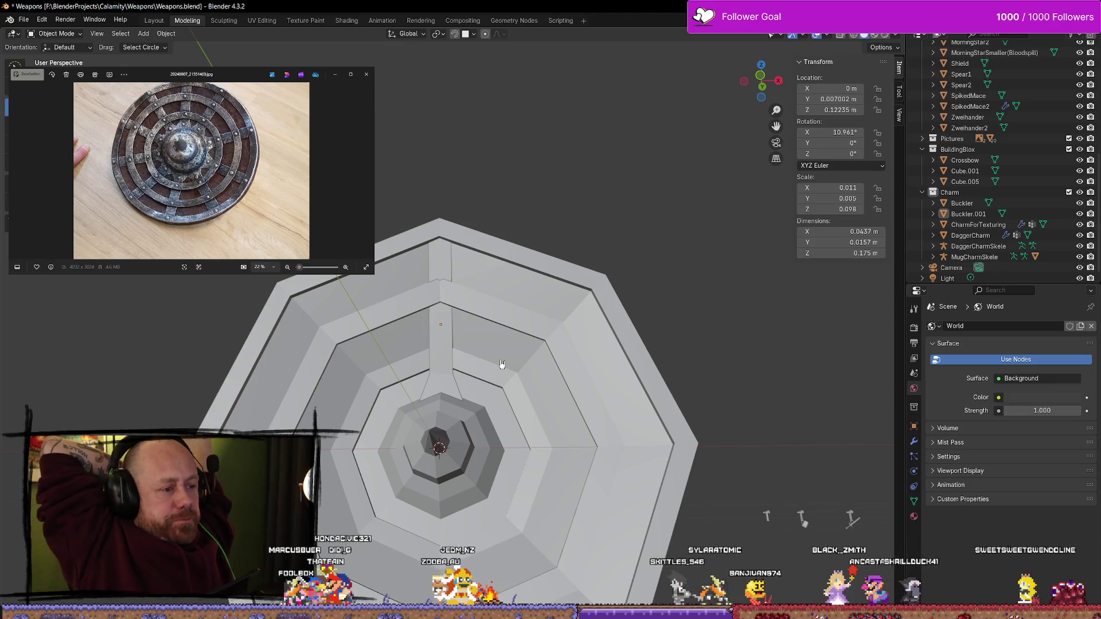
Toggle the strap in and out of Edit Mode and show its empty Material Properties
{"action": "key", "text": "Tab"}
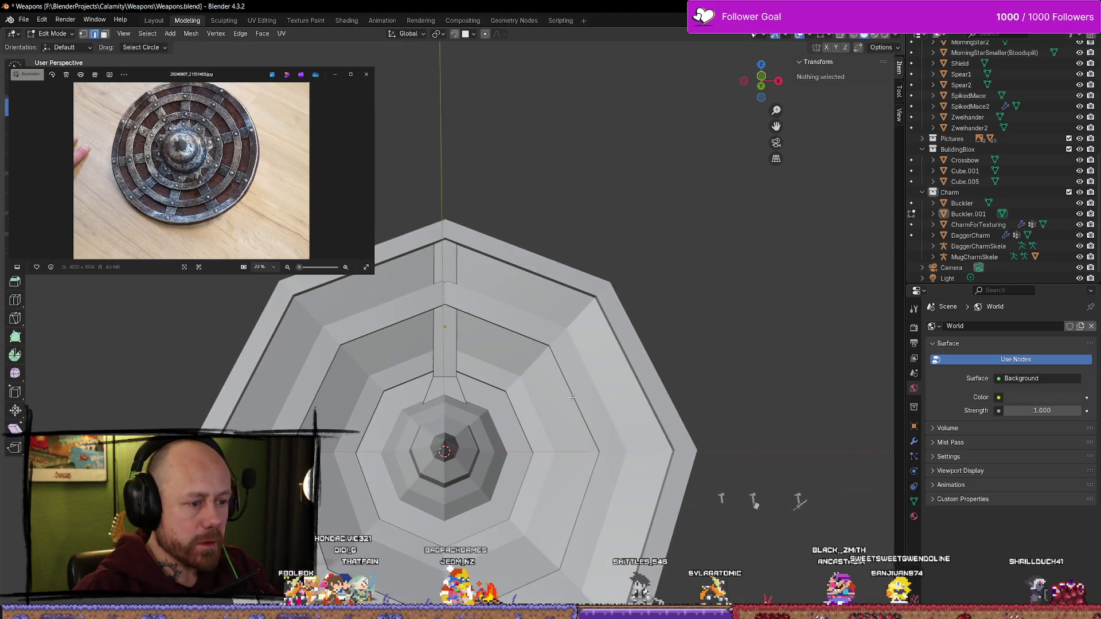
{"action": "key", "text": "Tab"}
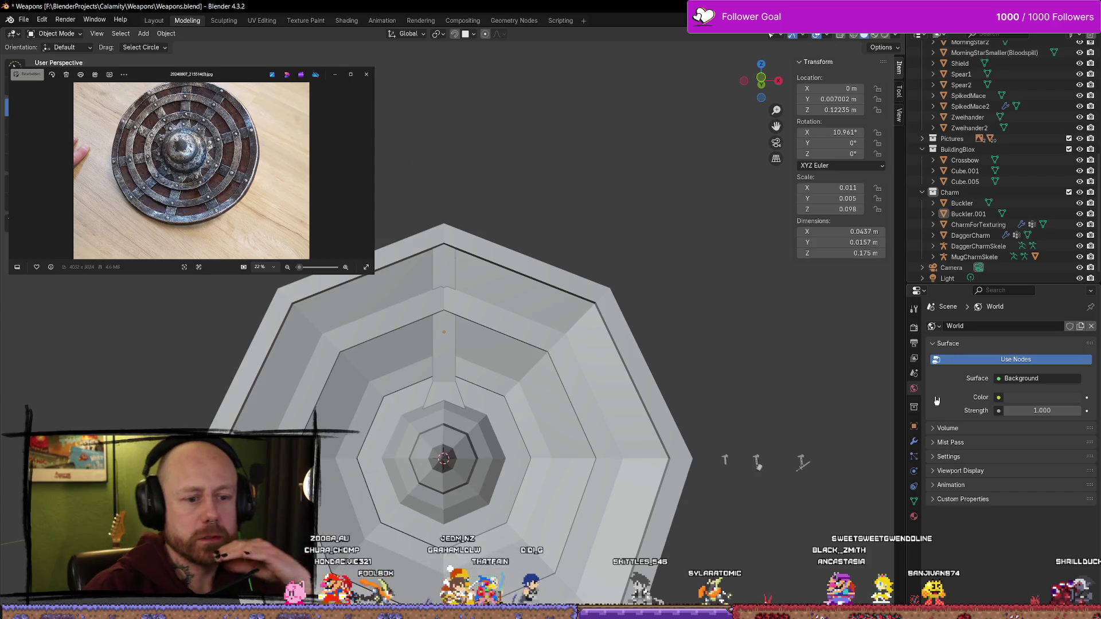
{"action": "left_click", "coordinate": [915, 517]}
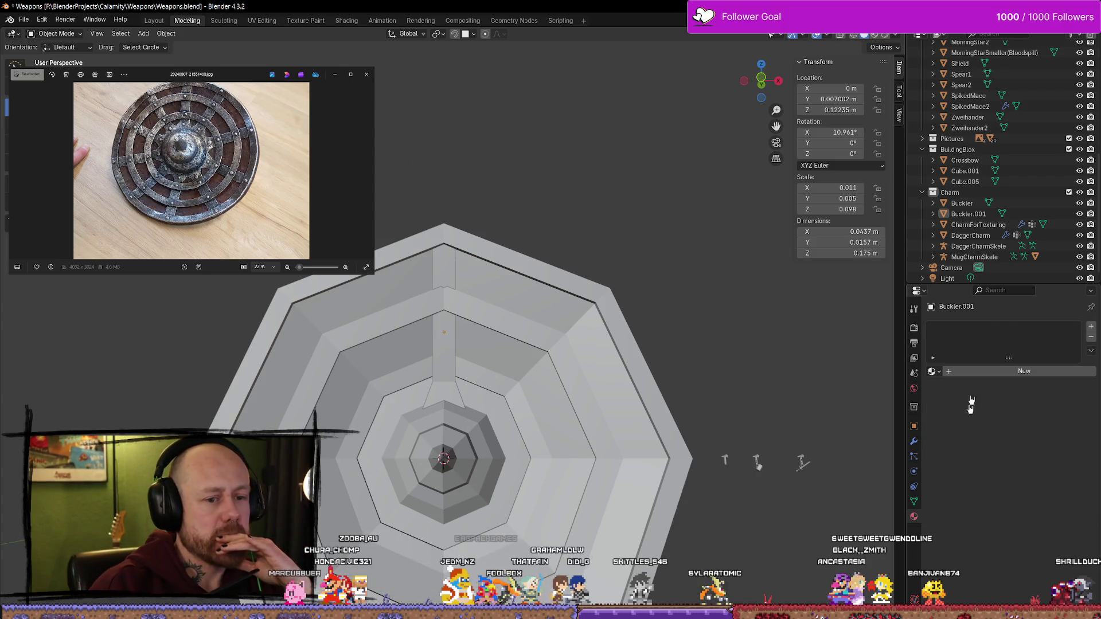
Assign the existing Door material to the strap, then add a second slot with a new material
{"action": "left_click", "coordinate": [934, 371]}
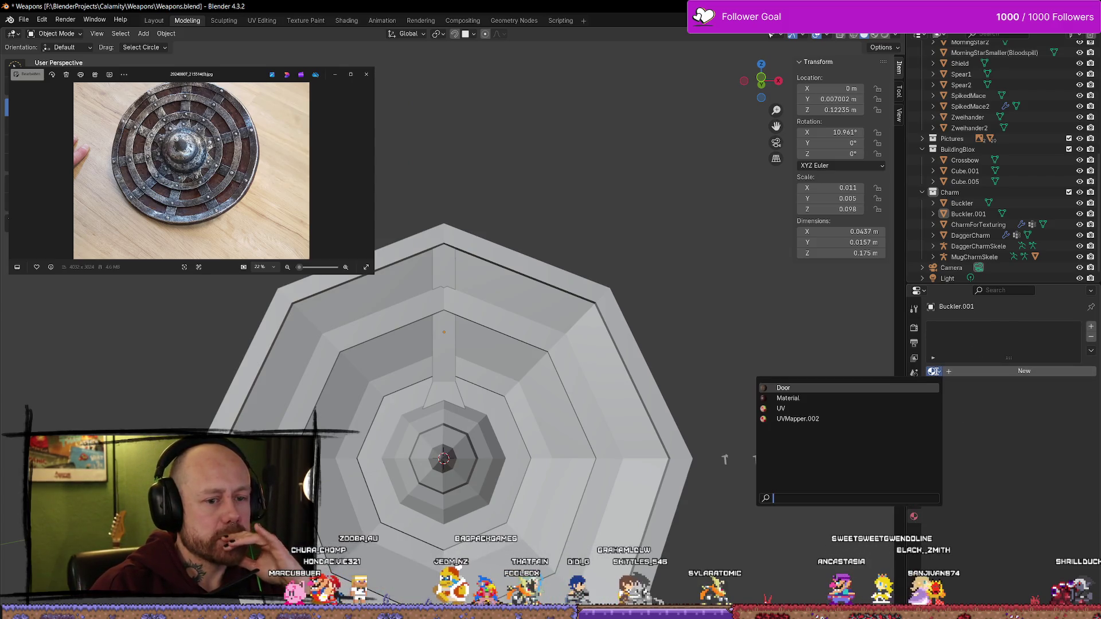
{"action": "left_click", "coordinate": [805, 390]}
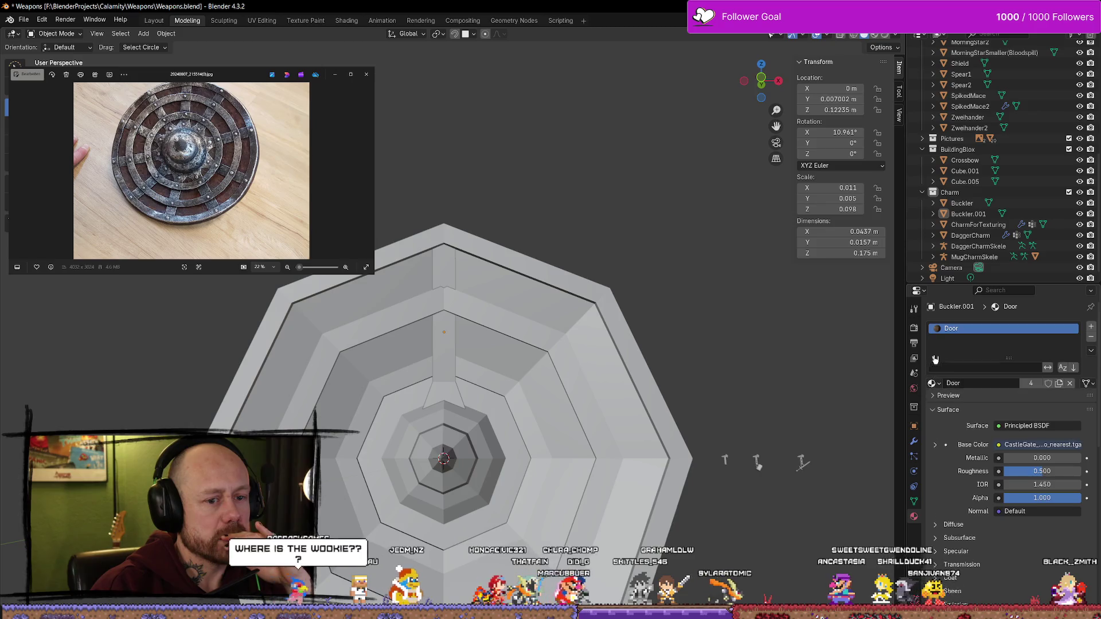
{"action": "left_click", "coordinate": [1091, 328]}
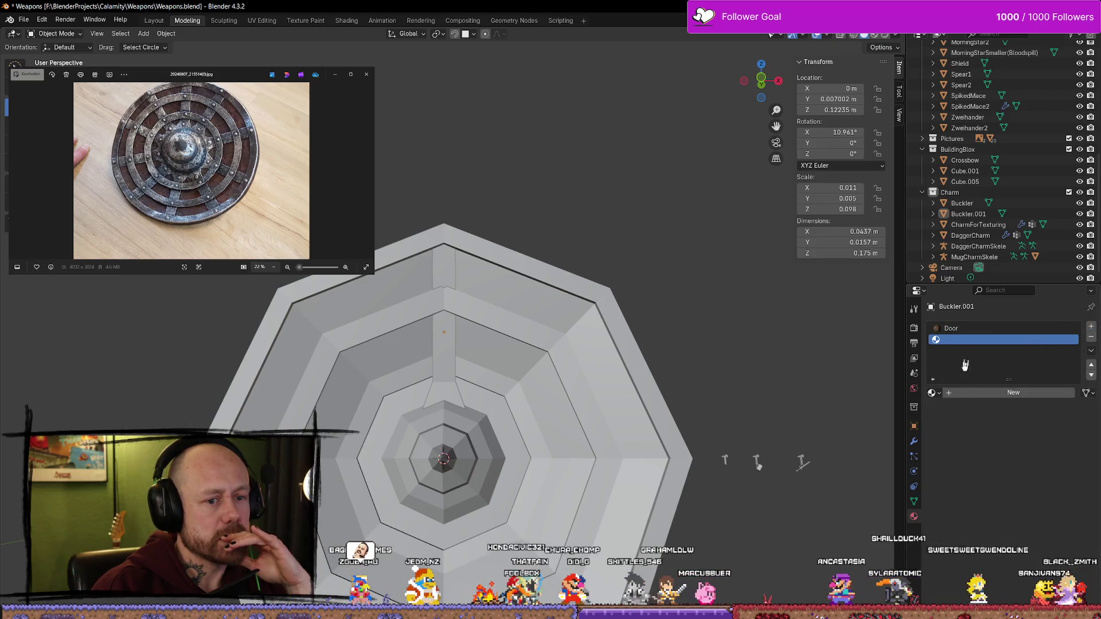
{"action": "left_click", "coordinate": [933, 393]}
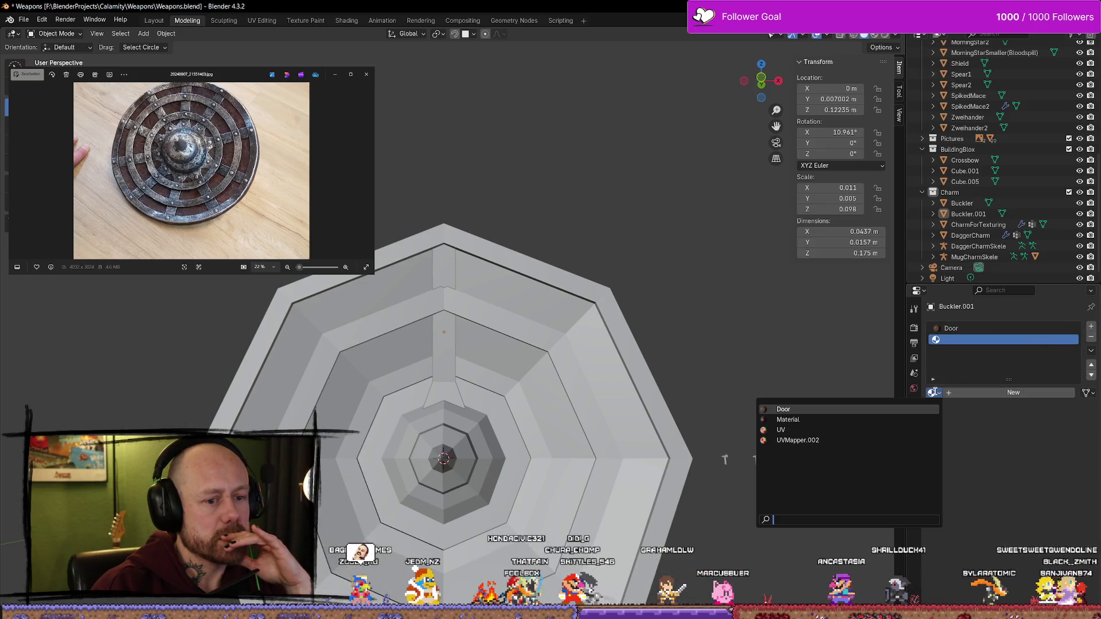
{"action": "left_click", "coordinate": [975, 392]}
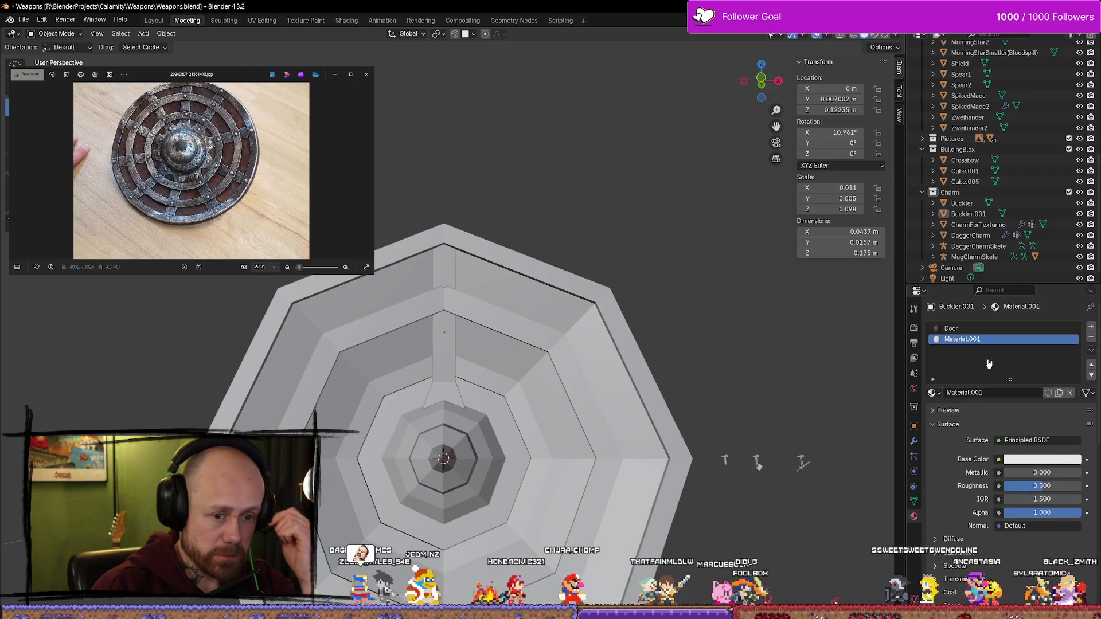
Unlink Door, create a new material named 'Metal', and rename the other slot's material to 'Wood'
{"action": "left_click", "coordinate": [967, 329]}
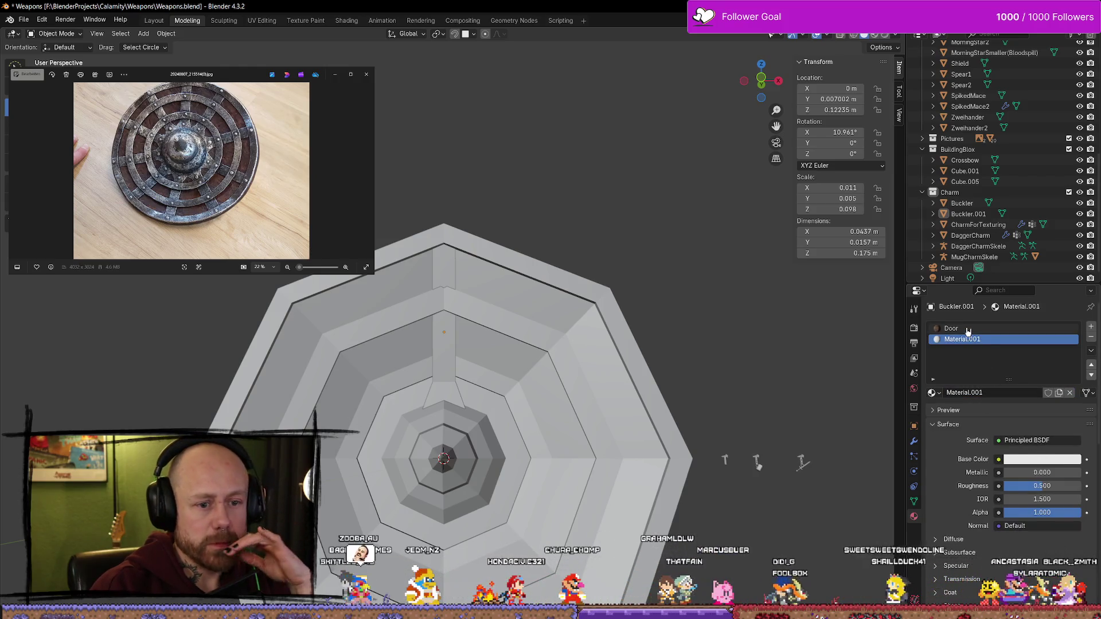
{"action": "left_click", "coordinate": [1070, 393]}
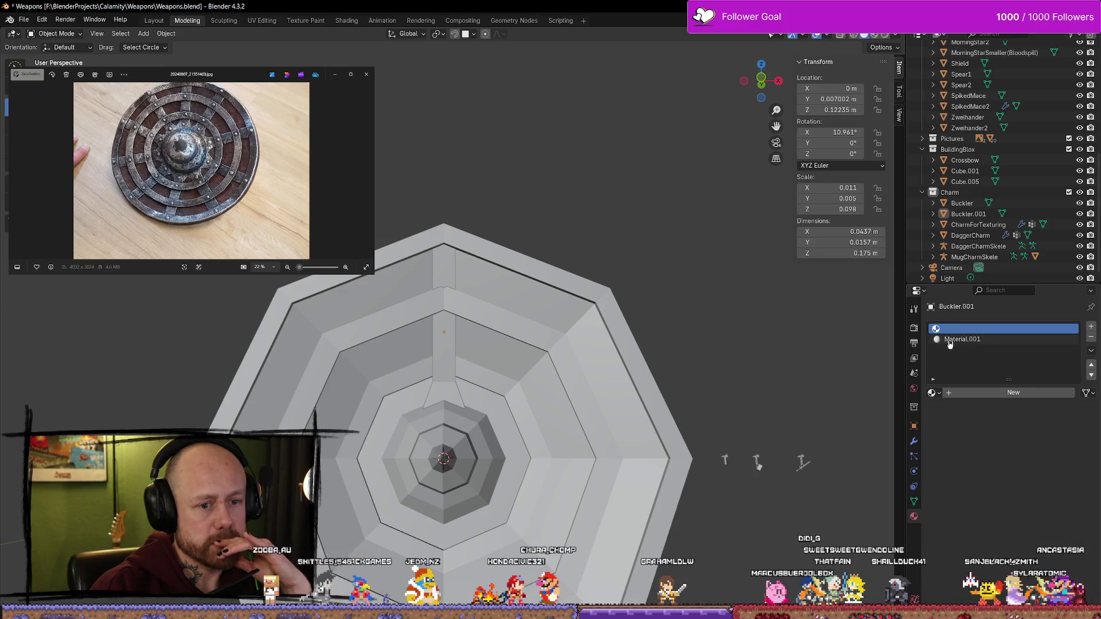
{"action": "left_click", "coordinate": [969, 392]}
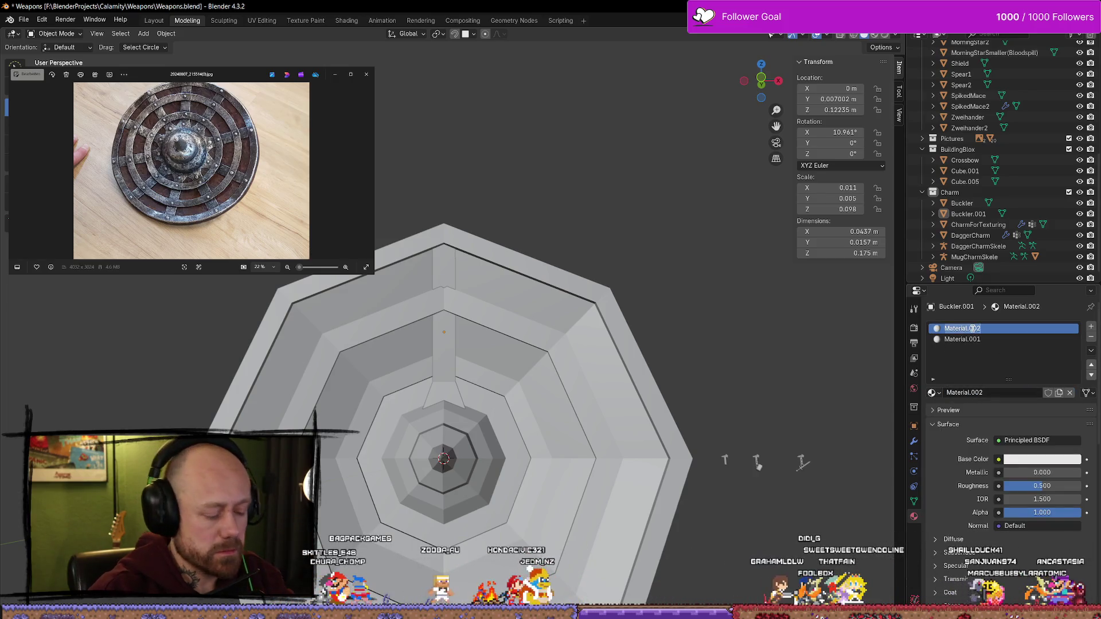
{"action": "type", "text": "Metal"}
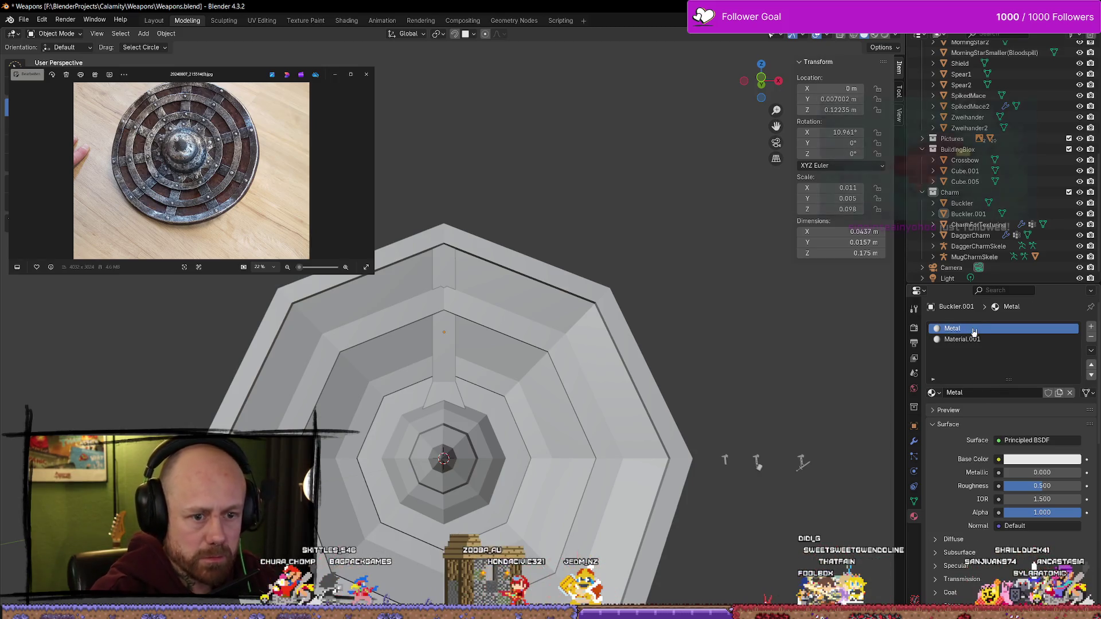
{"action": "double_click", "coordinate": [962, 338]}
{"action": "type", "text": "Wo"}
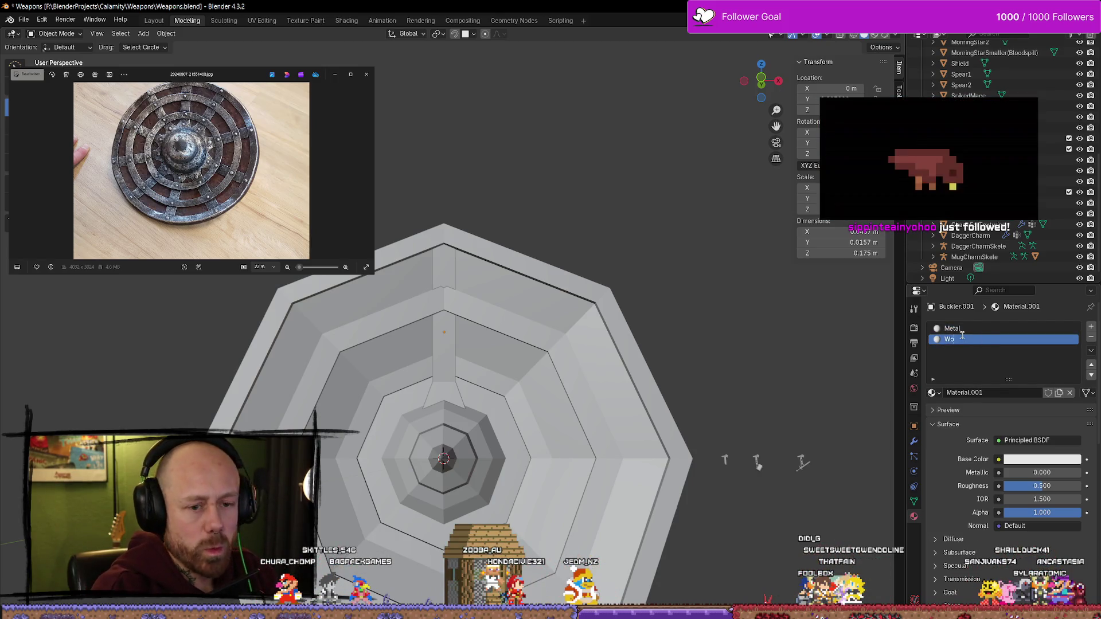
{"action": "type", "text": "A"}
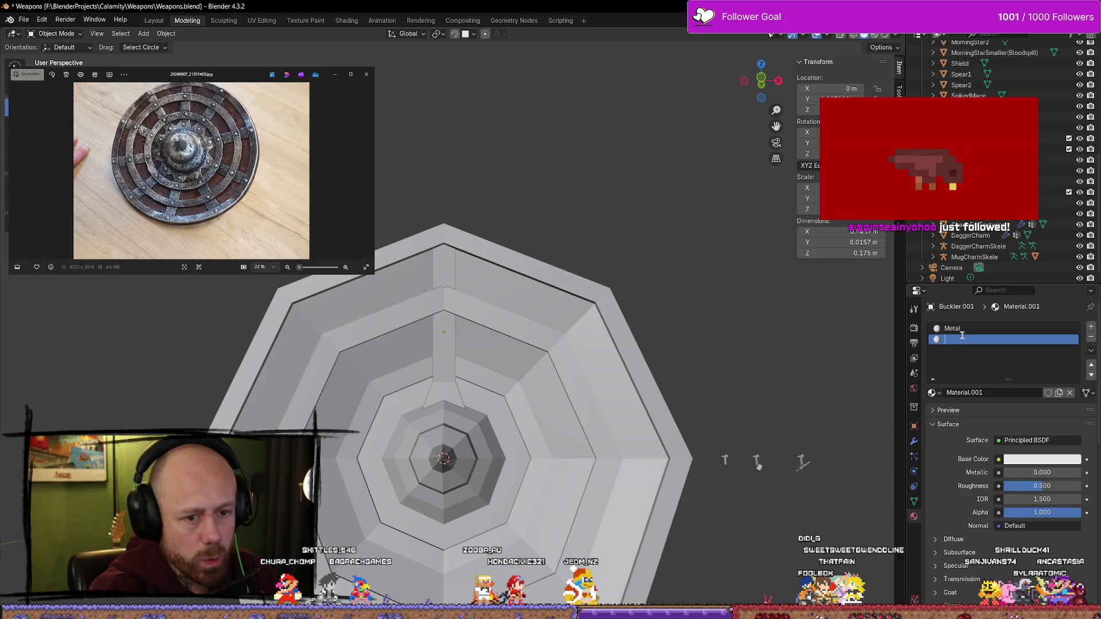
{"action": "key", "text": "BackSpace"}
{"action": "type", "text": "Wood"}
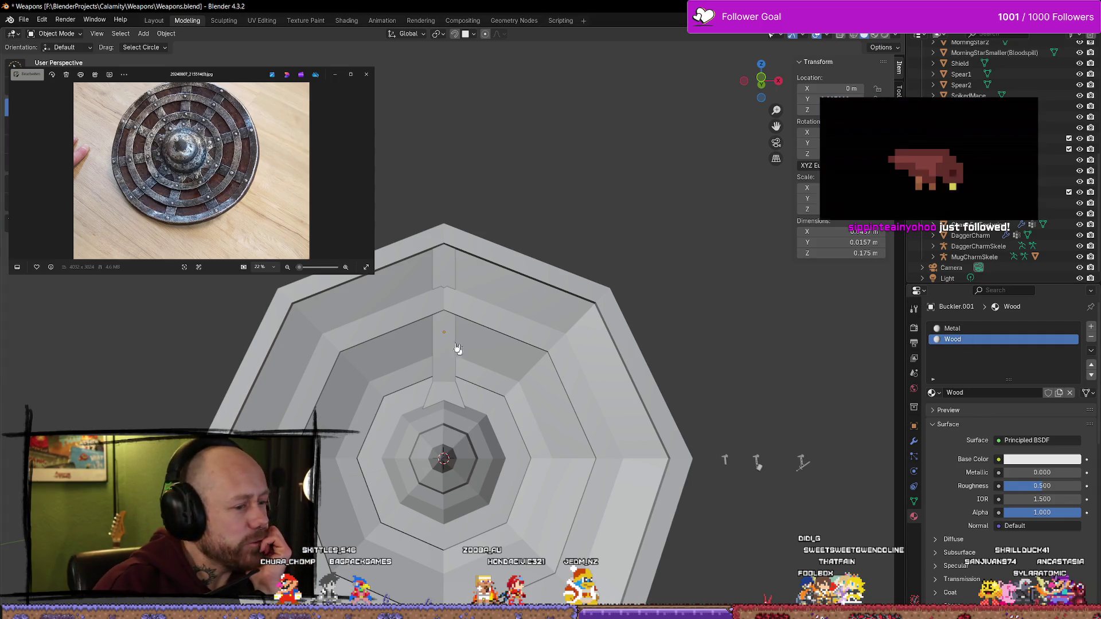
{"action": "left_click", "coordinate": [430, 326]}
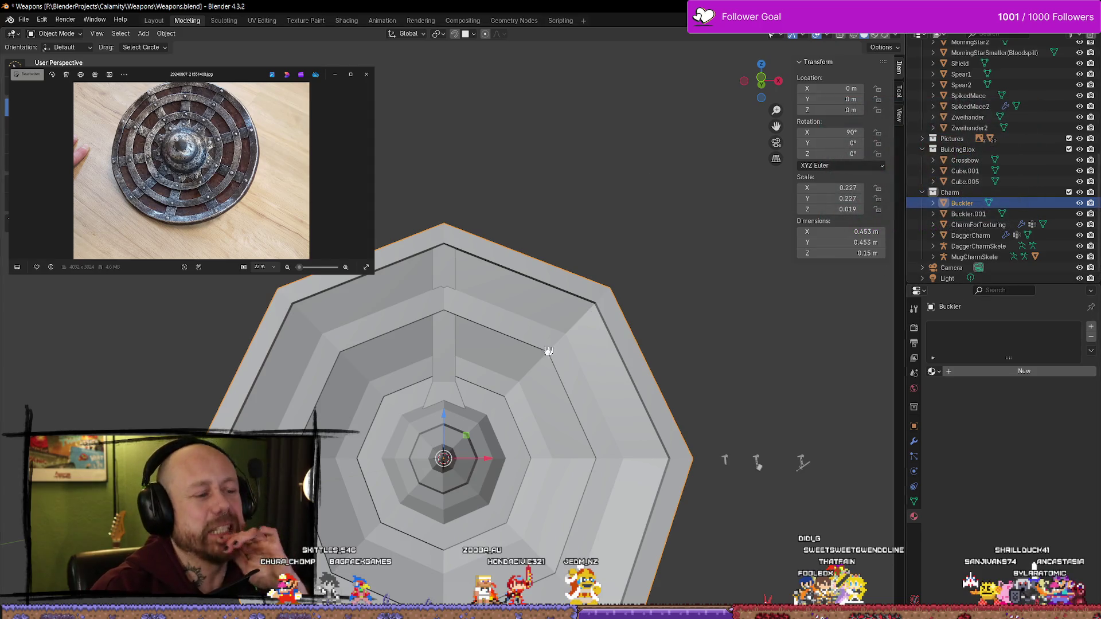
{"action": "mouse_move", "coordinate": [524, 381]}
{"action": "middle_mouse_down"}
{"action": "mouse_move", "coordinate": [516, 418]}
{"action": "mouse_move", "coordinate": [801, 449]}
{"action": "middle_mouse_up"}
{"action": "key", "text": "Tab"}
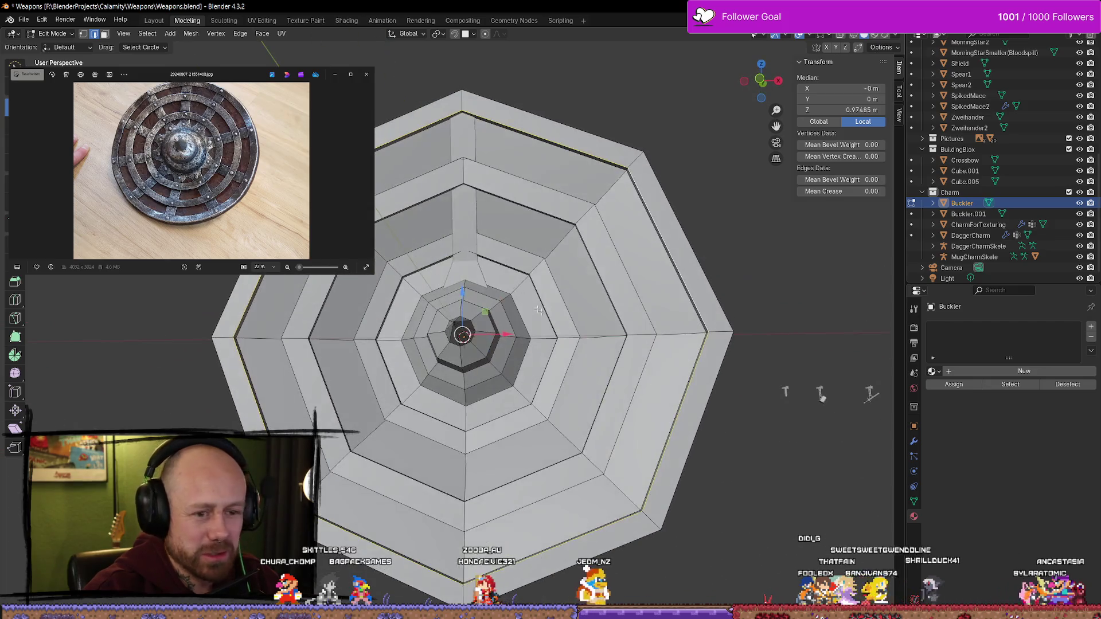
{"action": "key", "text": "Tab"}
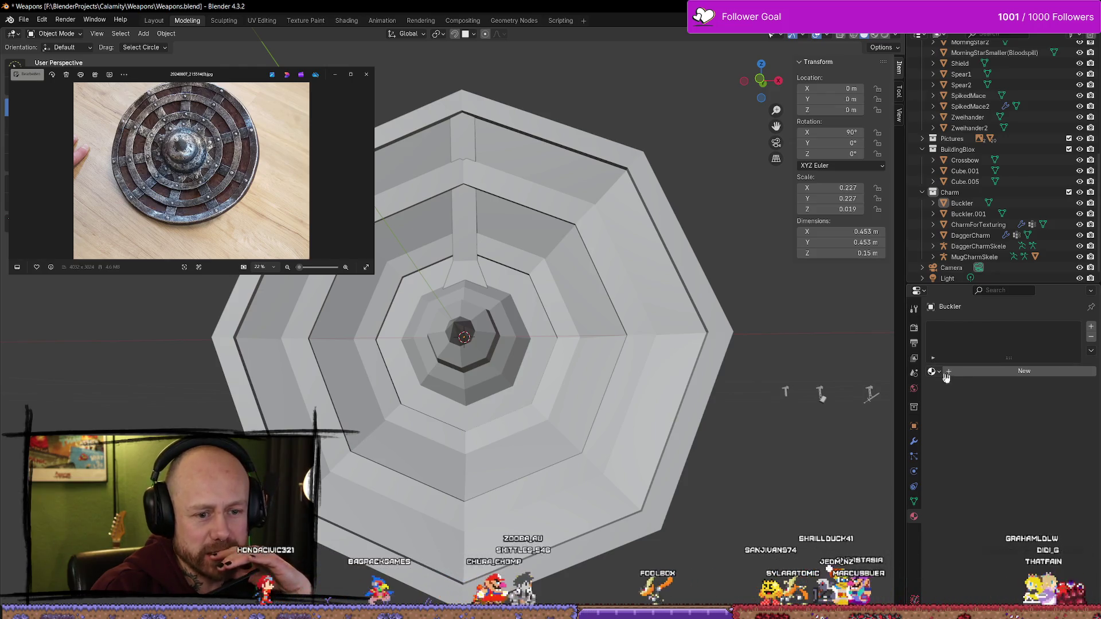
{"action": "scroll", "coordinate": [700, 300], "scroll_direction": "down", "scroll_amount": 3}
{"action": "left_click", "coordinate": [632, 315]}
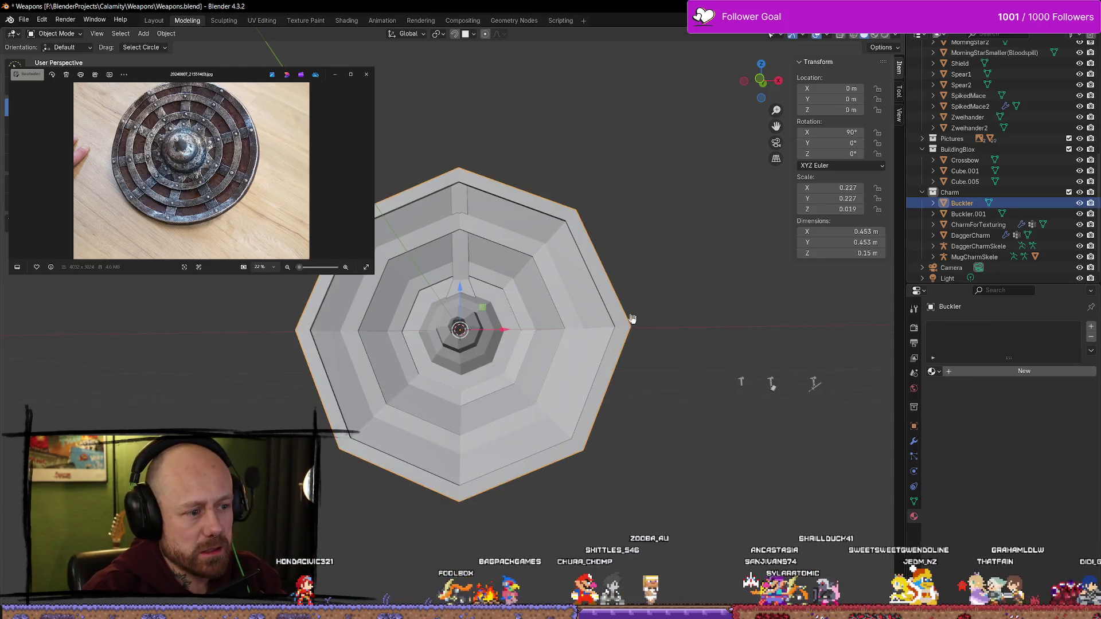
{"action": "mouse_move", "coordinate": [631, 314]}
{"action": "middle_mouse_down"}
{"action": "mouse_move", "coordinate": [553, 365]}
{"action": "mouse_move", "coordinate": [627, 361]}
{"action": "middle_mouse_up"}
{"action": "left_click", "coordinate": [450, 287]}
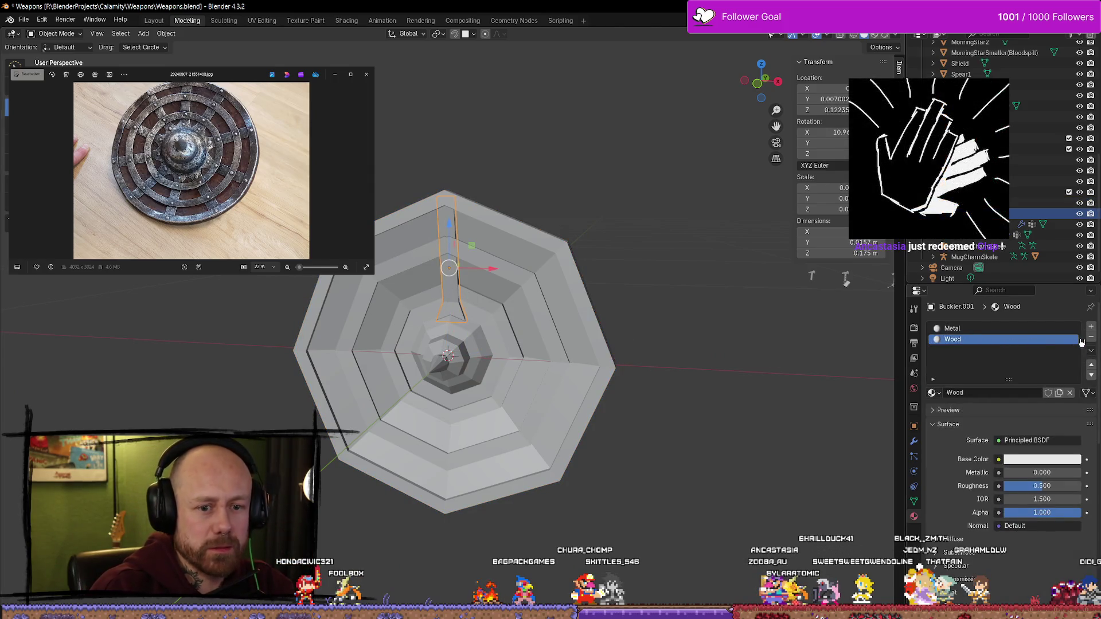
{"action": "left_click", "coordinate": [1093, 339]}
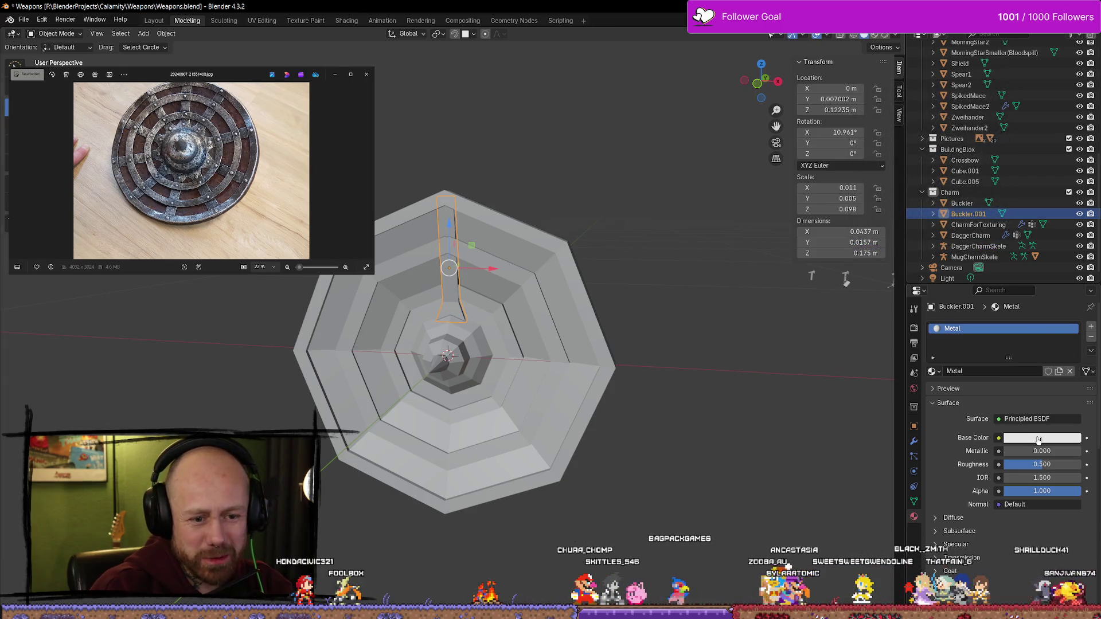
Set the Metal material's Base Color to a muted bluish purple, hex 828ABA
{"action": "left_click", "coordinate": [1039, 443]}
{"action": "left_click", "coordinate": [1065, 300]}
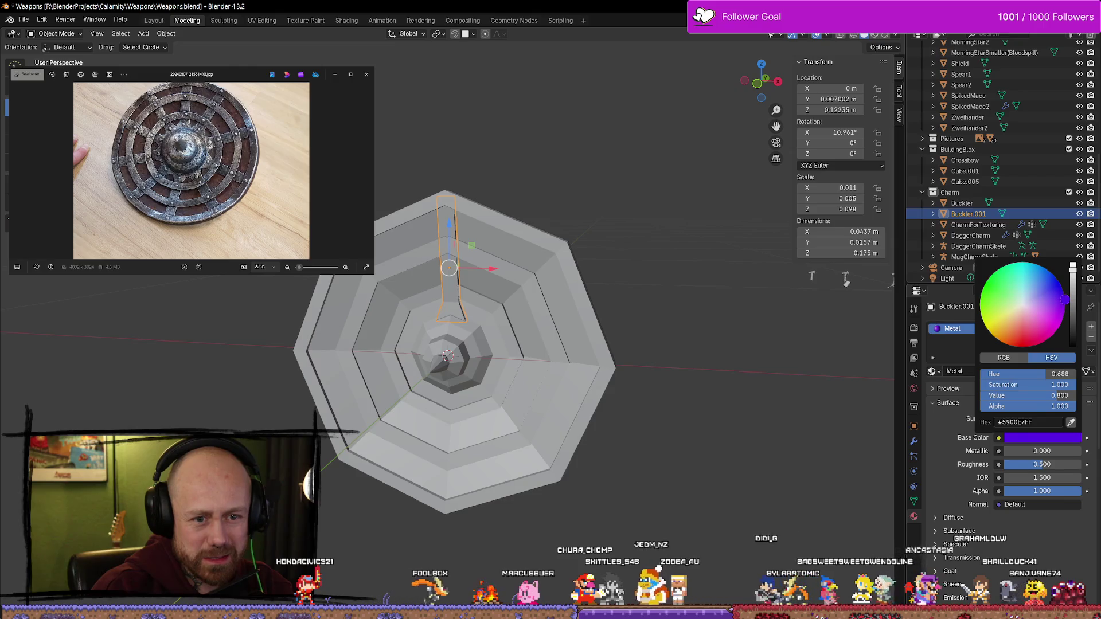
{"action": "left_click_drag", "start_coordinate": [1075, 310], "coordinate": [1072, 315]}
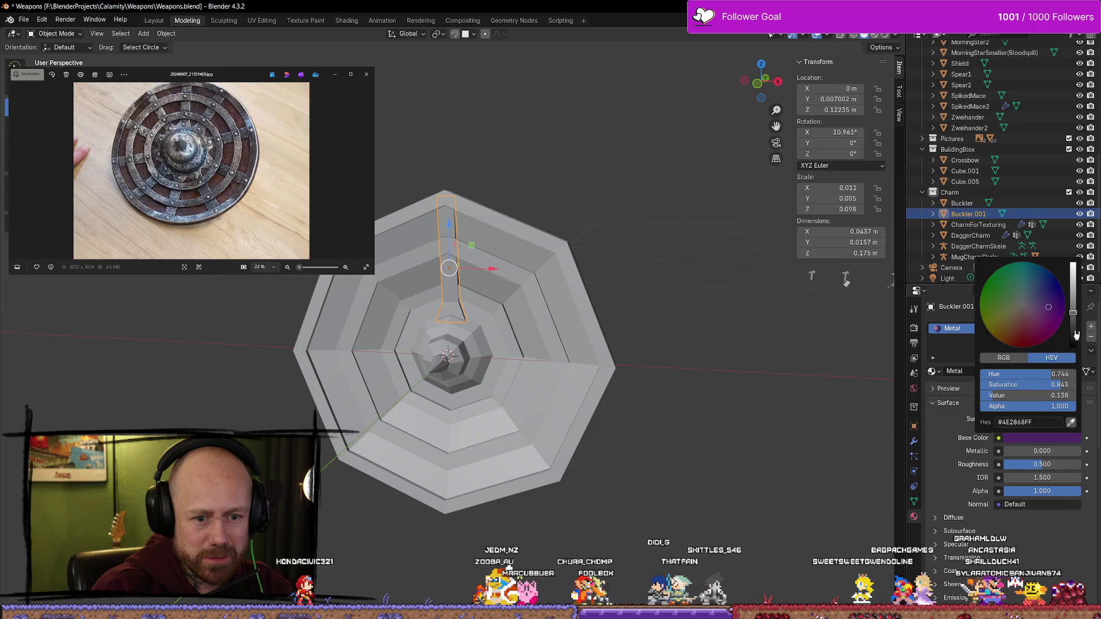
{"action": "mouse_move", "coordinate": [1077, 335]}
{"action": "left_mouse_down"}
{"action": "mouse_move", "coordinate": [1073, 268]}
{"action": "mouse_move", "coordinate": [1028, 297]}
{"action": "left_mouse_up"}
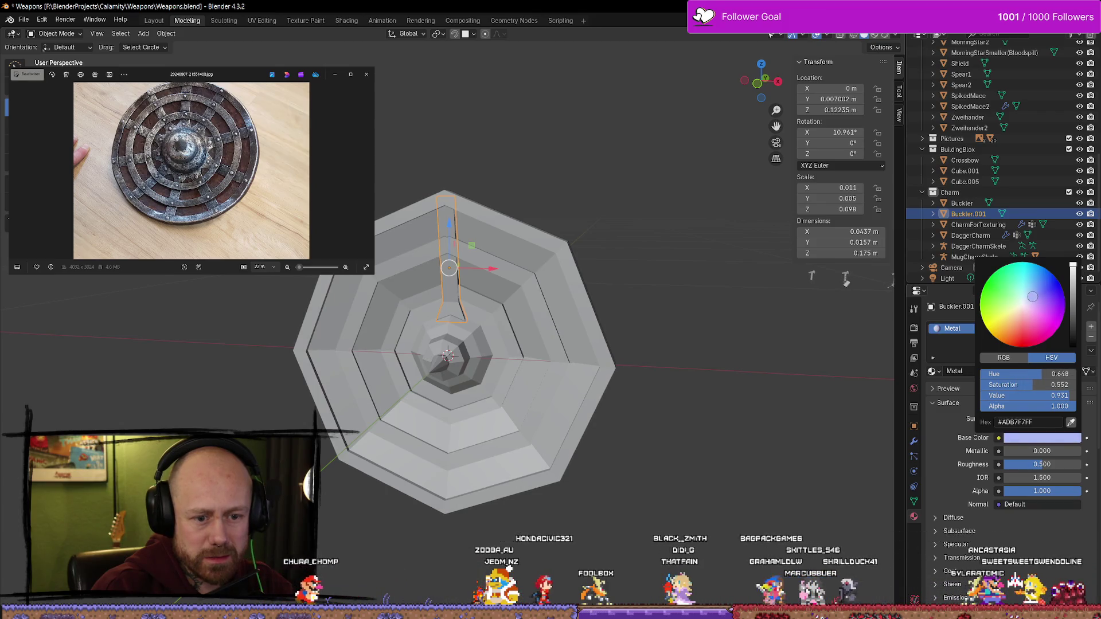
{"action": "left_click_drag", "start_coordinate": [1074, 288], "coordinate": [1072, 284]}
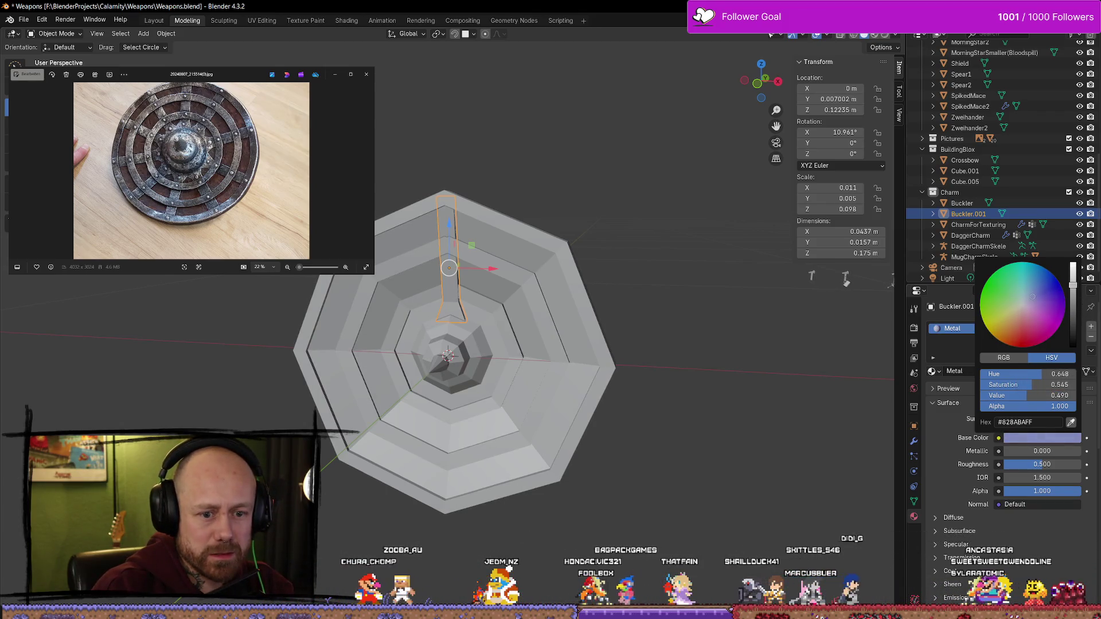
{"action": "left_click", "coordinate": [740, 469]}
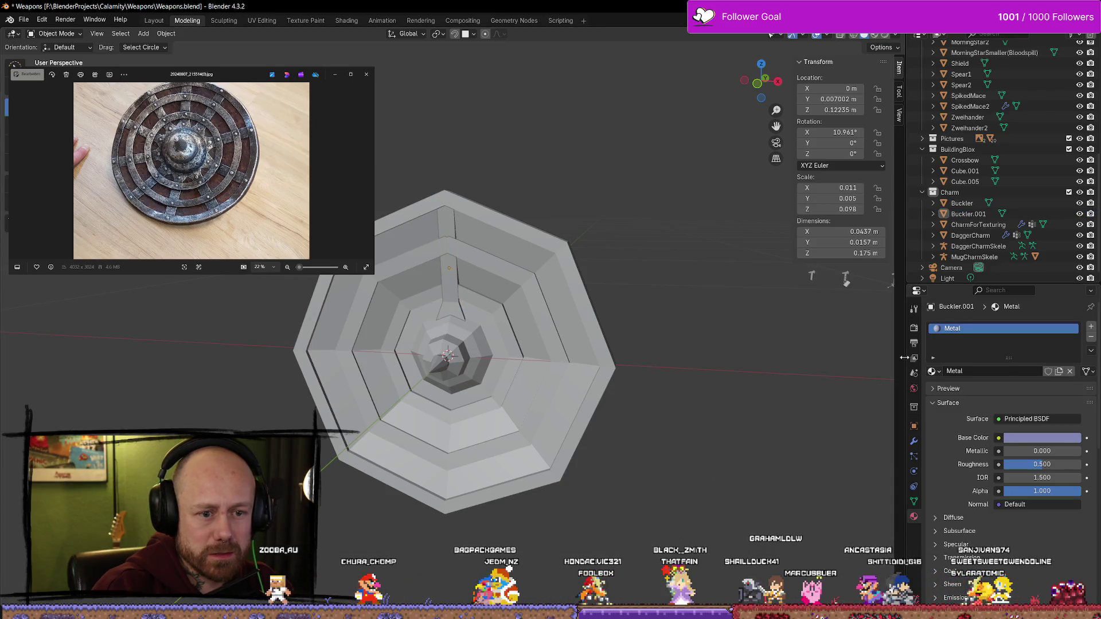
{"action": "key", "text": "z"}
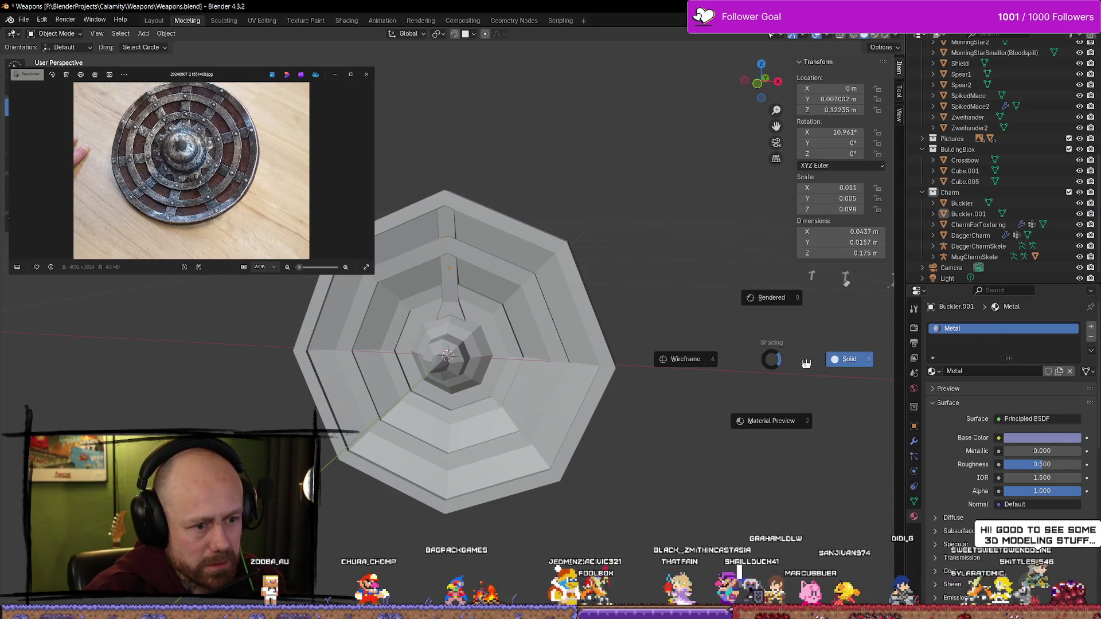
{"action": "left_click", "coordinate": [775, 429]}
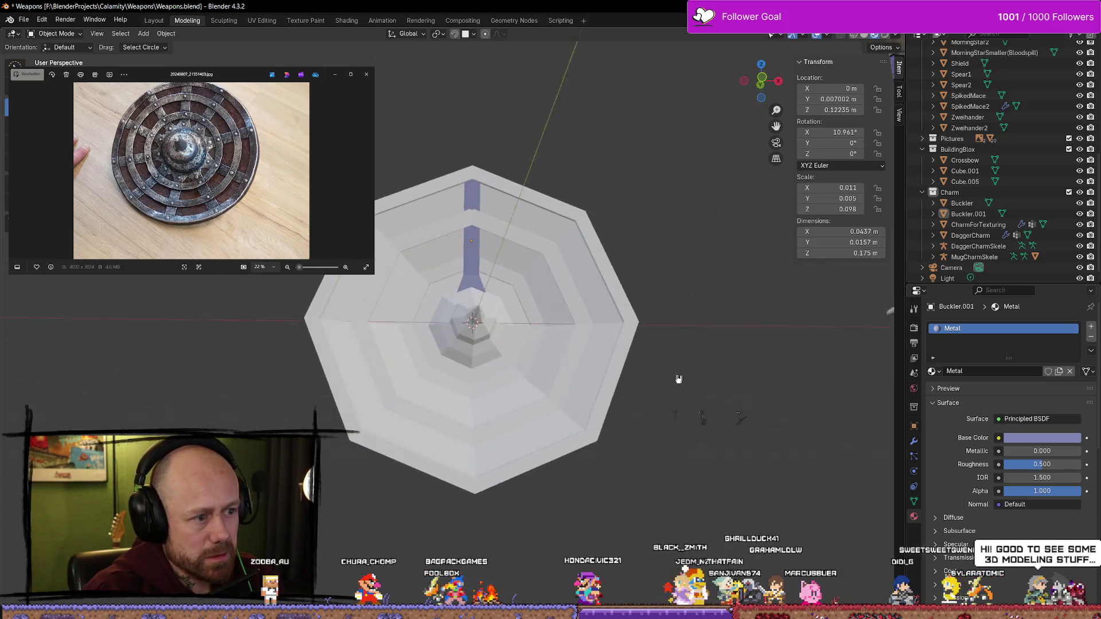
{"action": "left_click", "coordinate": [592, 354]}
{"action": "mouse_move", "coordinate": [592, 354]}
{"action": "middle_mouse_down"}
{"action": "mouse_move", "coordinate": [616, 380]}
{"action": "mouse_move", "coordinate": [683, 378]}
{"action": "mouse_move", "coordinate": [654, 413]}
{"action": "mouse_move", "coordinate": [620, 349]}
{"action": "middle_mouse_up"}
{"action": "key", "text": "Tab"}
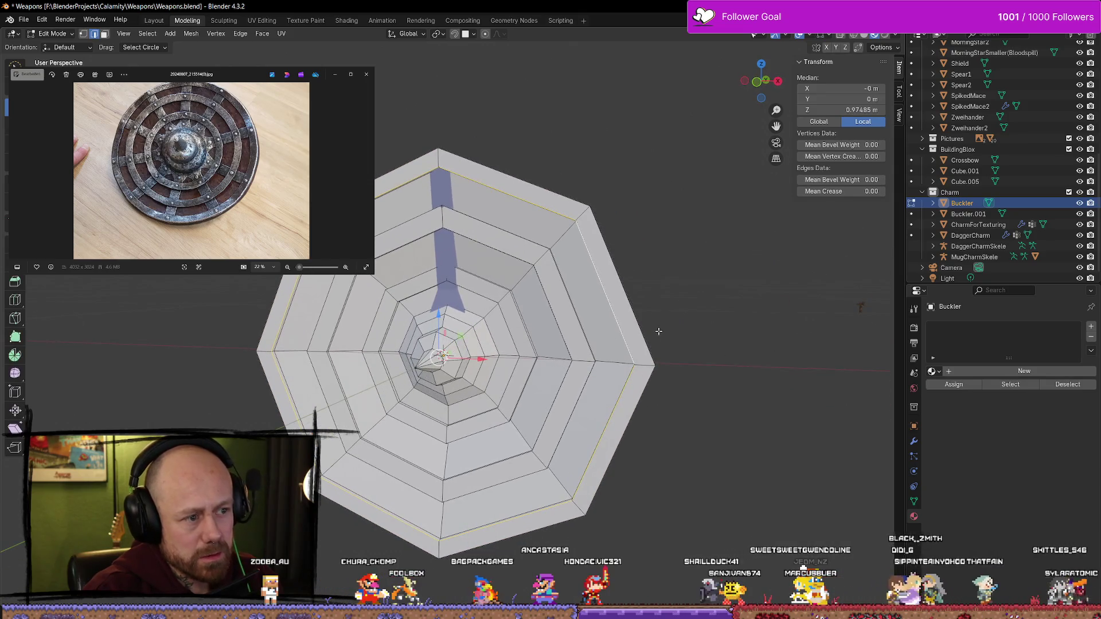
{"action": "key", "text": "a"}
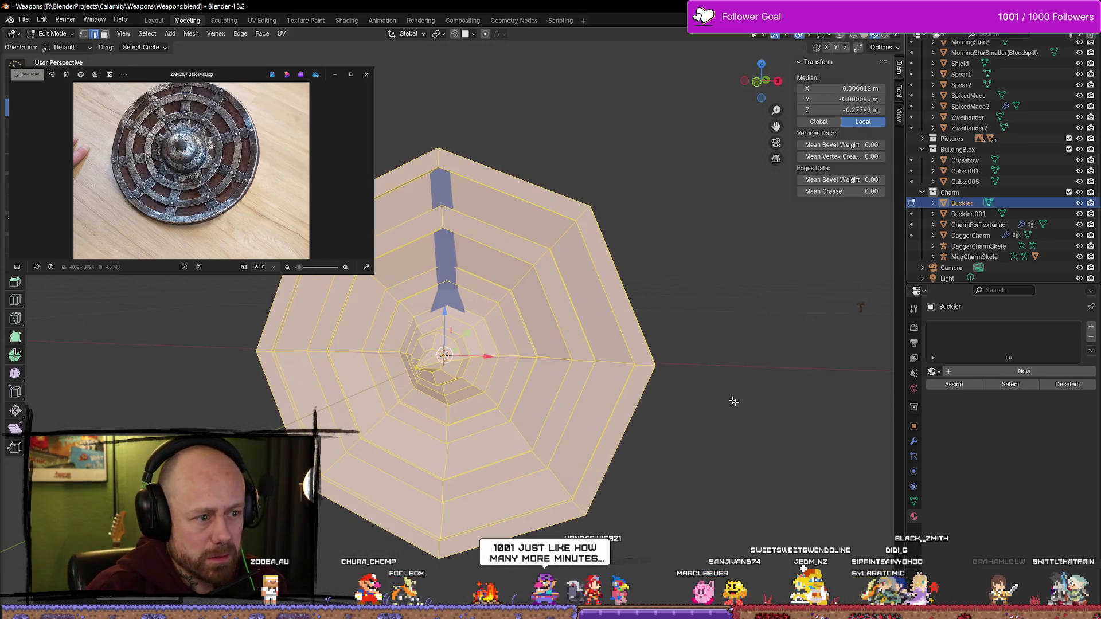
{"action": "key", "text": "alt+a"}
{"action": "middle_click_drag", "start_coordinate": [734, 402], "coordinate": [900, 393]}
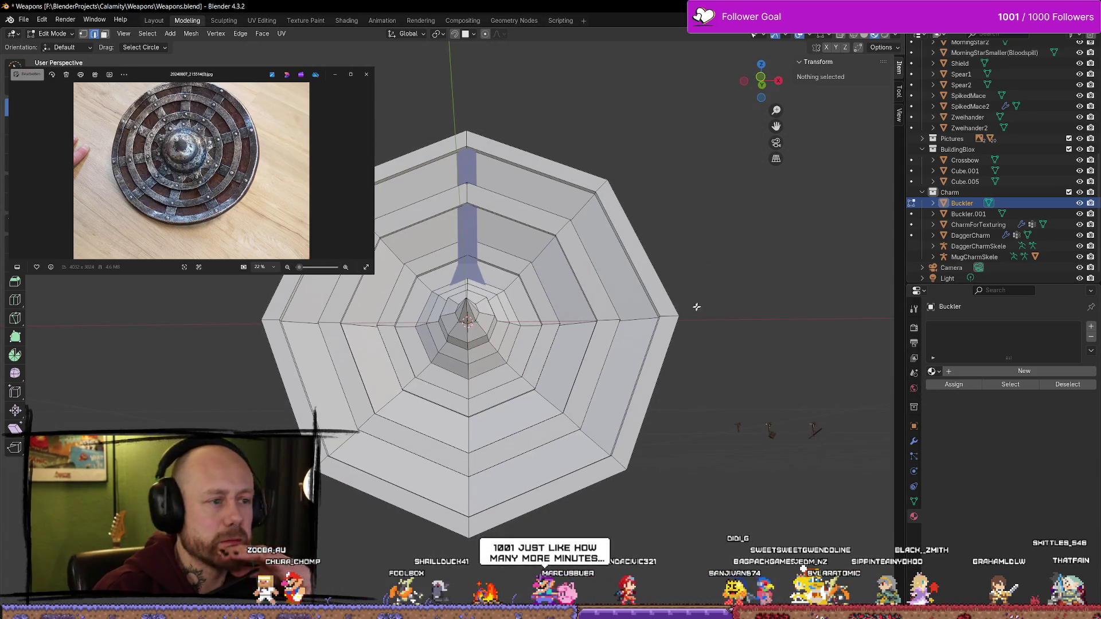
{"action": "mouse_move", "coordinate": [696, 307]}
{"action": "middle_mouse_down"}
{"action": "mouse_move", "coordinate": [555, 371]}
{"action": "mouse_move", "coordinate": [612, 342]}
{"action": "mouse_move", "coordinate": [672, 357]}
{"action": "mouse_move", "coordinate": [651, 349]}
{"action": "mouse_move", "coordinate": [694, 310]}
{"action": "middle_mouse_up"}
{"action": "key", "text": "Tab"}
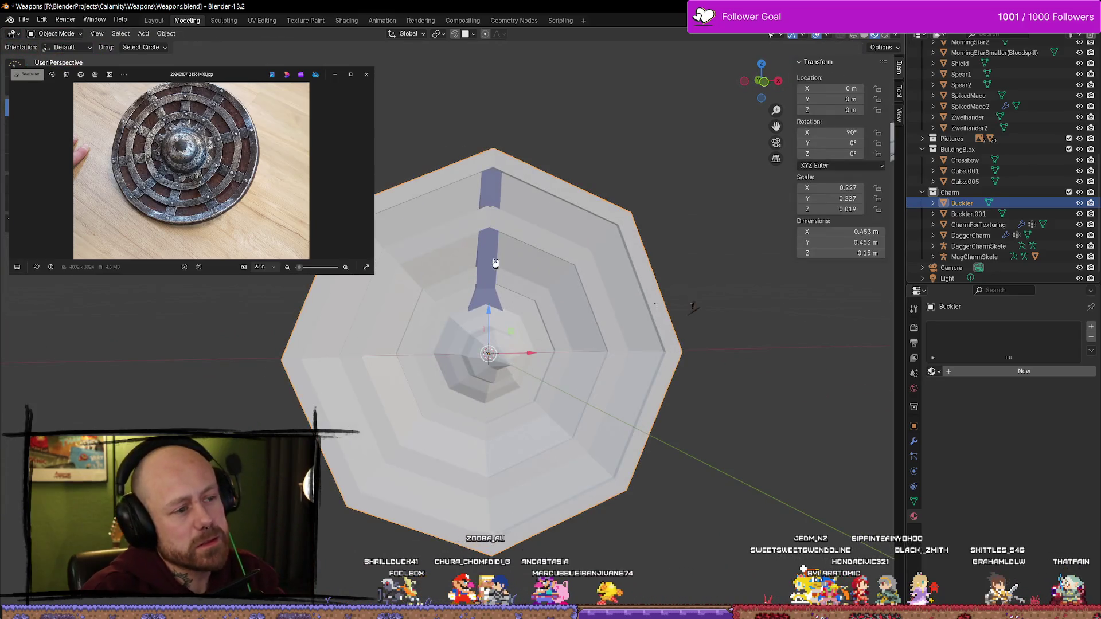
{"action": "left_click", "coordinate": [495, 263]}
{"action": "middle_click_drag", "start_coordinate": [495, 262], "coordinate": [539, 275]}
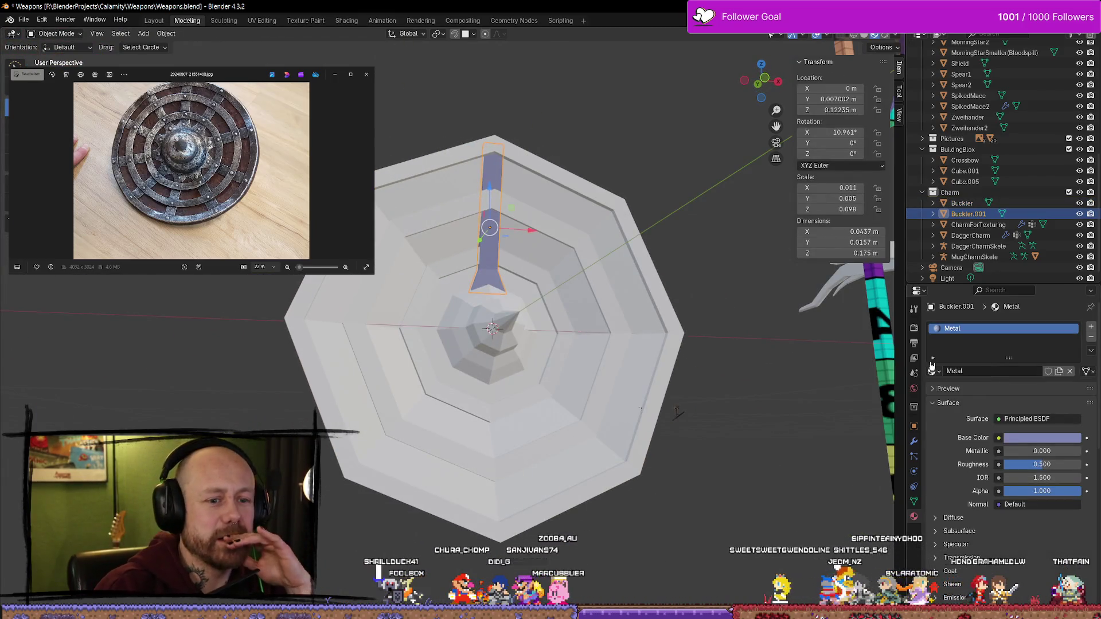
{"action": "left_click", "coordinate": [633, 352]}
{"action": "mouse_move", "coordinate": [678, 344]}
{"action": "middle_mouse_down"}
{"action": "mouse_move", "coordinate": [659, 356]}
{"action": "mouse_move", "coordinate": [709, 351]}
{"action": "middle_mouse_up"}
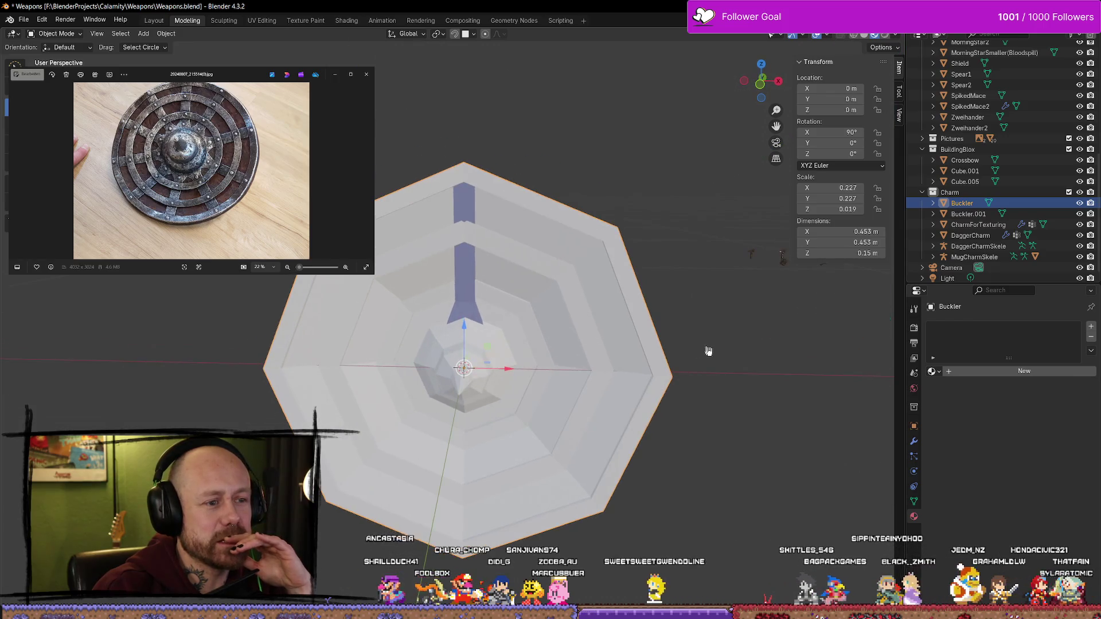
{"action": "key", "text": "z"}
{"action": "left_click", "coordinate": [811, 361]}
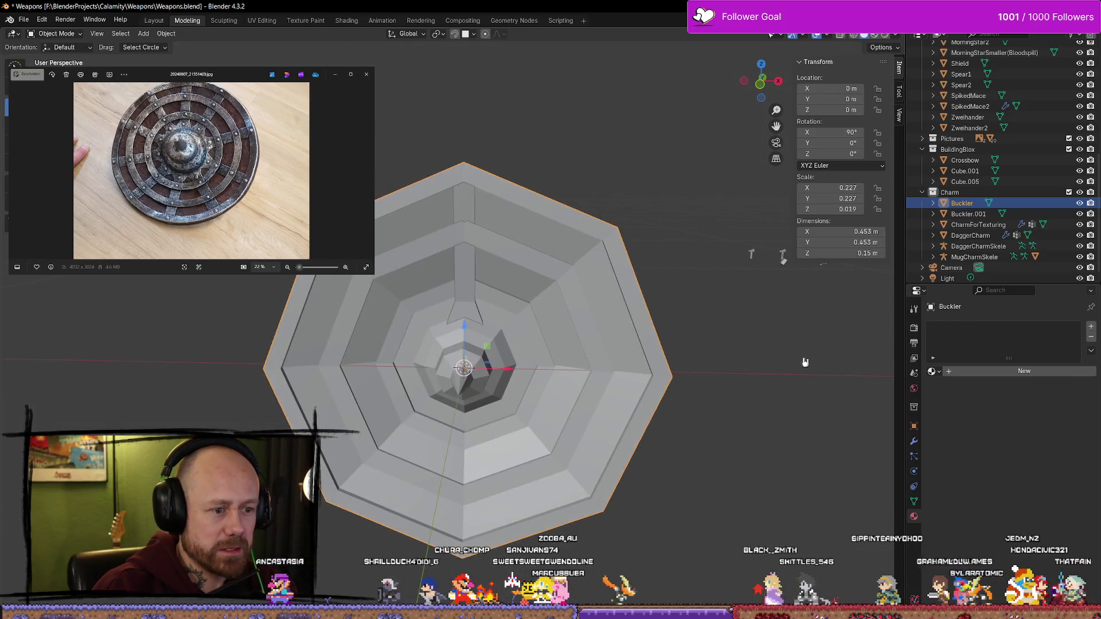
{"action": "left_click", "coordinate": [677, 357]}
Glance at the Steam store page in Firefox, then minimize it and orbit around the buckler
{"action": "mouse_move", "coordinate": [737, 312]}
{"action": "middle_mouse_down"}
{"action": "mouse_move", "coordinate": [809, 386]}
{"action": "mouse_move", "coordinate": [791, 406]}
{"action": "mouse_move", "coordinate": [821, 431]}
{"action": "mouse_move", "coordinate": [795, 413]}
{"action": "mouse_move", "coordinate": [817, 442]}
{"action": "mouse_move", "coordinate": [813, 405]}
{"action": "mouse_move", "coordinate": [883, 395]}
{"action": "mouse_move", "coordinate": [54, 393]}
{"action": "mouse_move", "coordinate": [74, 390]}
{"action": "middle_mouse_up"}
{"action": "mouse_move", "coordinate": [293, 418]}
{"action": "middle_mouse_down"}
{"action": "mouse_move", "coordinate": [350, 386]}
{"action": "mouse_move", "coordinate": [394, 430]}
{"action": "mouse_move", "coordinate": [340, 390]}
{"action": "mouse_move", "coordinate": [346, 362]}
{"action": "mouse_move", "coordinate": [315, 344]}
{"action": "mouse_move", "coordinate": [300, 396]}
{"action": "mouse_move", "coordinate": [401, 442]}
{"action": "mouse_move", "coordinate": [303, 391]}
{"action": "middle_mouse_up"}
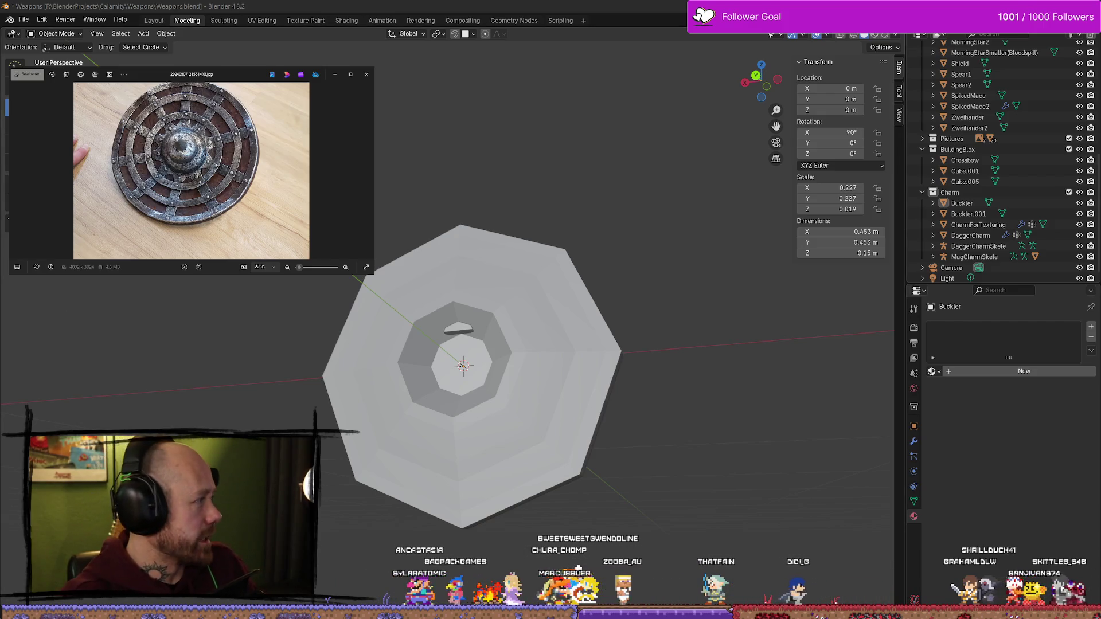
{"action": "key", "text": "alt+Tab"}
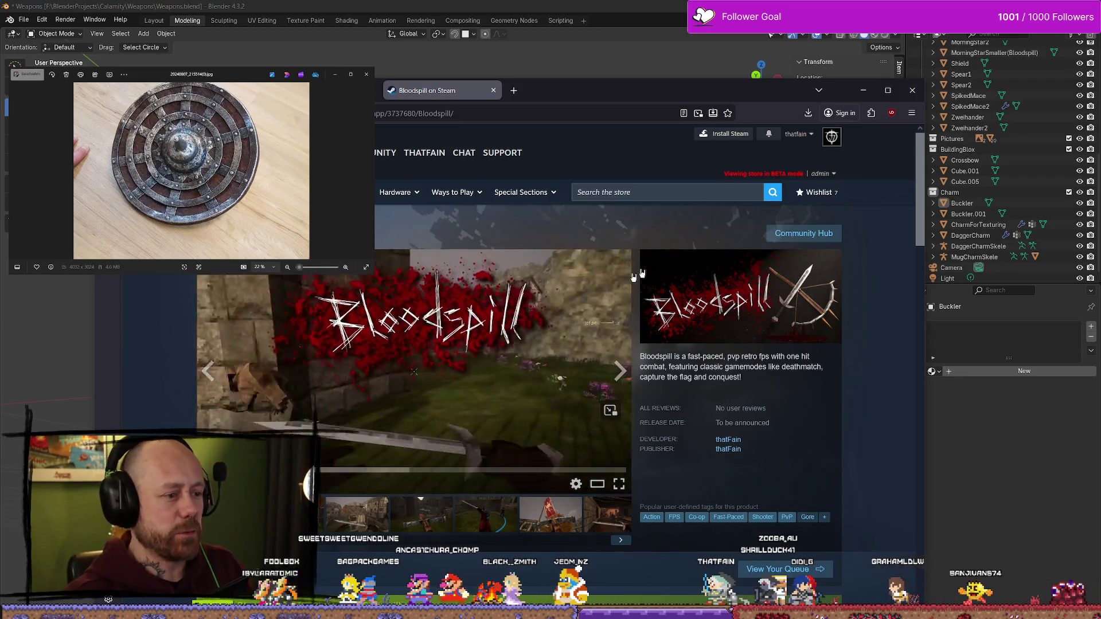
{"action": "left_click", "coordinate": [863, 90]}
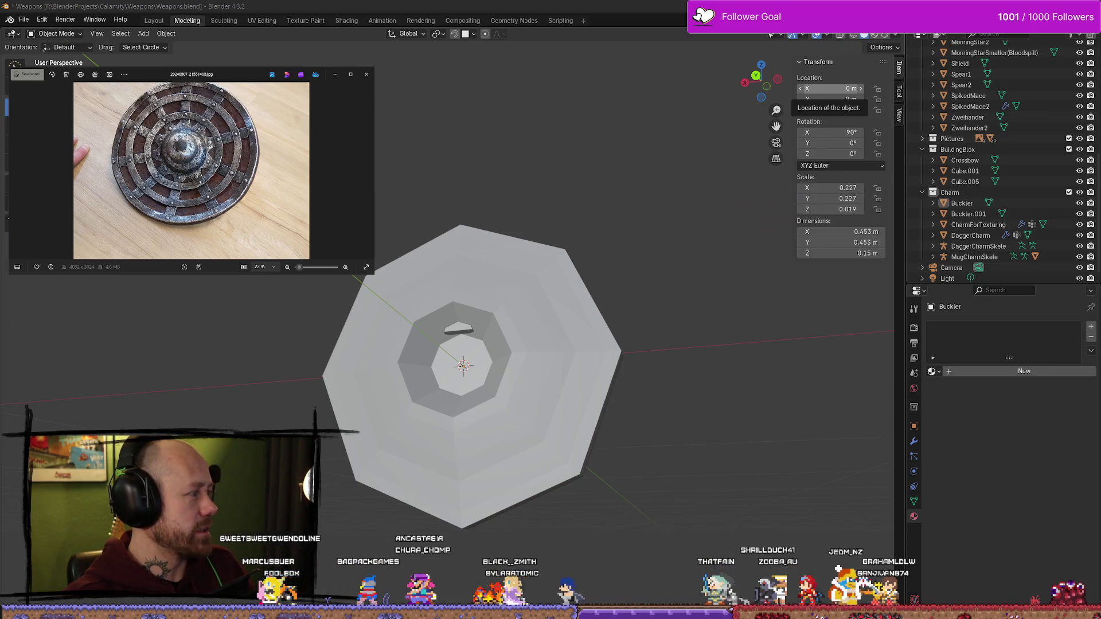
{"action": "mouse_move", "coordinate": [405, 344]}
{"action": "middle_mouse_down"}
{"action": "mouse_move", "coordinate": [436, 330]}
{"action": "mouse_move", "coordinate": [367, 323]}
{"action": "mouse_move", "coordinate": [275, 345]}
{"action": "mouse_move", "coordinate": [235, 335]}
{"action": "mouse_move", "coordinate": [460, 303]}
{"action": "middle_mouse_up"}
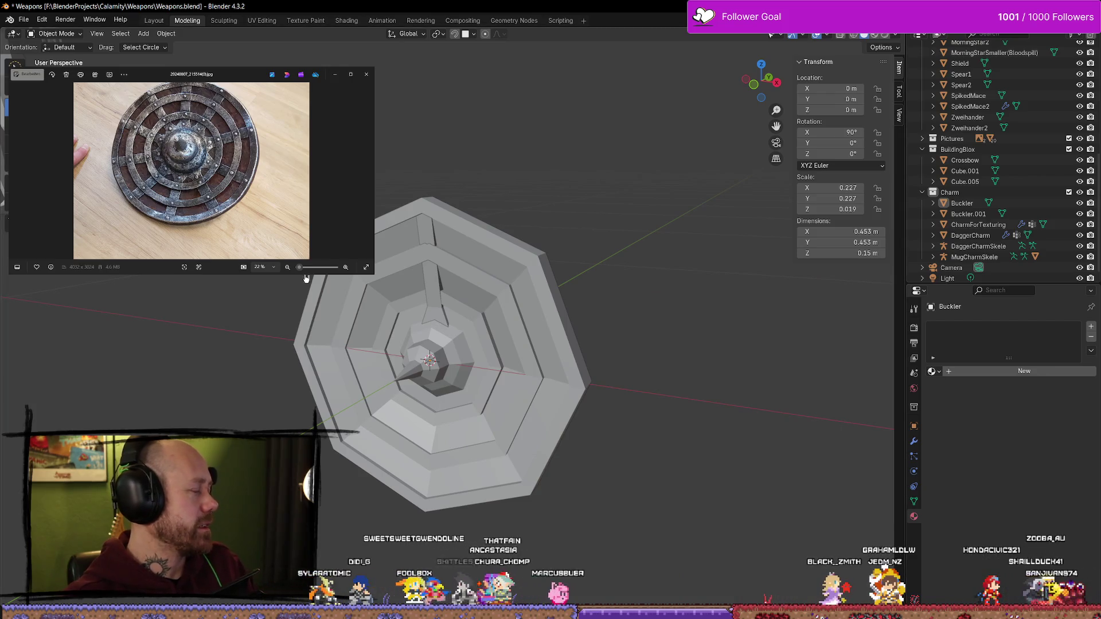
View the shield in front orthographic view, then orbit to a side view beside the character
{"action": "mouse_move", "coordinate": [523, 284]}
{"action": "middle_mouse_down"}
{"action": "mouse_move", "coordinate": [538, 310]}
{"action": "mouse_move", "coordinate": [518, 270]}
{"action": "mouse_move", "coordinate": [619, 510]}
{"action": "mouse_move", "coordinate": [442, 263]}
{"action": "mouse_move", "coordinate": [482, 254]}
{"action": "mouse_move", "coordinate": [499, 269]}
{"action": "mouse_move", "coordinate": [652, 302]}
{"action": "mouse_move", "coordinate": [471, 304]}
{"action": "mouse_move", "coordinate": [459, 281]}
{"action": "mouse_move", "coordinate": [430, 270]}
{"action": "mouse_move", "coordinate": [496, 235]}
{"action": "middle_mouse_up"}
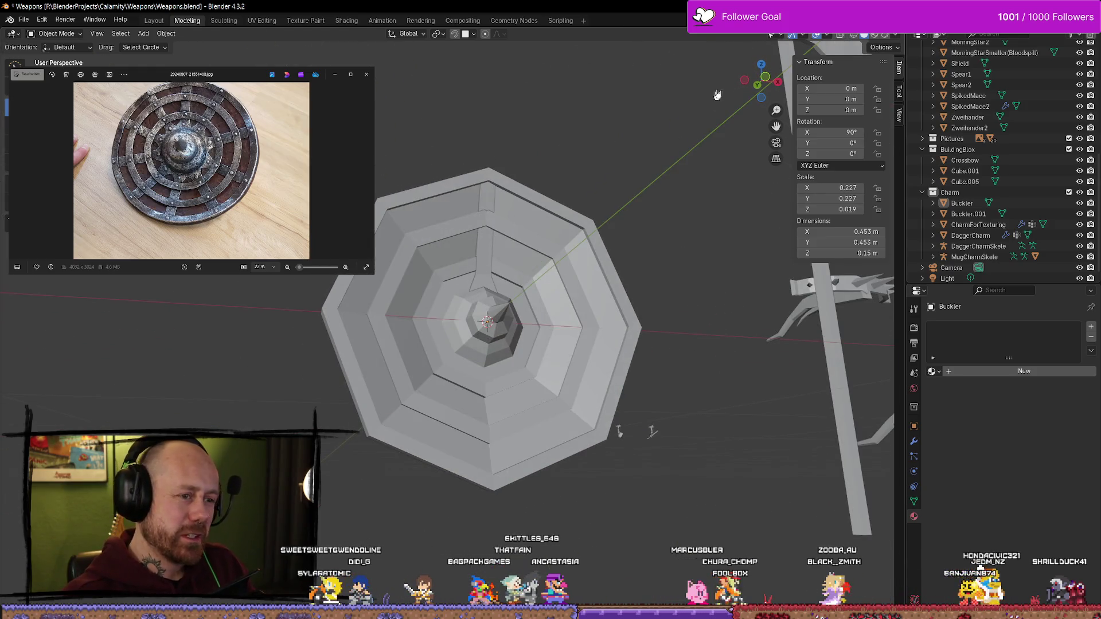
{"action": "left_click", "coordinate": [757, 84]}
{"action": "scroll", "coordinate": [467, 225], "scroll_direction": "up", "scroll_amount": 2}
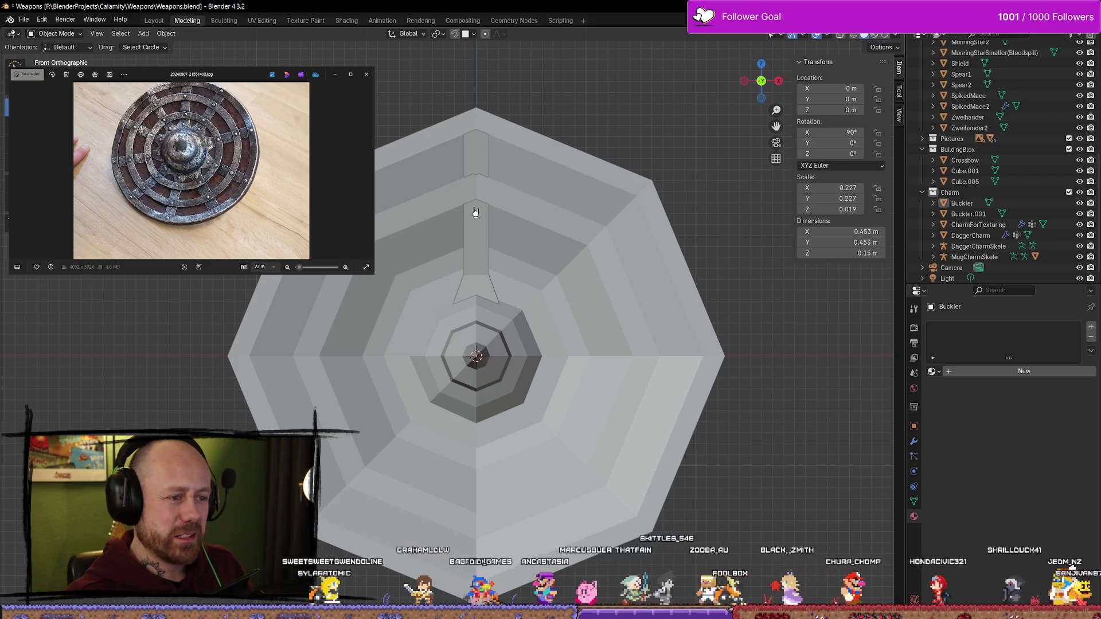
{"action": "scroll", "coordinate": [476, 229], "scroll_direction": "down", "scroll_amount": 3}
{"action": "mouse_move", "coordinate": [480, 239]}
{"action": "middle_mouse_down"}
{"action": "mouse_move", "coordinate": [384, 228]}
{"action": "mouse_move", "coordinate": [516, 247]}
{"action": "mouse_move", "coordinate": [637, 304]}
{"action": "mouse_move", "coordinate": [810, 264]}
{"action": "mouse_move", "coordinate": [654, 229]}
{"action": "mouse_move", "coordinate": [565, 281]}
{"action": "middle_mouse_up"}
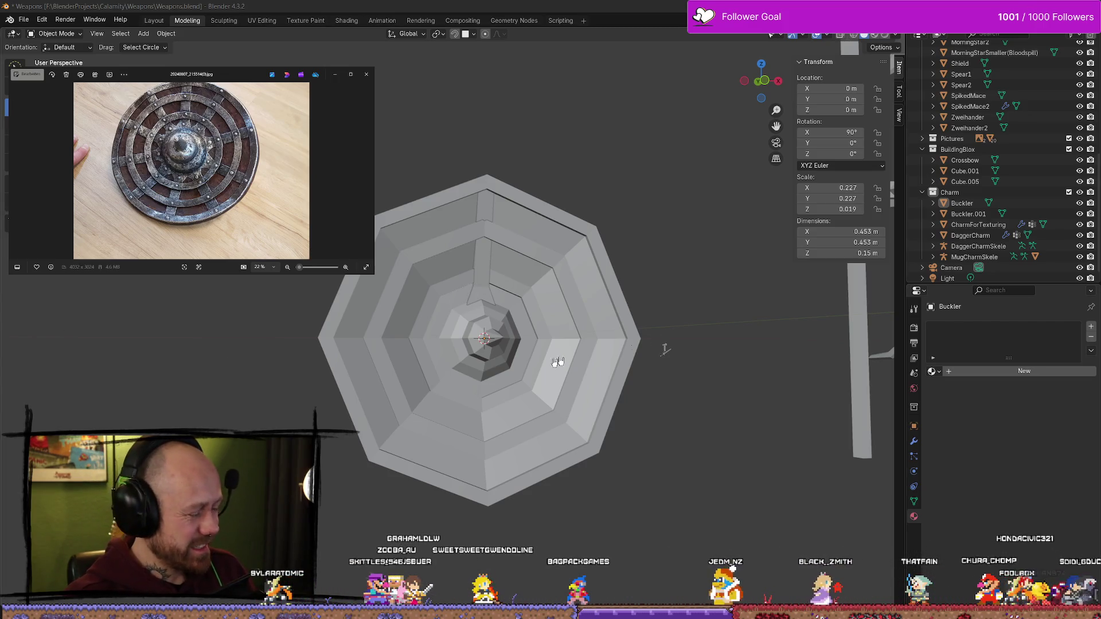
{"action": "mouse_move", "coordinate": [705, 297]}
{"action": "middle_mouse_down"}
{"action": "mouse_move", "coordinate": [513, 312]}
{"action": "mouse_move", "coordinate": [582, 295]}
{"action": "mouse_move", "coordinate": [558, 281]}
{"action": "mouse_move", "coordinate": [573, 295]}
{"action": "mouse_move", "coordinate": [547, 363]}
{"action": "middle_mouse_up"}
Select the Buckler.001 strap, then pick the main Buckler shield body
{"action": "left_click", "coordinate": [469, 278]}
{"action": "scroll", "coordinate": [528, 304], "scroll_direction": "up", "scroll_amount": 3}
{"action": "left_click", "coordinate": [585, 286]}
In Edit Mode, nudge the first two ring edge loops slightly along Y, undoing a stray edge shift
{"action": "key", "text": "Tab"}
{"action": "left_click", "coordinate": [519, 271], "text": "alt"}
{"action": "left_click", "coordinate": [509, 355]}
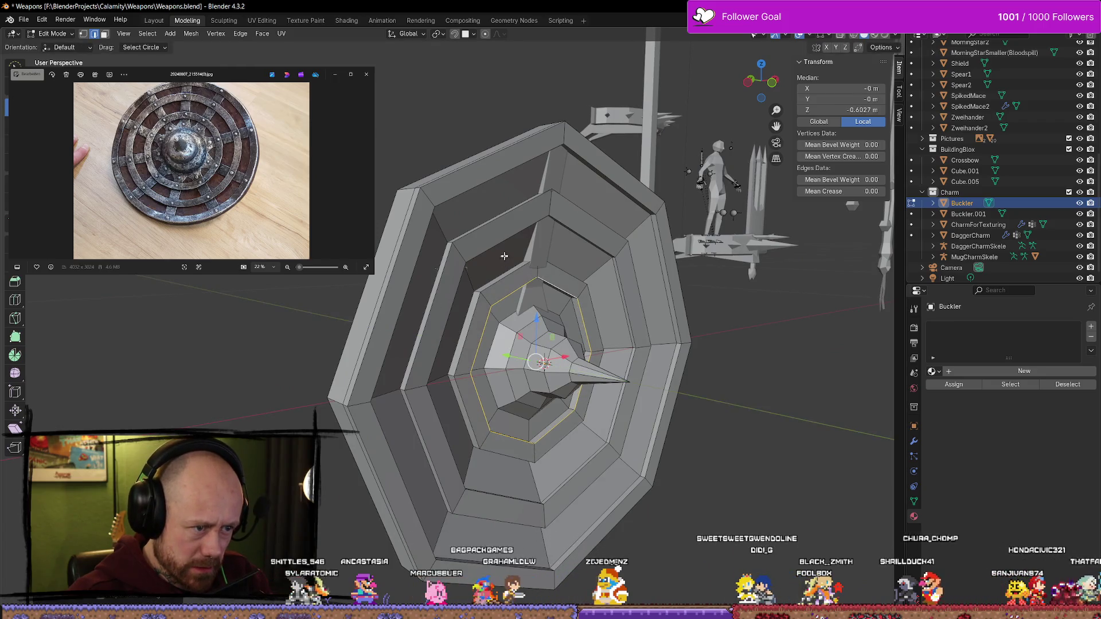
{"action": "left_click", "coordinate": [505, 278], "text": "alt"}
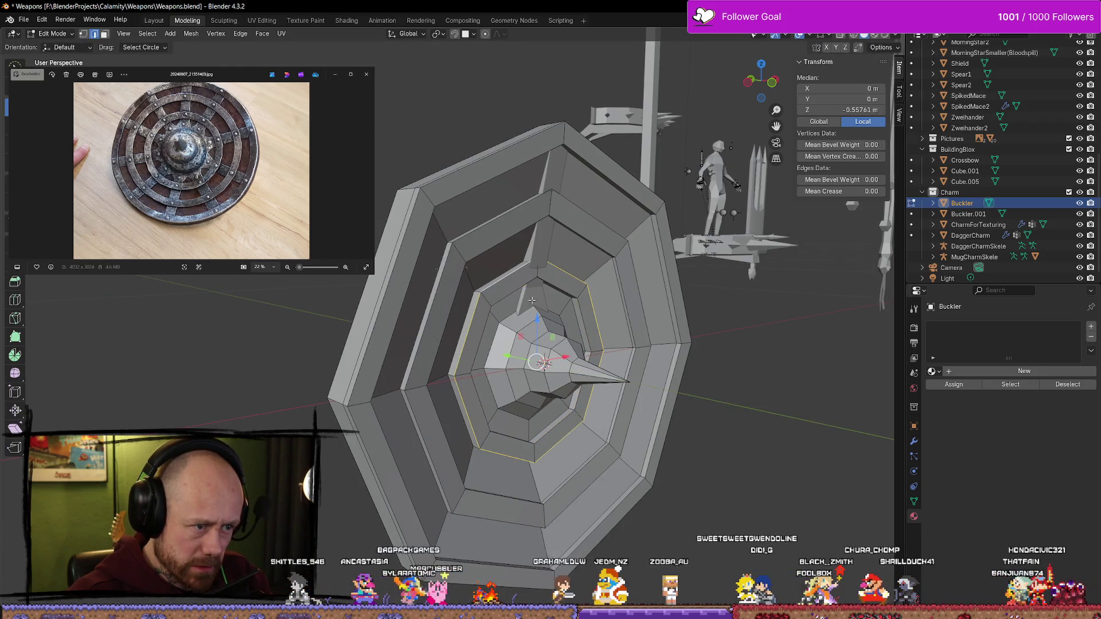
{"action": "key", "text": "g"}
{"action": "key", "text": "y"}
{"action": "left_click", "coordinate": [513, 356]}
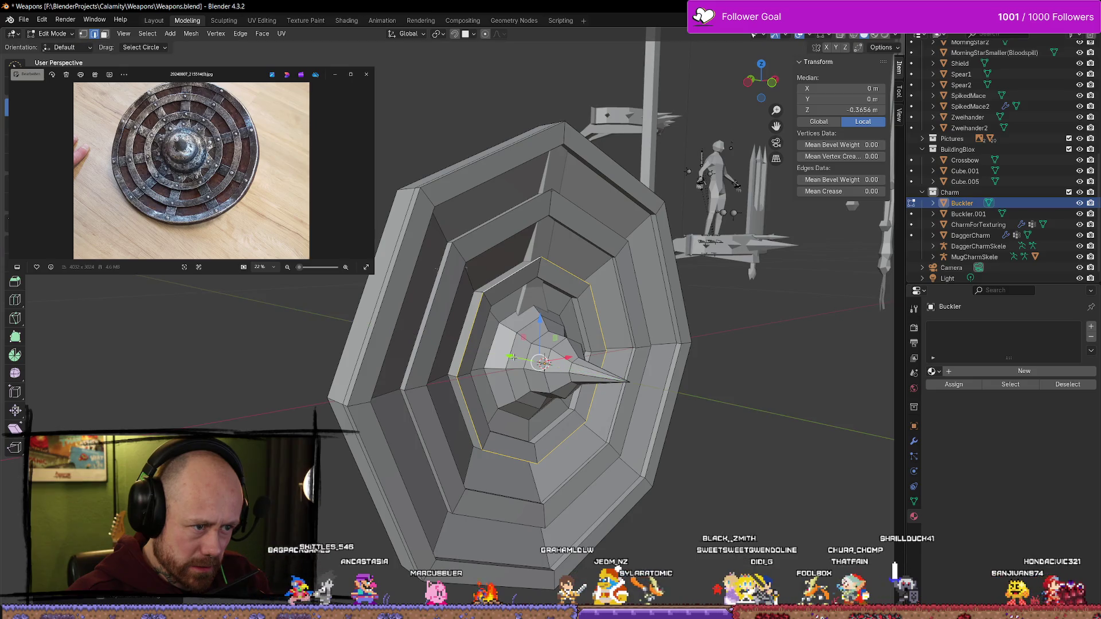
{"action": "left_click", "coordinate": [507, 224]}
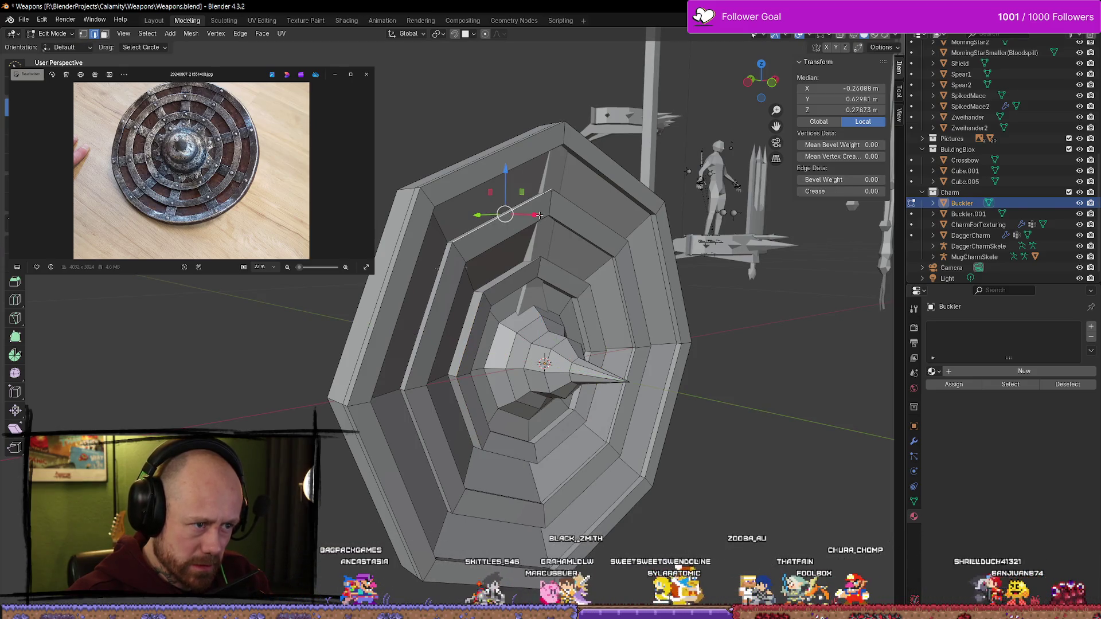
{"action": "left_click_drag", "start_coordinate": [539, 214], "coordinate": [517, 234]}
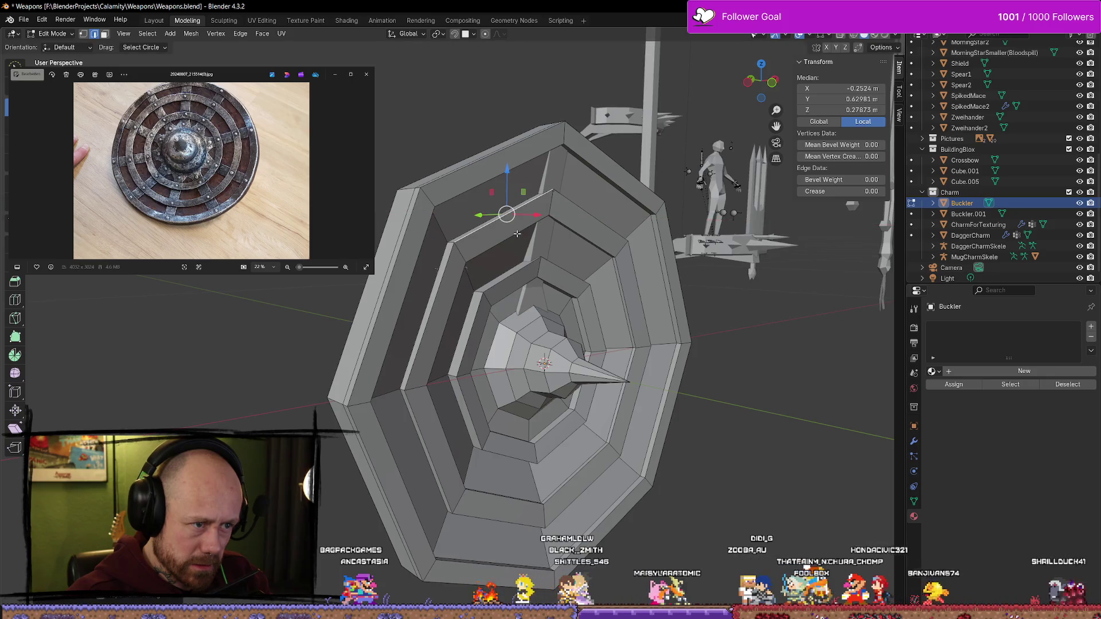
{"action": "key", "text": "ctrl+z"}
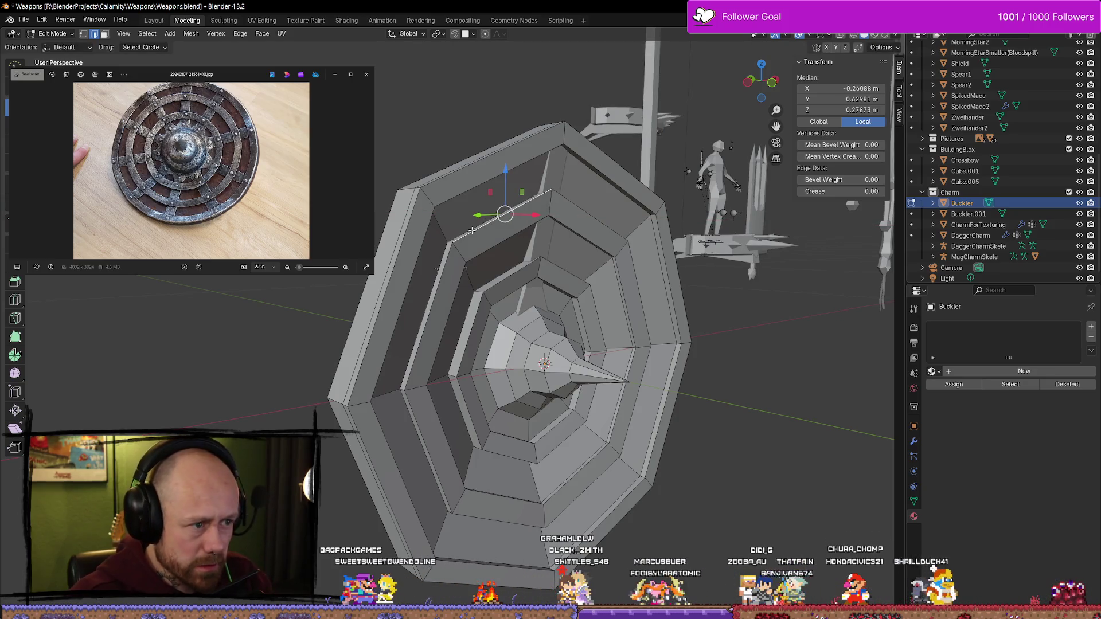
Shift the outer ring loop and an inner ring loop slightly along Y, then return to Object Mode
{"action": "left_click", "coordinate": [471, 230], "text": "alt"}
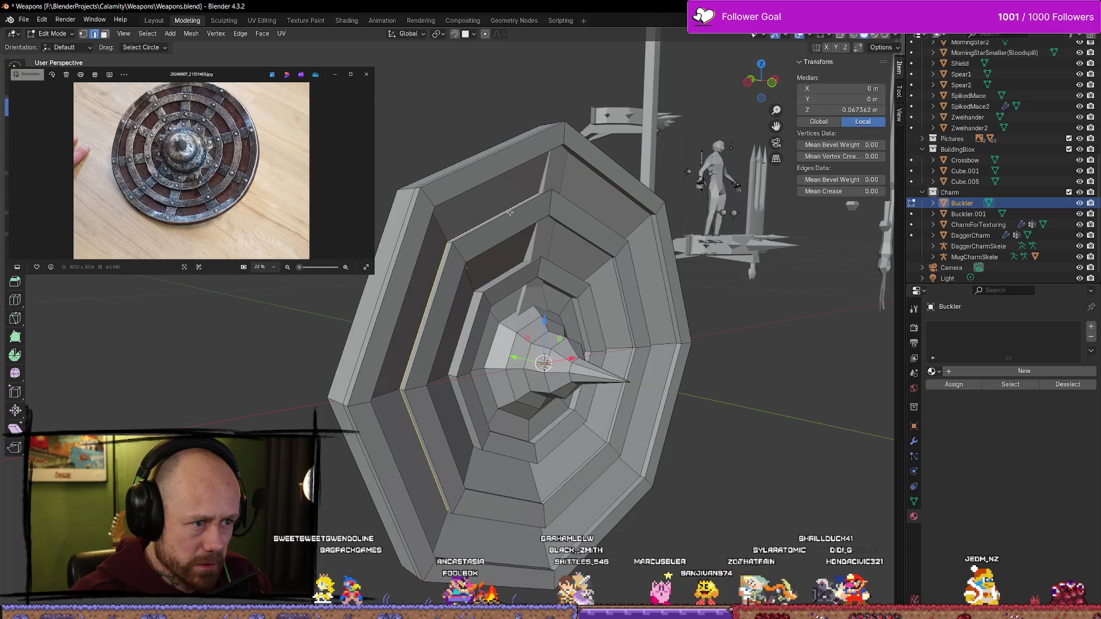
{"action": "left_click", "coordinate": [572, 202], "text": "alt"}
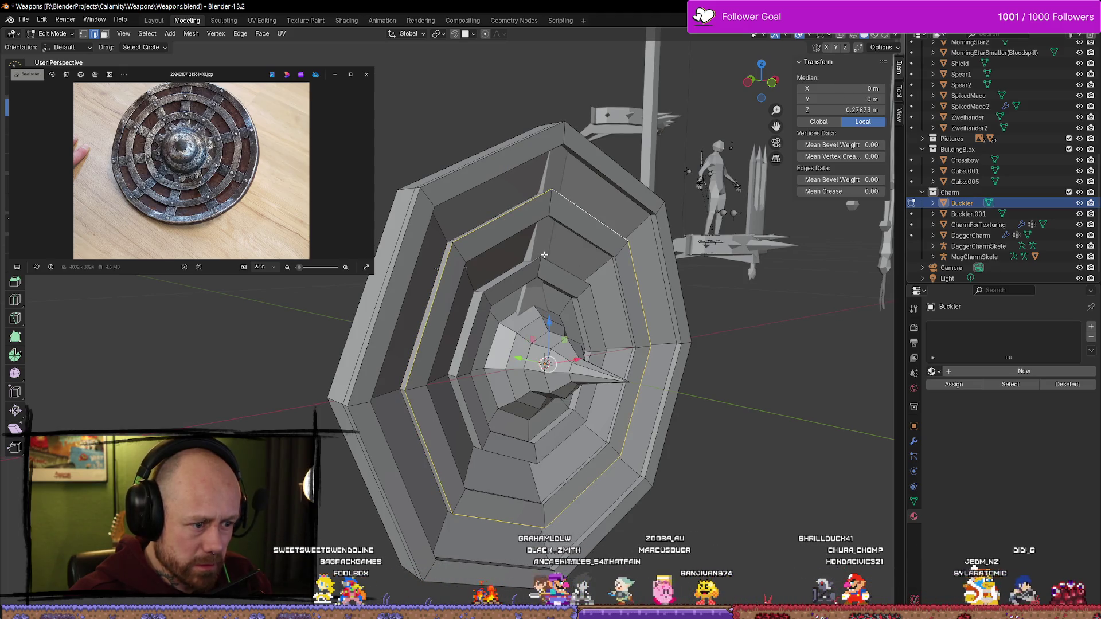
{"action": "middle_click_drag", "start_coordinate": [544, 255], "coordinate": [528, 356]}
{"action": "key", "text": "g"}
{"action": "key", "text": "y"}
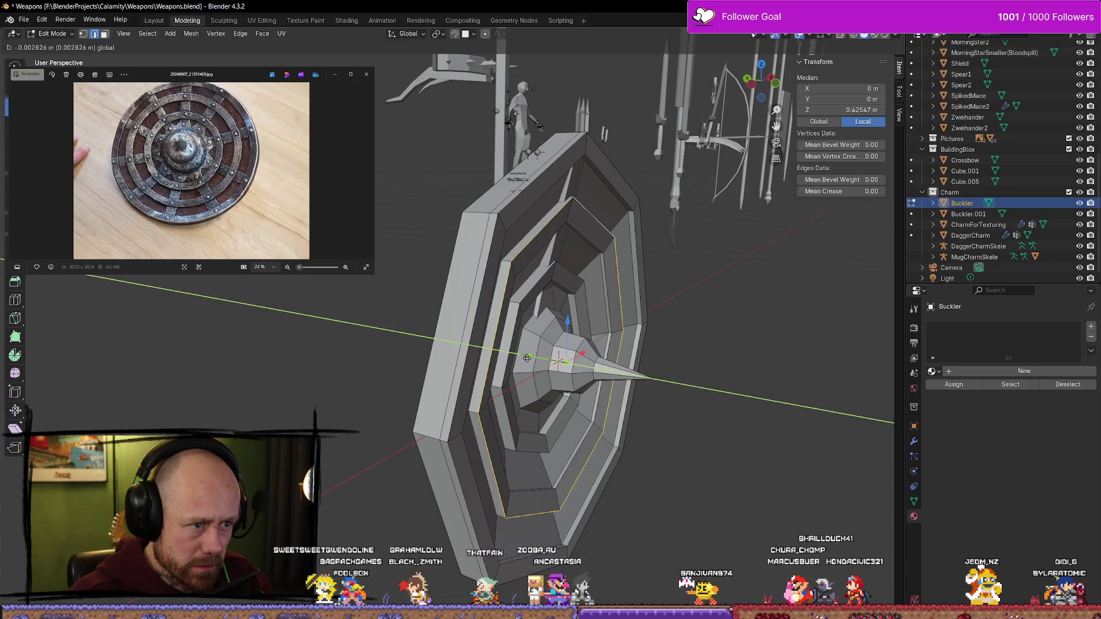
{"action": "left_click", "coordinate": [527, 360]}
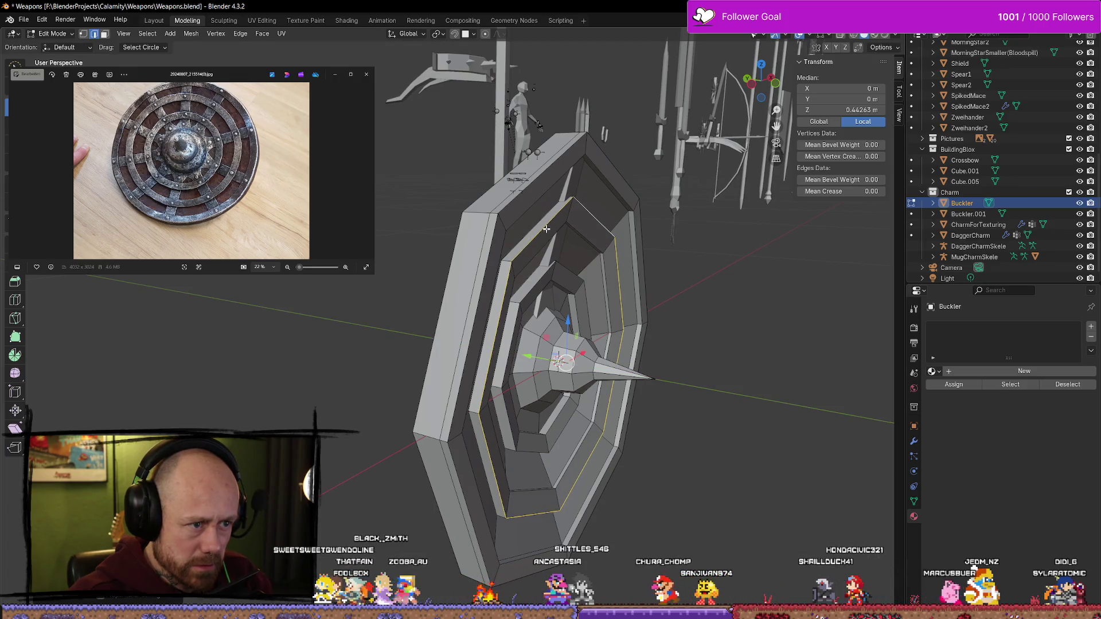
{"action": "left_click", "coordinate": [544, 246], "text": "alt"}
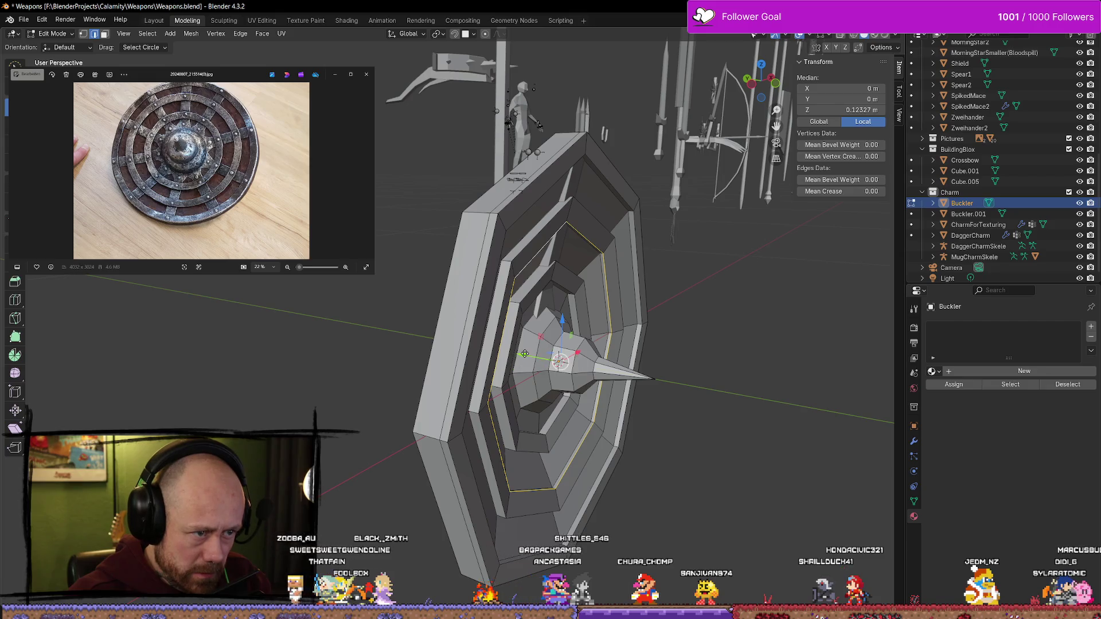
{"action": "key", "text": "g"}
{"action": "key", "text": "y"}
{"action": "left_click", "coordinate": [524, 354]}
{"action": "key", "text": "Tab"}
{"action": "mouse_move", "coordinate": [525, 354]}
{"action": "middle_mouse_down"}
{"action": "mouse_move", "coordinate": [637, 229]}
{"action": "mouse_move", "coordinate": [602, 192]}
{"action": "mouse_move", "coordinate": [617, 189]}
{"action": "mouse_move", "coordinate": [653, 285]}
{"action": "mouse_move", "coordinate": [732, 290]}
{"action": "mouse_move", "coordinate": [647, 263]}
{"action": "mouse_move", "coordinate": [701, 237]}
{"action": "mouse_move", "coordinate": [607, 275]}
{"action": "mouse_move", "coordinate": [654, 206]}
{"action": "mouse_move", "coordinate": [669, 266]}
{"action": "middle_mouse_up"}
Select the Buckler.001 strap bar and tilt it further around X
{"action": "scroll", "coordinate": [499, 303], "scroll_direction": "up", "scroll_amount": 3}
{"action": "left_click", "coordinate": [502, 299]}
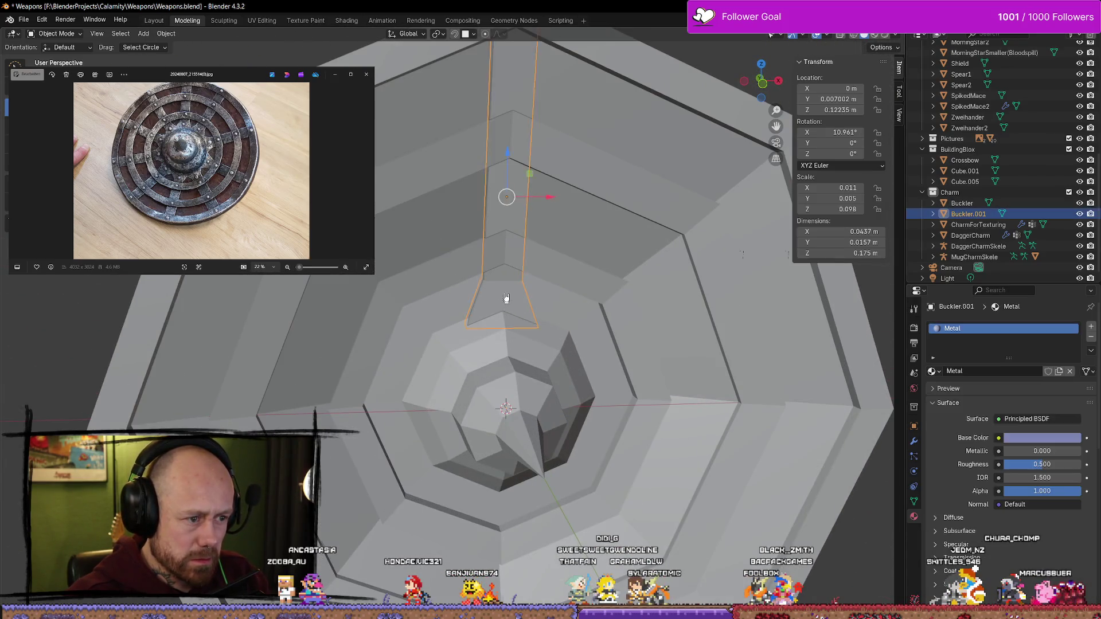
{"action": "scroll", "coordinate": [493, 291], "scroll_direction": "up", "scroll_amount": 3}
{"action": "scroll", "coordinate": [492, 290], "scroll_direction": "down", "scroll_amount": 5}
{"action": "mouse_move", "coordinate": [489, 191]}
{"action": "middle_mouse_down"}
{"action": "mouse_move", "coordinate": [597, 184]}
{"action": "mouse_move", "coordinate": [565, 233]}
{"action": "mouse_move", "coordinate": [559, 219]}
{"action": "mouse_move", "coordinate": [572, 211]}
{"action": "middle_mouse_up"}
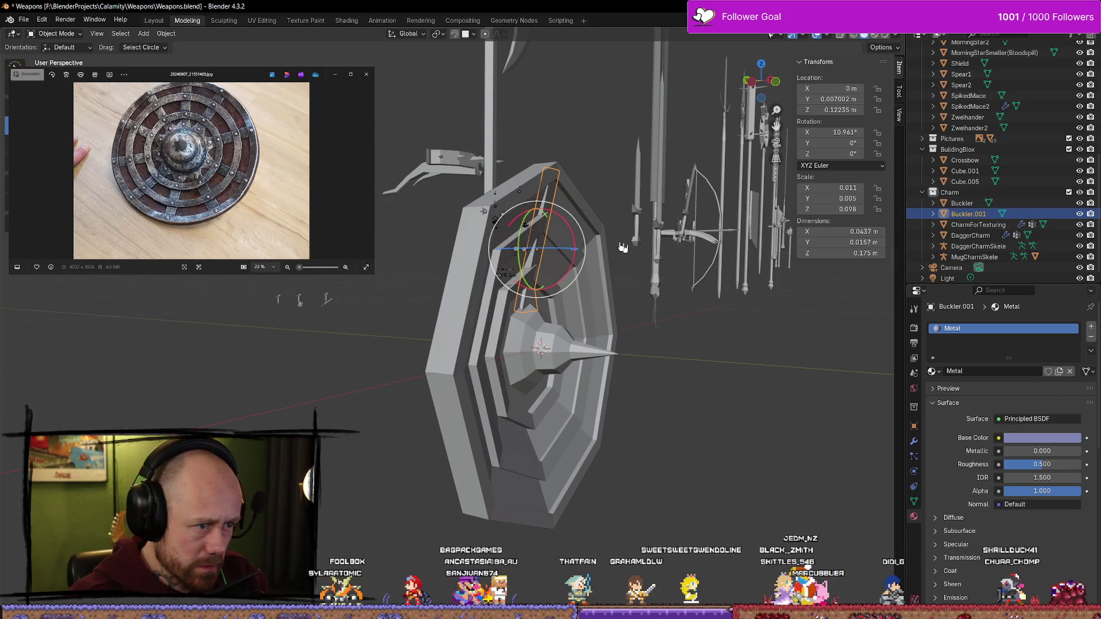
{"action": "left_click_drag", "start_coordinate": [574, 260], "coordinate": [573, 260]}
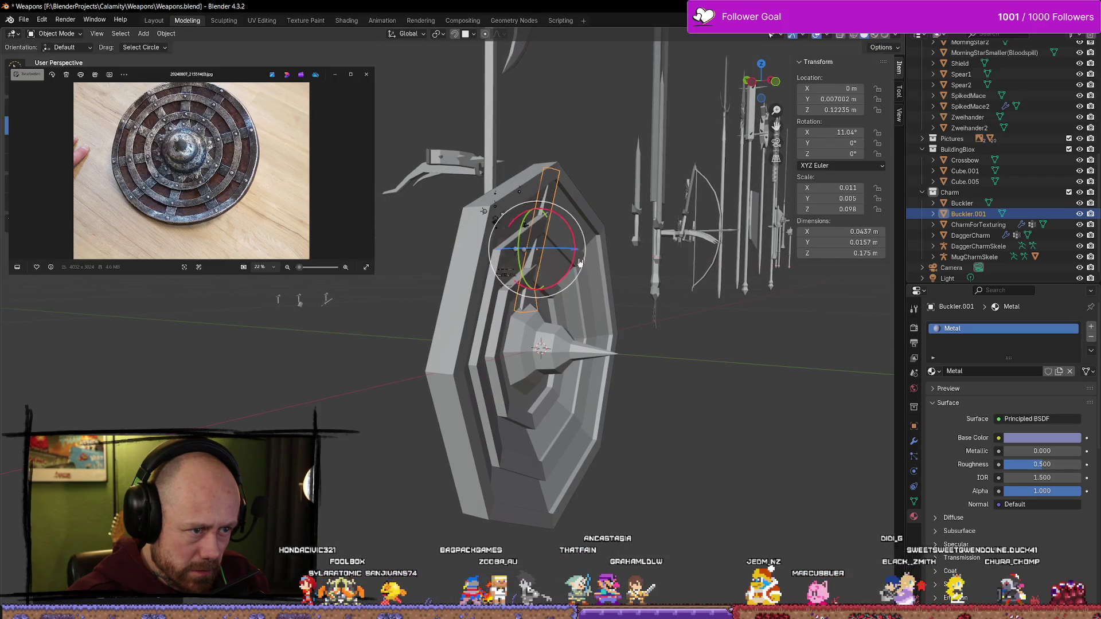
{"action": "left_click", "coordinate": [653, 250]}
From a front-then-side view, select the main Buckler shield body and enter Edit Mode
{"action": "key", "text": "KP_1"}
{"action": "scroll", "coordinate": [597, 250], "scroll_direction": "up", "scroll_amount": 3}
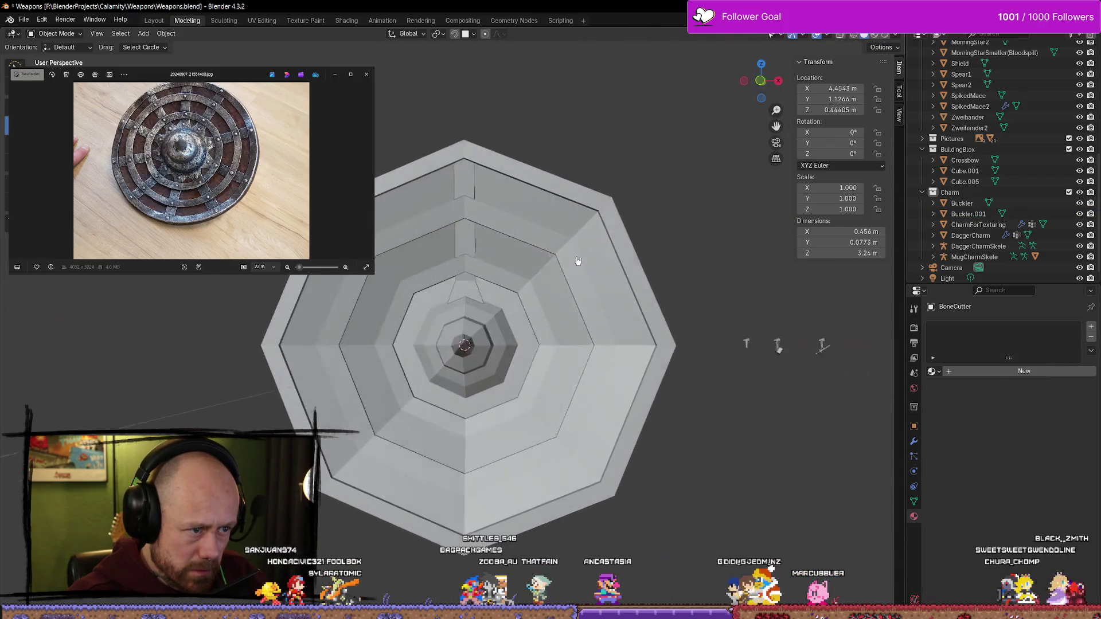
{"action": "mouse_move", "coordinate": [561, 267]}
{"action": "middle_mouse_down"}
{"action": "mouse_move", "coordinate": [499, 248]}
{"action": "mouse_move", "coordinate": [479, 256]}
{"action": "mouse_move", "coordinate": [516, 270]}
{"action": "mouse_move", "coordinate": [590, 270]}
{"action": "mouse_move", "coordinate": [652, 252]}
{"action": "mouse_move", "coordinate": [666, 267]}
{"action": "mouse_move", "coordinate": [642, 256]}
{"action": "middle_mouse_up"}
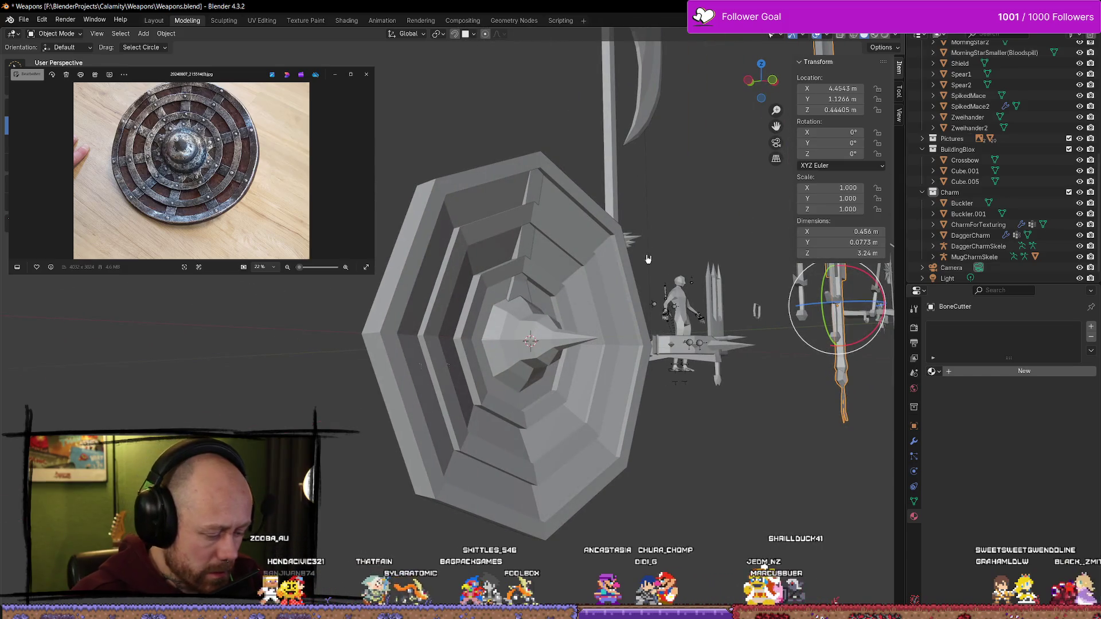
{"action": "left_click", "coordinate": [648, 259]}
{"action": "left_click", "coordinate": [651, 261]}
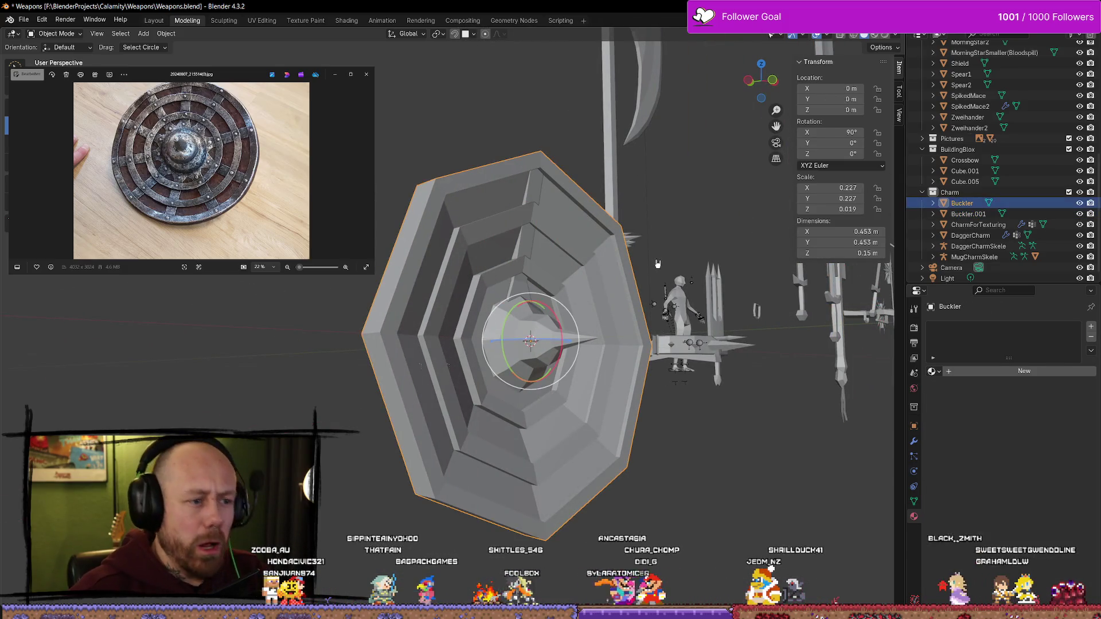
{"action": "key", "text": "Tab"}
Raise one ring edge loop of the shield along Z, then return to Object Mode
{"action": "key", "text": "g"}
{"action": "key", "text": "z"}
{"action": "left_click", "coordinate": [659, 269]}
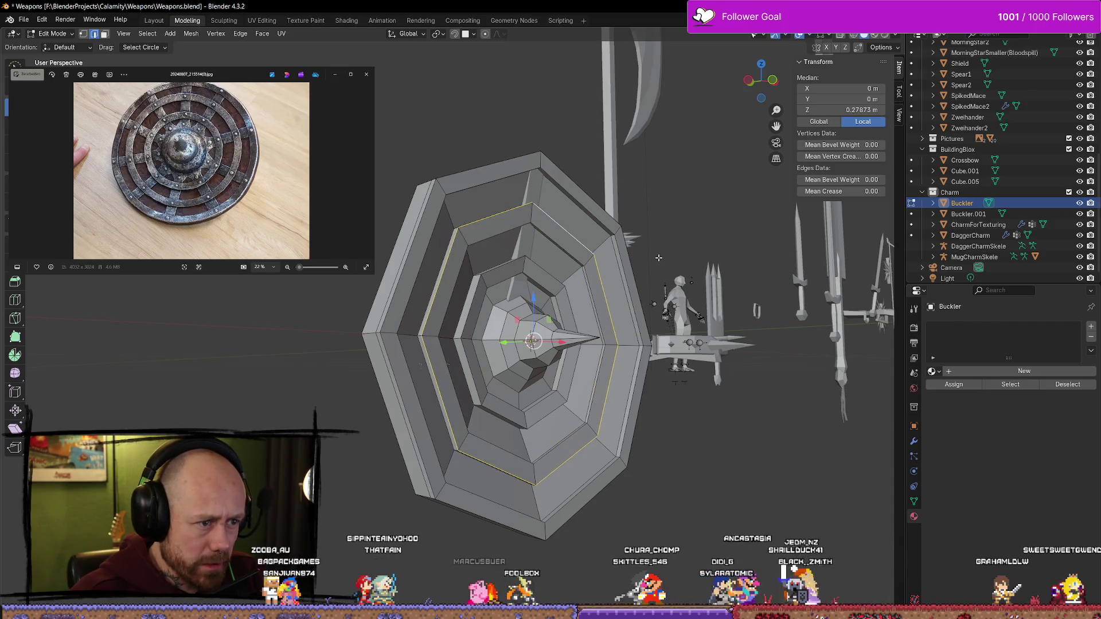
{"action": "middle_click_drag", "start_coordinate": [659, 270], "coordinate": [671, 310]}
{"action": "key", "text": "g"}
{"action": "key", "text": "z"}
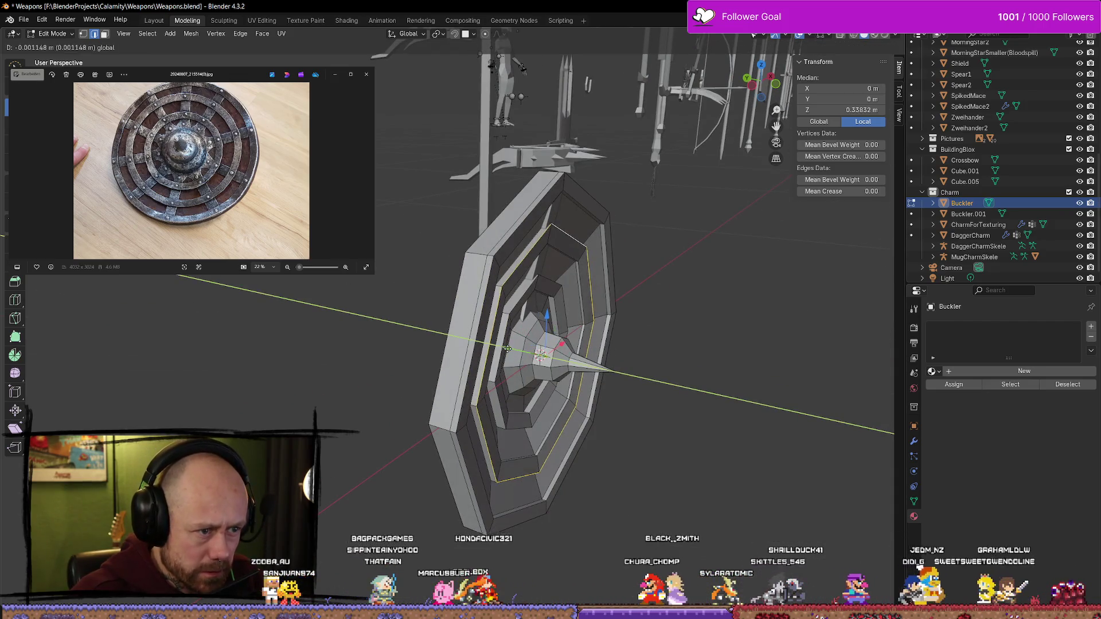
{"action": "left_click", "coordinate": [671, 351]}
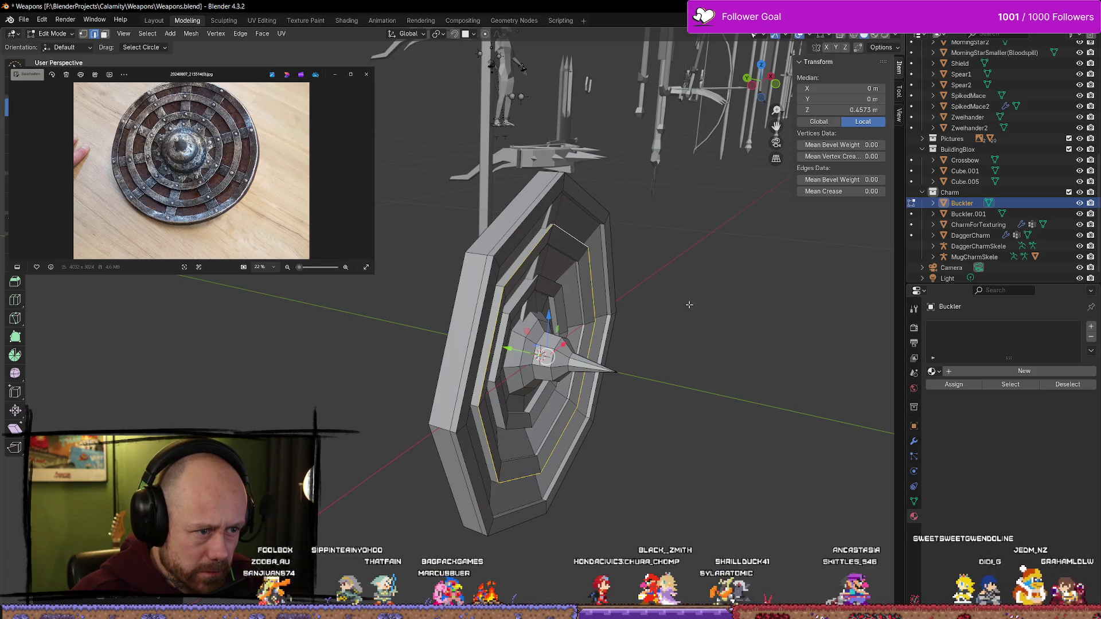
{"action": "left_click", "coordinate": [688, 307]}
{"action": "mouse_move", "coordinate": [688, 307]}
{"action": "middle_mouse_down"}
{"action": "mouse_move", "coordinate": [703, 280]}
{"action": "mouse_move", "coordinate": [557, 236]}
{"action": "mouse_move", "coordinate": [533, 268]}
{"action": "mouse_move", "coordinate": [592, 291]}
{"action": "mouse_move", "coordinate": [625, 277]}
{"action": "mouse_move", "coordinate": [659, 326]}
{"action": "mouse_move", "coordinate": [567, 253]}
{"action": "mouse_move", "coordinate": [533, 244]}
{"action": "mouse_move", "coordinate": [561, 241]}
{"action": "middle_mouse_up"}
{"action": "key", "text": "Tab"}
Tilt the Buckler.001 strap bar around X to 11.964° to follow the ring slope
{"action": "left_click", "coordinate": [507, 246]}
{"action": "left_click_drag", "start_coordinate": [562, 240], "coordinate": [564, 244]}
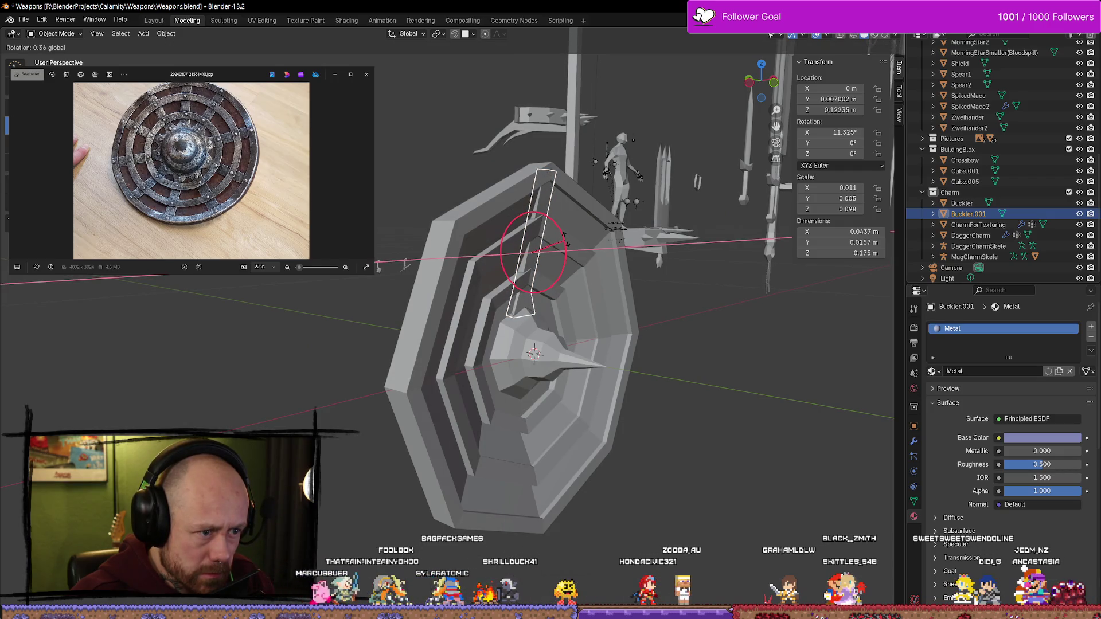
{"action": "left_click_drag", "start_coordinate": [565, 240], "coordinate": [566, 242]}
{"action": "key", "text": "alt+a"}
{"action": "mouse_move", "coordinate": [565, 242]}
{"action": "middle_mouse_down"}
{"action": "mouse_move", "coordinate": [561, 307]}
{"action": "mouse_move", "coordinate": [570, 283]}
{"action": "mouse_move", "coordinate": [627, 295]}
{"action": "mouse_move", "coordinate": [573, 204]}
{"action": "middle_mouse_up"}
Edit the strap bar's mesh in wireframe display and select its top-end vertex
{"action": "key", "text": "Tab"}
{"action": "mouse_move", "coordinate": [595, 148]}
{"action": "middle_mouse_down"}
{"action": "mouse_move", "coordinate": [651, 177]}
{"action": "mouse_move", "coordinate": [480, 295]}
{"action": "mouse_move", "coordinate": [472, 246]}
{"action": "mouse_move", "coordinate": [499, 259]}
{"action": "mouse_move", "coordinate": [468, 246]}
{"action": "mouse_move", "coordinate": [545, 264]}
{"action": "mouse_move", "coordinate": [560, 290]}
{"action": "mouse_move", "coordinate": [547, 291]}
{"action": "middle_mouse_up"}
{"action": "key", "text": "z"}
{"action": "left_click", "coordinate": [478, 259]}
{"action": "left_click", "coordinate": [463, 251]}
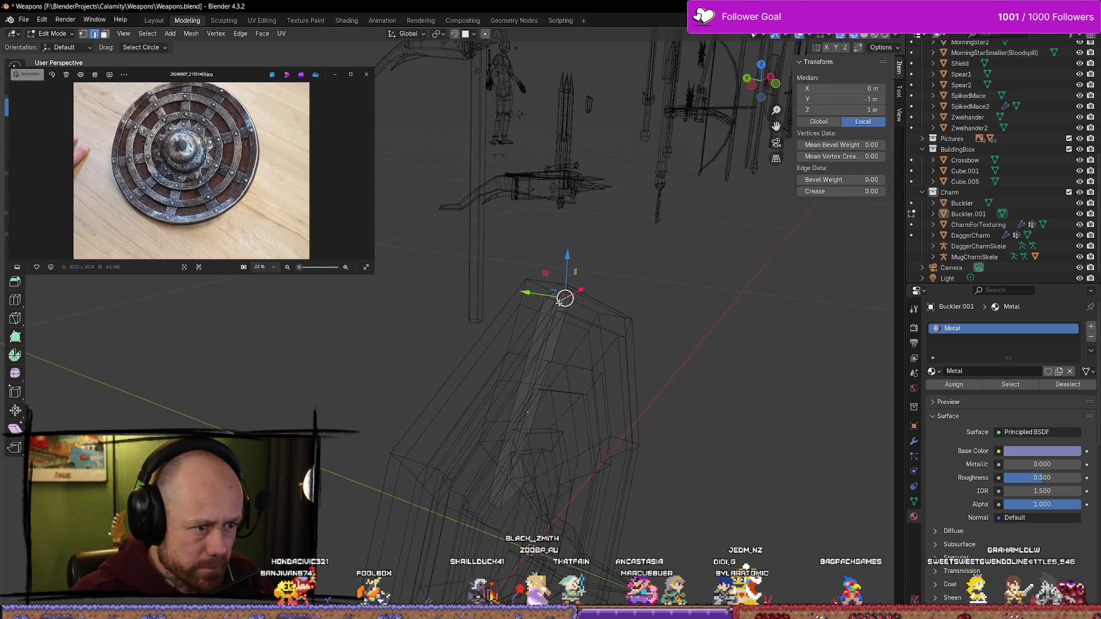
Shift the strap bar's top vertex along Y and return the viewport to solid shading
{"action": "left_click", "coordinate": [653, 284]}
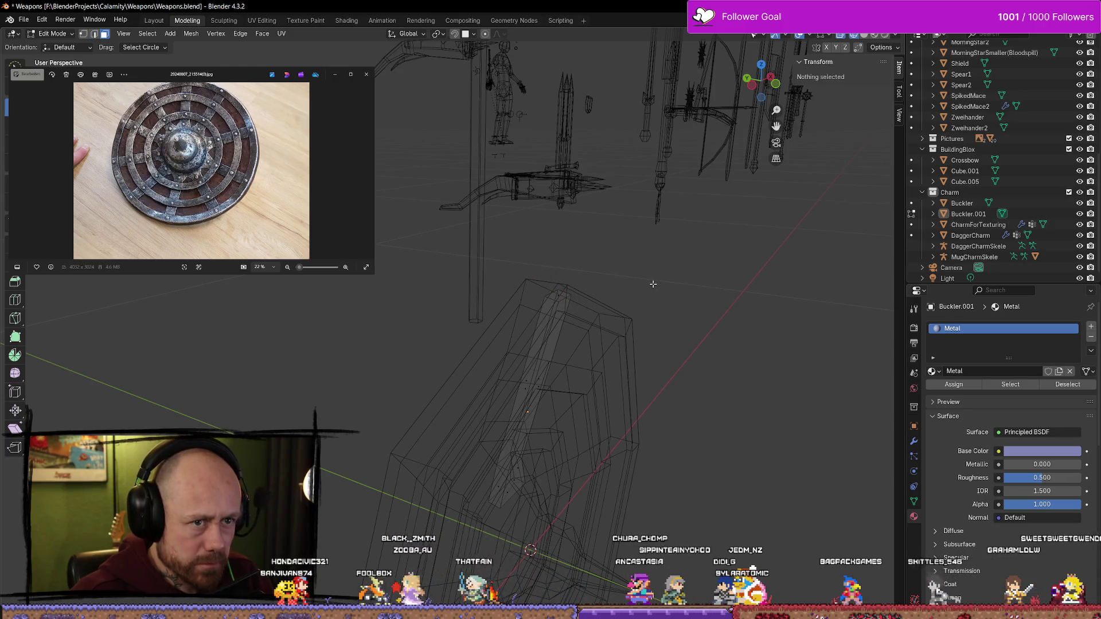
{"action": "left_click", "coordinate": [557, 294]}
{"action": "left_click_drag", "start_coordinate": [524, 289], "coordinate": [523, 287]}
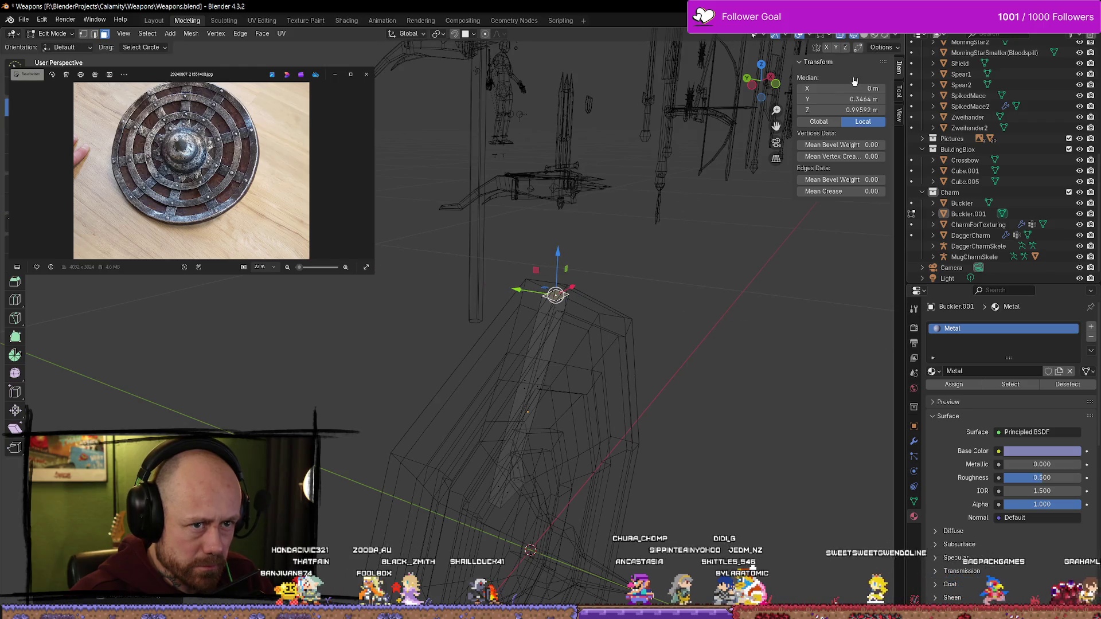
{"action": "left_click", "coordinate": [865, 36]}
{"action": "scroll", "coordinate": [555, 310], "scroll_direction": "up", "scroll_amount": 5}
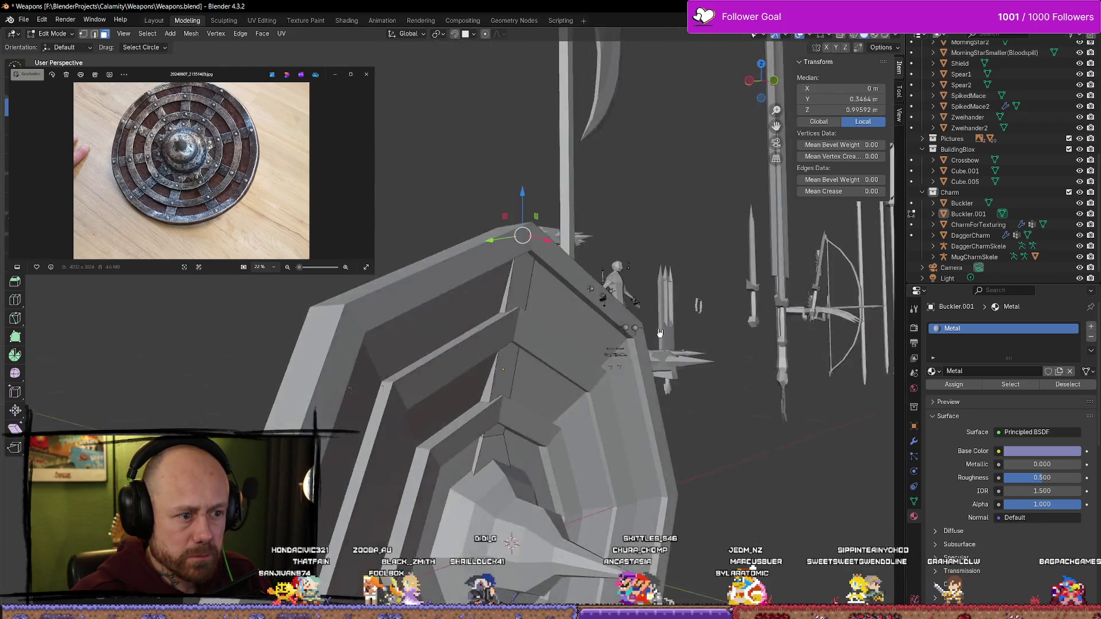
{"action": "mouse_move", "coordinate": [554, 310]}
{"action": "middle_mouse_down"}
{"action": "mouse_move", "coordinate": [551, 326]}
{"action": "mouse_move", "coordinate": [570, 293]}
{"action": "mouse_move", "coordinate": [479, 281]}
{"action": "mouse_move", "coordinate": [502, 290]}
{"action": "mouse_move", "coordinate": [516, 269]}
{"action": "middle_mouse_up"}
Inspect the rim bevel face loop and top corner vertex, then leave the strap bar's Edit Mode
{"action": "left_click", "coordinate": [555, 306]}
{"action": "left_click", "coordinate": [501, 290], "text": "alt"}
{"action": "scroll", "coordinate": [505, 292], "scroll_direction": "up", "scroll_amount": 2}
{"action": "key", "text": "alt+a"}
{"action": "left_click", "coordinate": [536, 197]}
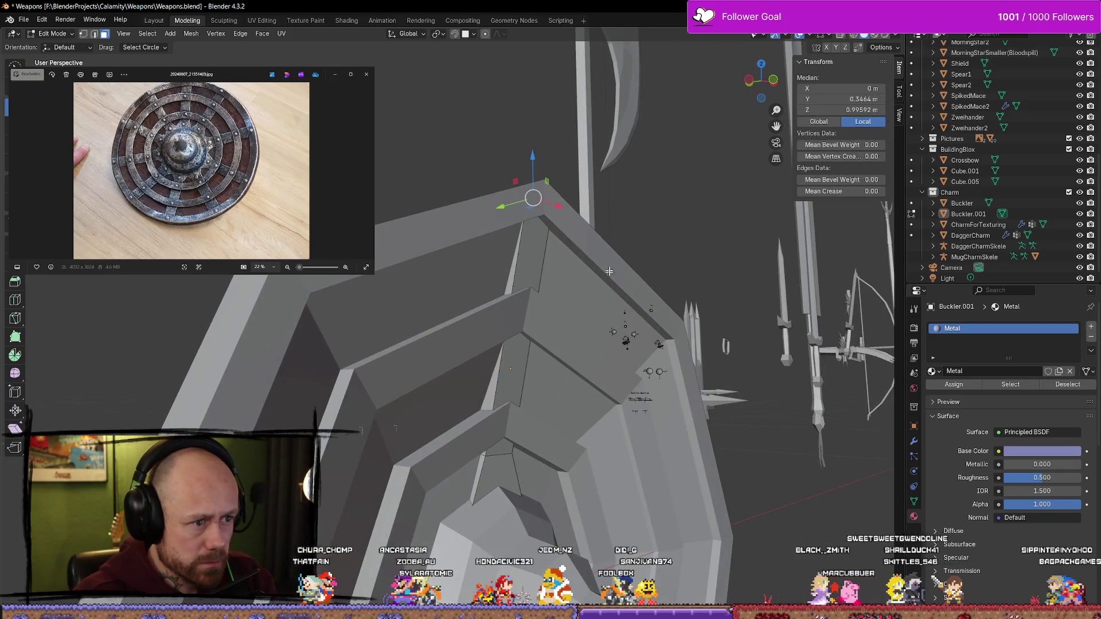
{"action": "key", "text": "alt+a"}
{"action": "mouse_move", "coordinate": [659, 245]}
{"action": "middle_mouse_down"}
{"action": "mouse_move", "coordinate": [664, 229]}
{"action": "mouse_move", "coordinate": [583, 238]}
{"action": "mouse_move", "coordinate": [823, 516]}
{"action": "middle_mouse_up"}
{"action": "scroll", "coordinate": [583, 238], "scroll_direction": "up", "scroll_amount": 3}
{"action": "key", "text": "Tab"}
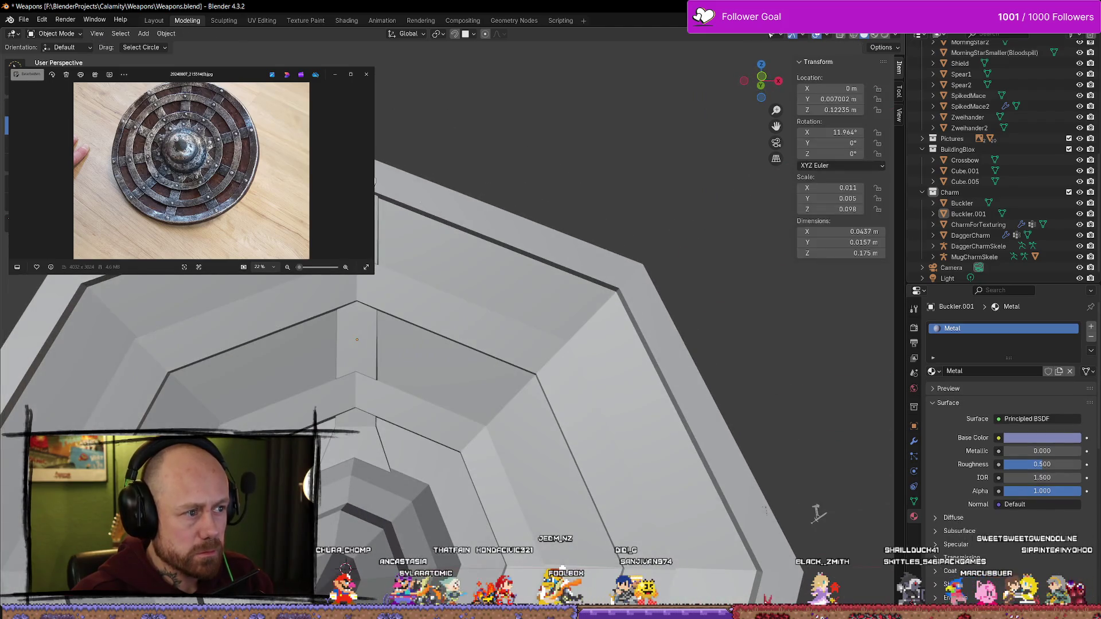
Edit the Buckler shield mesh in edge mode, selecting rim edges, then return to Object Mode
{"action": "scroll", "coordinate": [429, 193], "scroll_direction": "up", "scroll_amount": 2}
{"action": "left_click", "coordinate": [395, 183]}
{"action": "key", "text": "Tab"}
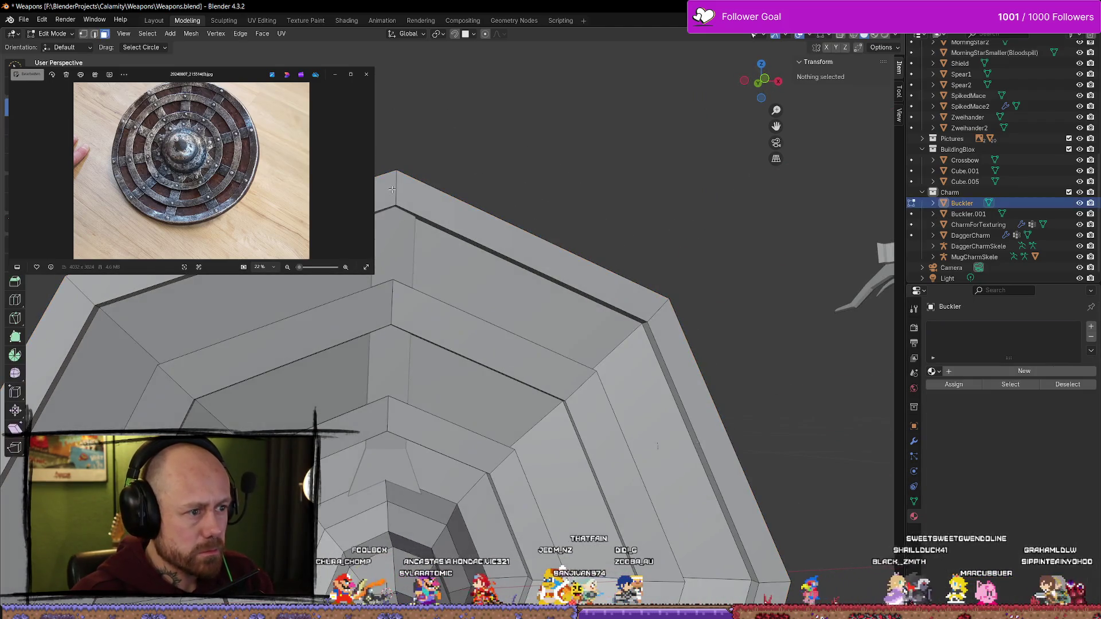
{"action": "mouse_move", "coordinate": [395, 183]}
{"action": "middle_mouse_down"}
{"action": "mouse_move", "coordinate": [555, 250]}
{"action": "mouse_move", "coordinate": [576, 198]}
{"action": "middle_mouse_up"}
{"action": "key", "text": "2"}
{"action": "left_click", "coordinate": [510, 228], "text": "alt"}
{"action": "left_click", "coordinate": [479, 206]}
{"action": "left_click", "coordinate": [550, 252]}
{"action": "scroll", "coordinate": [576, 198], "scroll_direction": "up", "scroll_amount": 3}
{"action": "scroll", "coordinate": [576, 197], "scroll_direction": "down", "scroll_amount": 4}
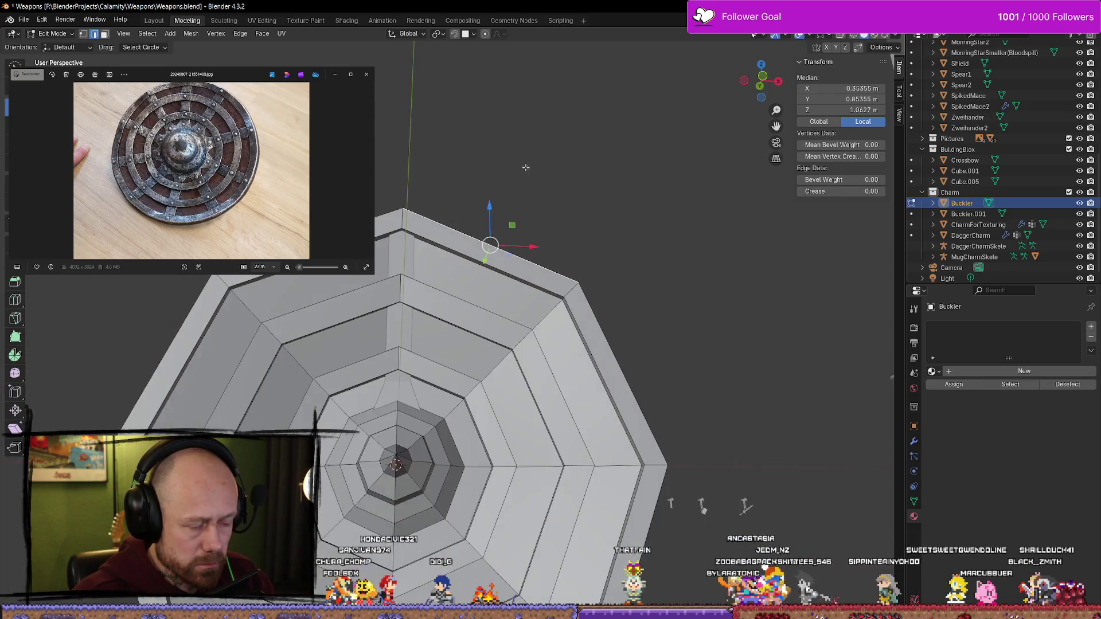
{"action": "key", "text": "Tab"}
Duplicate Buckler.001 in place, rotate the copy about -38° on Y, and slide it along X
{"action": "left_click", "coordinate": [520, 244]}
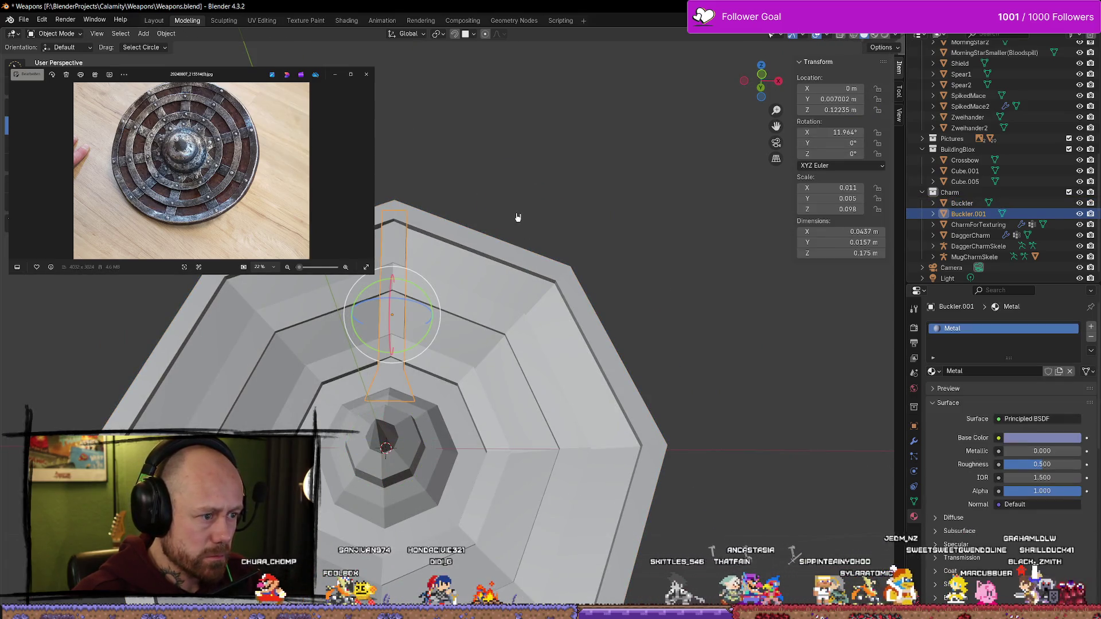
{"action": "key", "text": "shift+d"}
{"action": "key", "text": "Escape"}
{"action": "scroll", "coordinate": [509, 258], "scroll_direction": "down", "scroll_amount": 3}
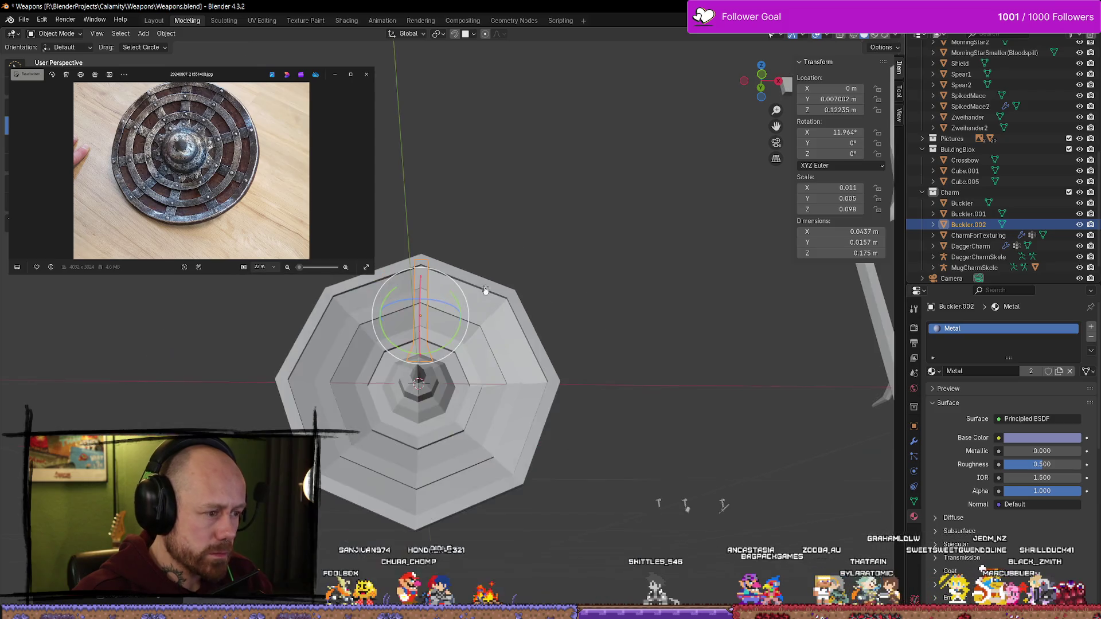
{"action": "middle_click_drag", "start_coordinate": [483, 308], "coordinate": [534, 277], "text": "shift"}
{"action": "scroll", "coordinate": [504, 305], "scroll_direction": "up", "scroll_amount": 3}
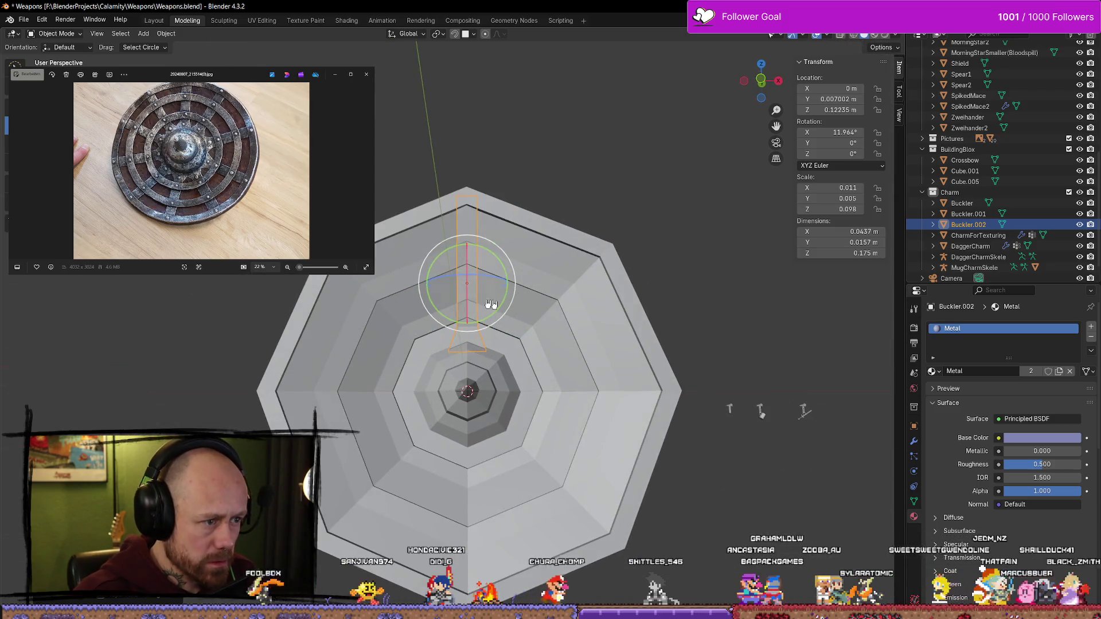
{"action": "left_click_drag", "start_coordinate": [460, 325], "coordinate": [486, 323]}
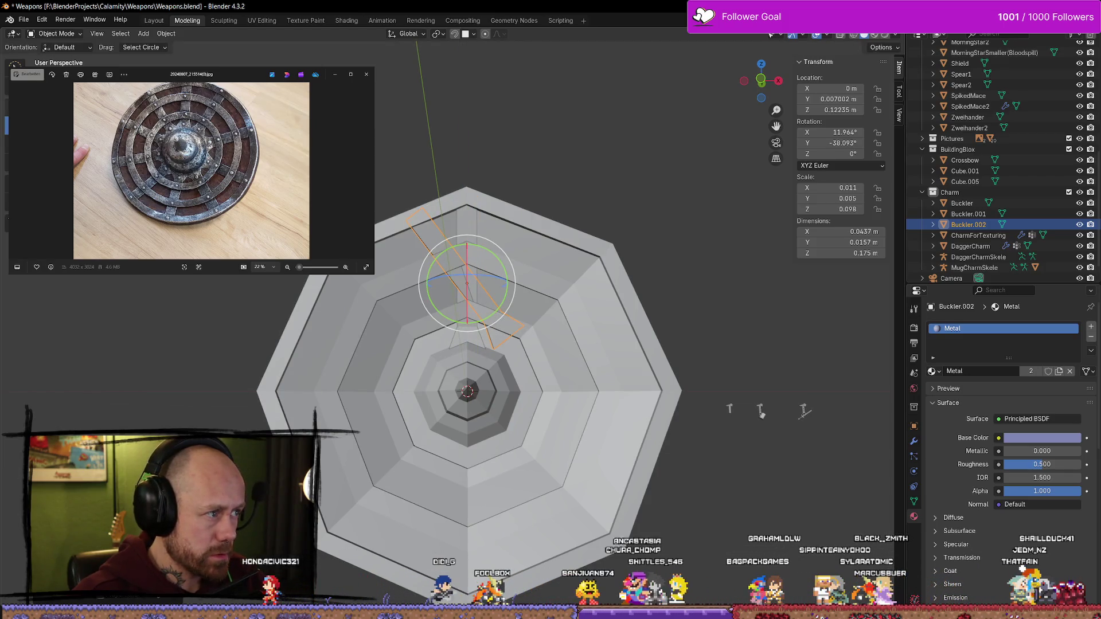
{"action": "mouse_move", "coordinate": [510, 283]}
{"action": "left_mouse_down"}
{"action": "mouse_move", "coordinate": [390, 296]}
{"action": "mouse_move", "coordinate": [430, 307]}
{"action": "left_mouse_up"}
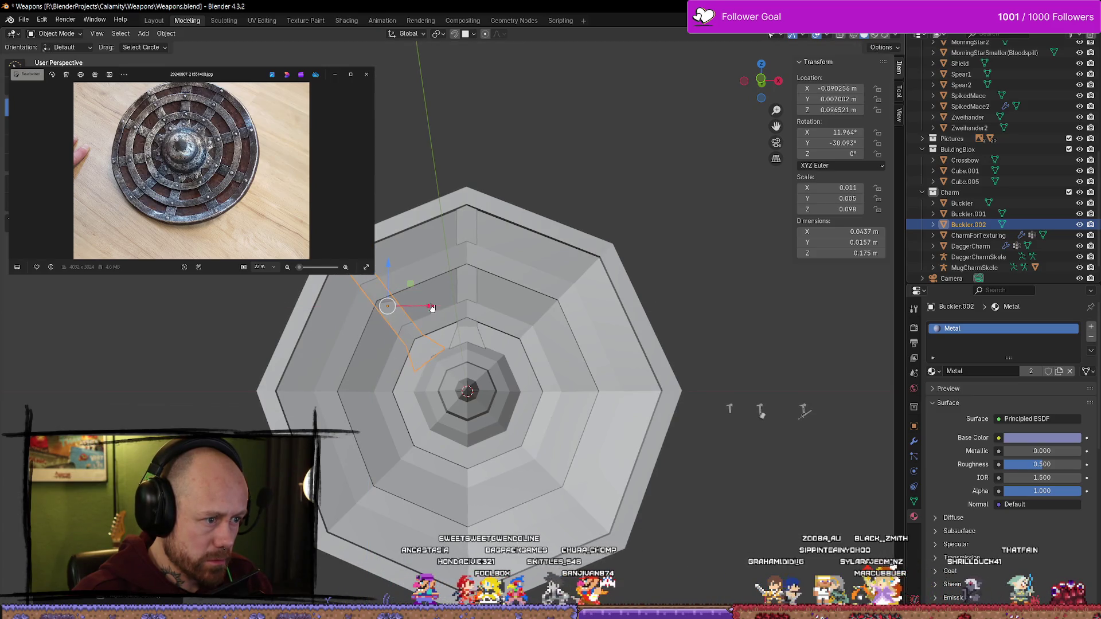
Refine Buckler.002: rotate it to about -48° on Y, lower it on Z, nudge it along X
{"action": "left_click", "coordinate": [674, 326]}
{"action": "mouse_move", "coordinate": [674, 326]}
{"action": "middle_mouse_down"}
{"action": "mouse_move", "coordinate": [700, 339]}
{"action": "mouse_move", "coordinate": [693, 369]}
{"action": "mouse_move", "coordinate": [713, 418]}
{"action": "middle_mouse_up"}
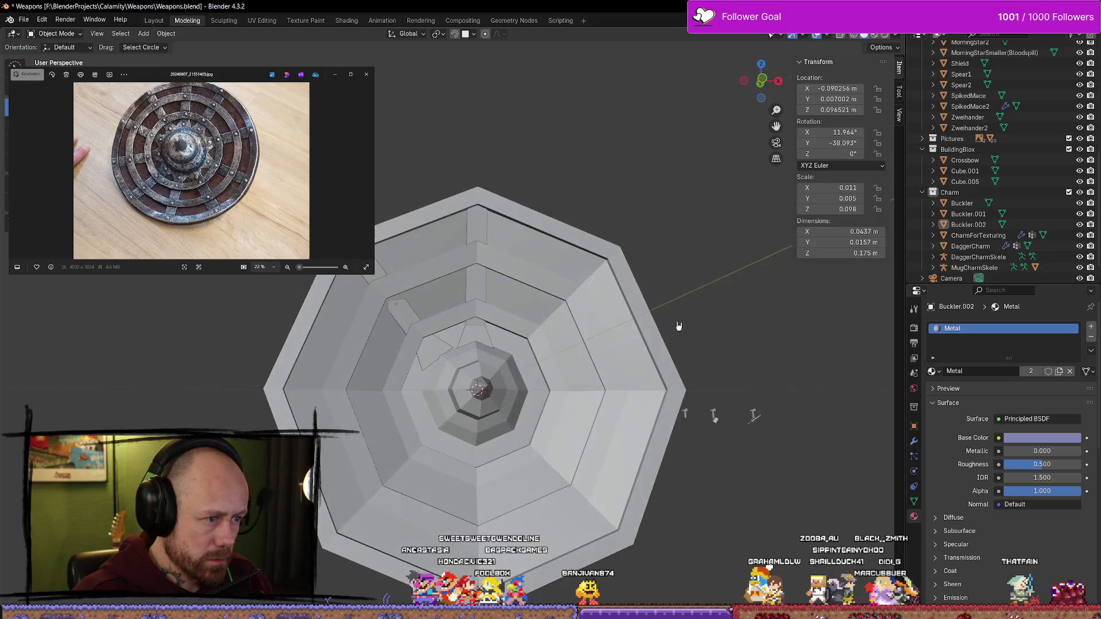
{"action": "left_click", "coordinate": [415, 321]}
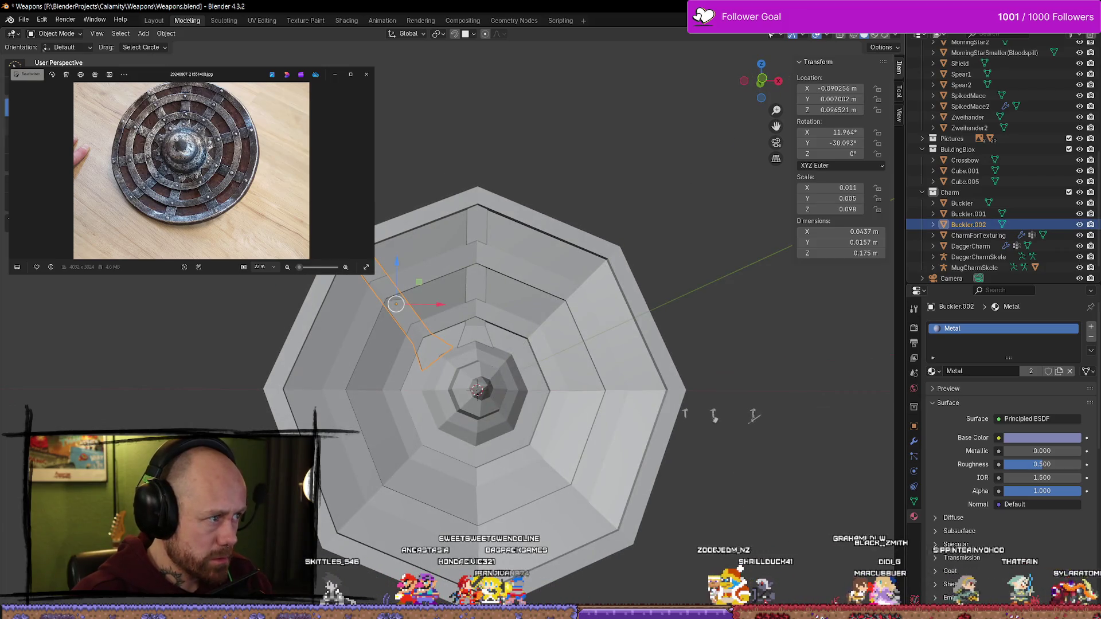
{"action": "left_click_drag", "start_coordinate": [429, 329], "coordinate": [425, 334]}
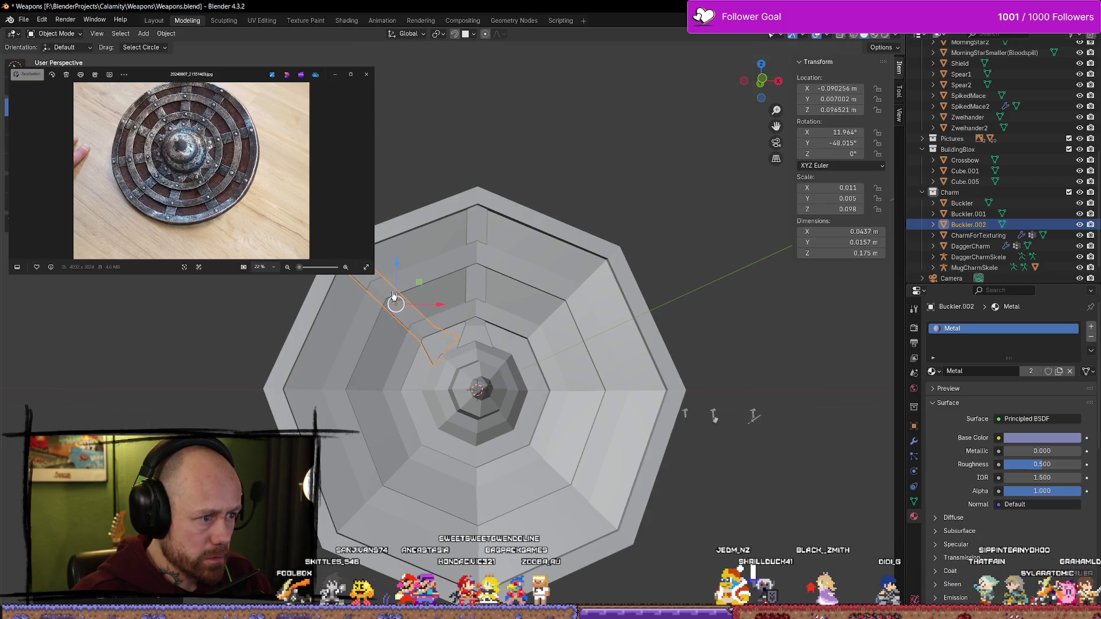
{"action": "left_click_drag", "start_coordinate": [398, 265], "coordinate": [397, 274]}
{"action": "left_click_drag", "start_coordinate": [439, 308], "coordinate": [441, 311]}
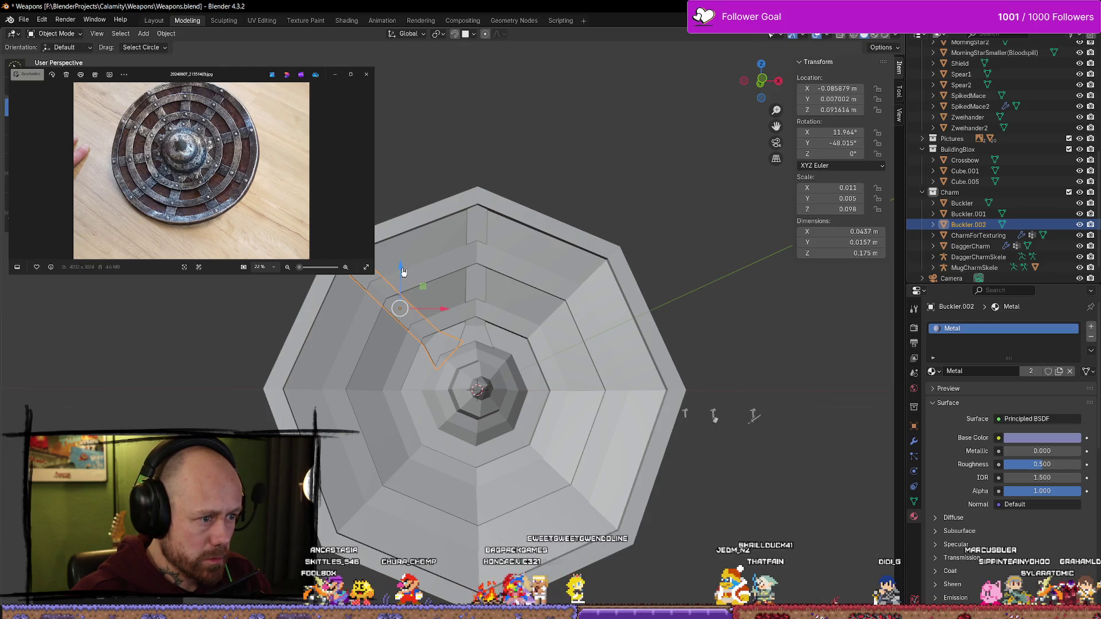
{"action": "left_click_drag", "start_coordinate": [403, 272], "coordinate": [403, 277]}
{"action": "left_click_drag", "start_coordinate": [442, 310], "coordinate": [443, 315]}
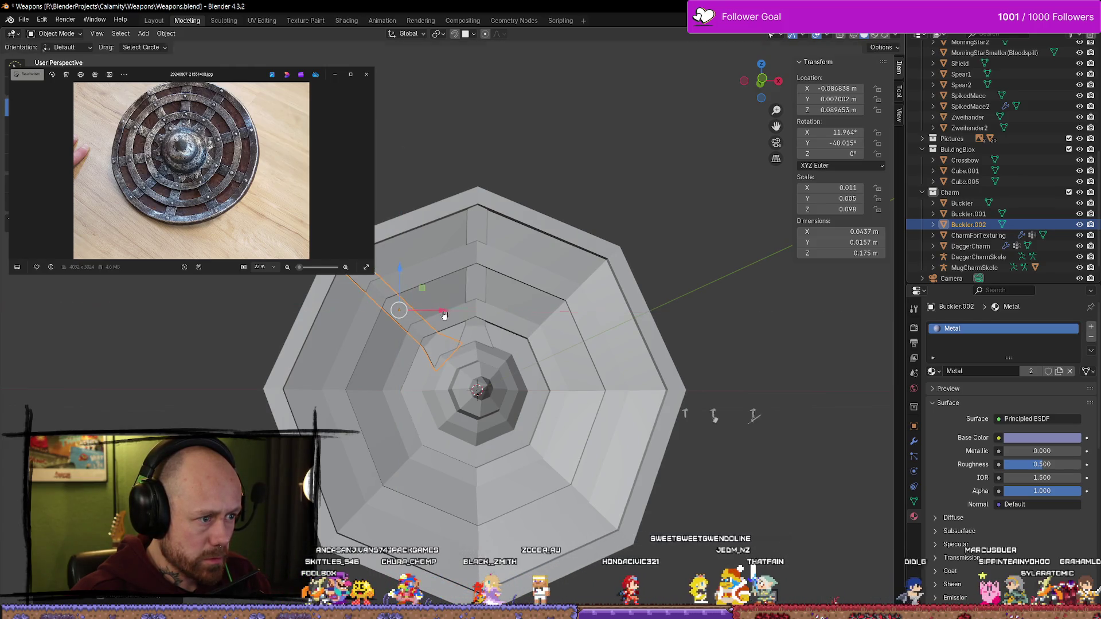
Reselect Buckler.002 and frame the buckler in a centred front view
{"action": "key", "text": "alt+a"}
{"action": "mouse_move", "coordinate": [498, 284]}
{"action": "middle_mouse_down"}
{"action": "mouse_move", "coordinate": [579, 269]}
{"action": "mouse_move", "coordinate": [412, 229]}
{"action": "middle_mouse_up"}
{"action": "scroll", "coordinate": [412, 230], "scroll_direction": "up", "scroll_amount": 1}
{"action": "left_click", "coordinate": [370, 312]}
{"action": "scroll", "coordinate": [412, 262], "scroll_direction": "up", "scroll_amount": 2}
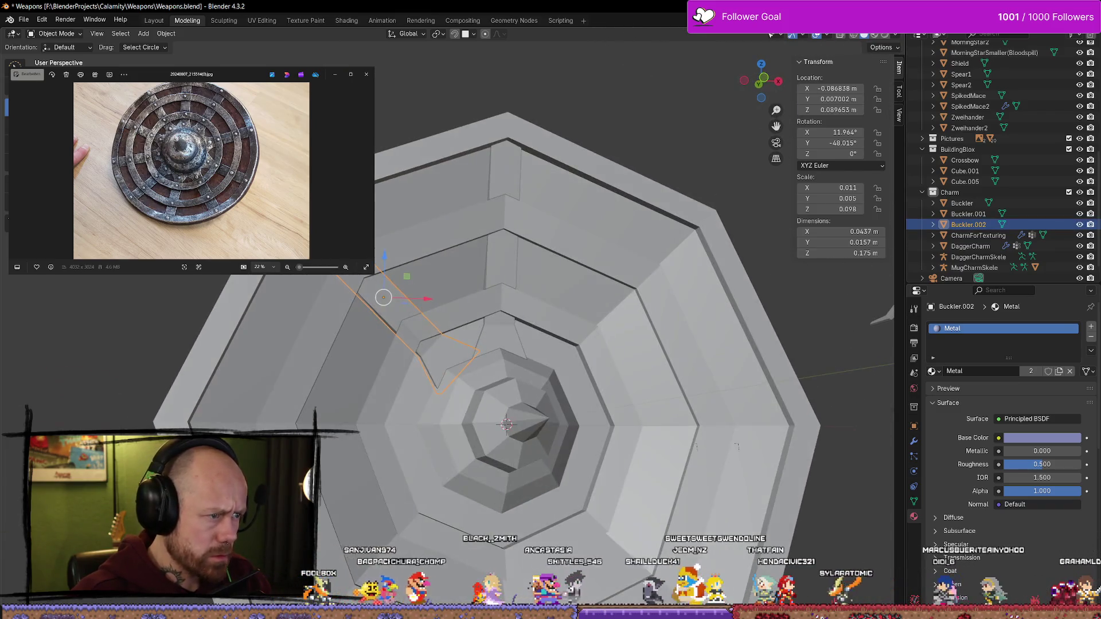
{"action": "key", "text": "KP_1"}
{"action": "scroll", "coordinate": [450, 344], "scroll_direction": "up", "scroll_amount": 3}
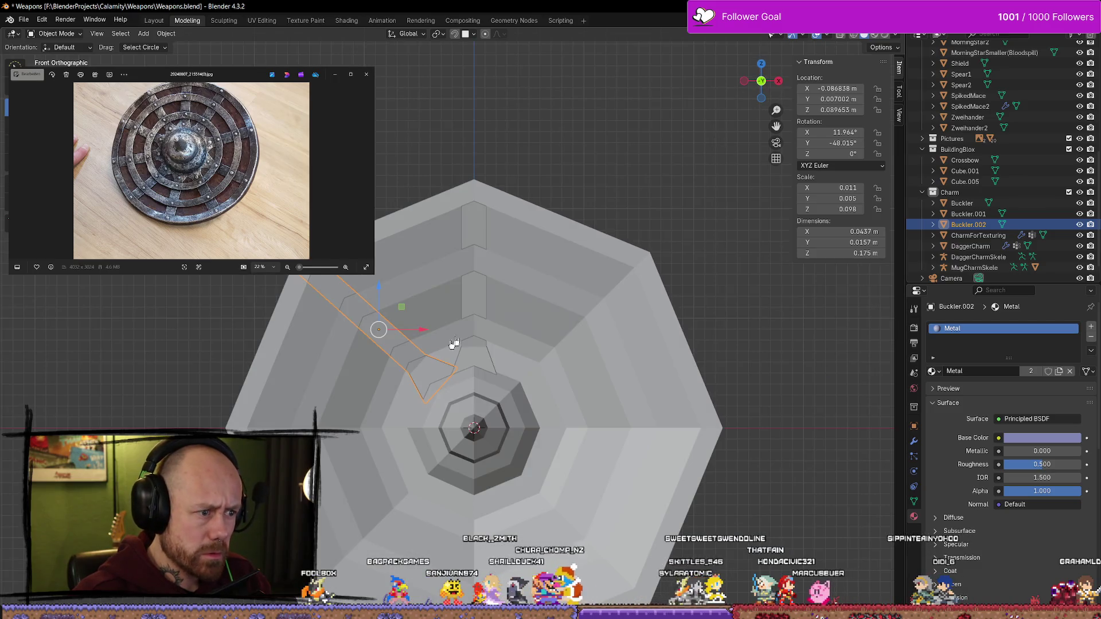
{"action": "middle_click_drag", "start_coordinate": [488, 315], "coordinate": [485, 235], "text": "shift"}
{"action": "scroll", "coordinate": [403, 281], "scroll_direction": "down", "scroll_amount": 3}
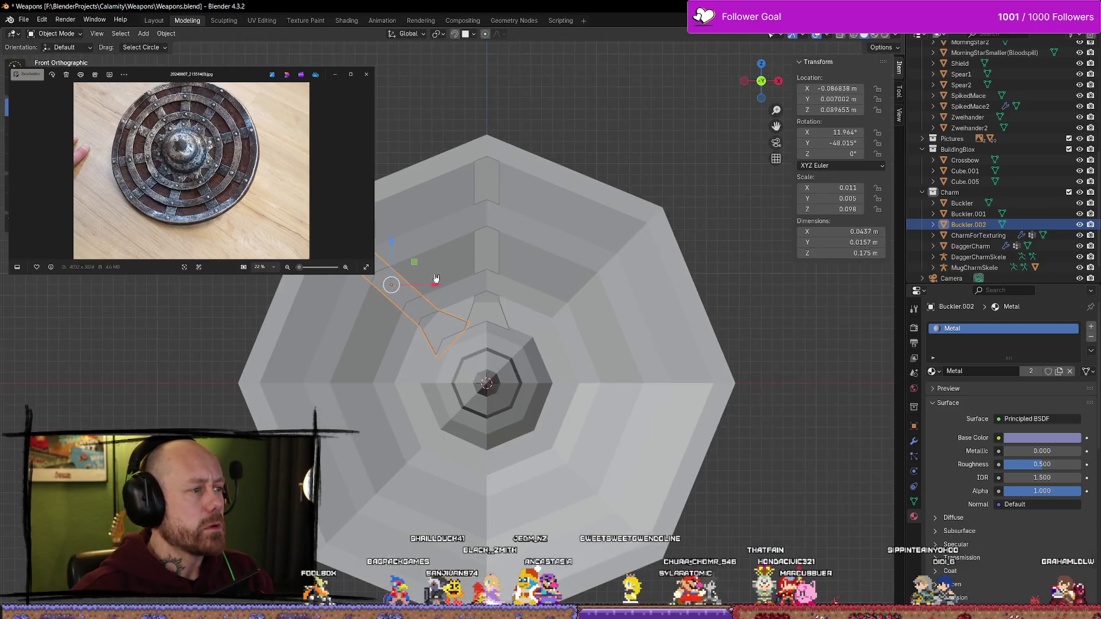
{"action": "scroll", "coordinate": [403, 281], "scroll_direction": "up", "scroll_amount": 1}
Rotate Buckler.002 back to -45.951° on Y and raise it slightly on Z
{"action": "key", "text": "shift+space"}
{"action": "key", "text": "r"}
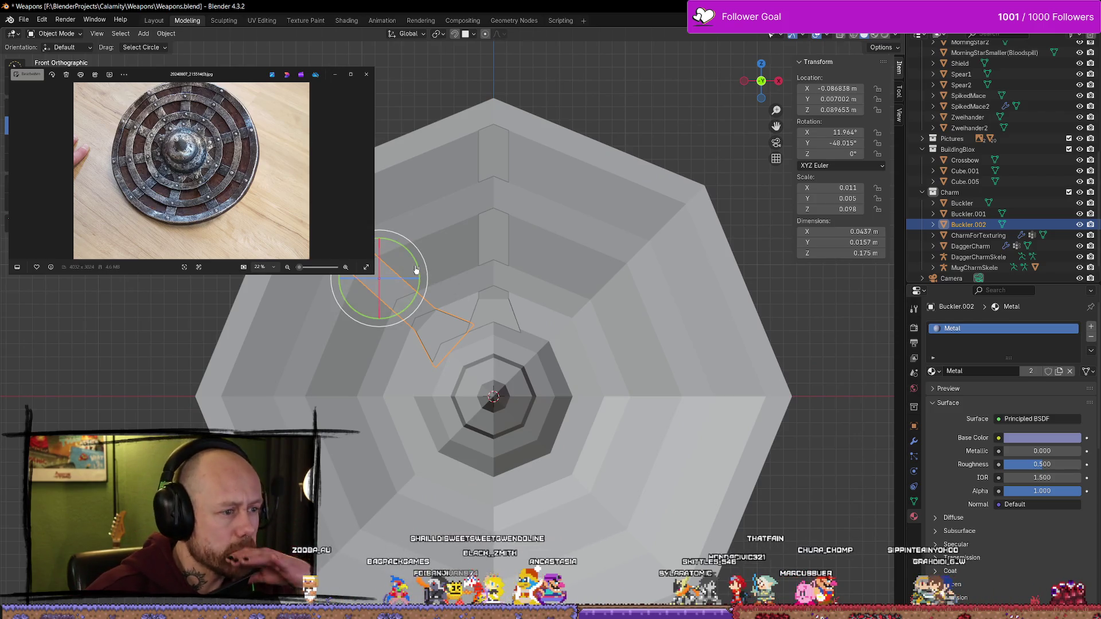
{"action": "mouse_move", "coordinate": [419, 269]}
{"action": "left_mouse_down"}
{"action": "mouse_move", "coordinate": [410, 278]}
{"action": "mouse_move", "coordinate": [426, 283]}
{"action": "mouse_move", "coordinate": [383, 240]}
{"action": "left_mouse_up"}
{"action": "left_click", "coordinate": [421, 286]}
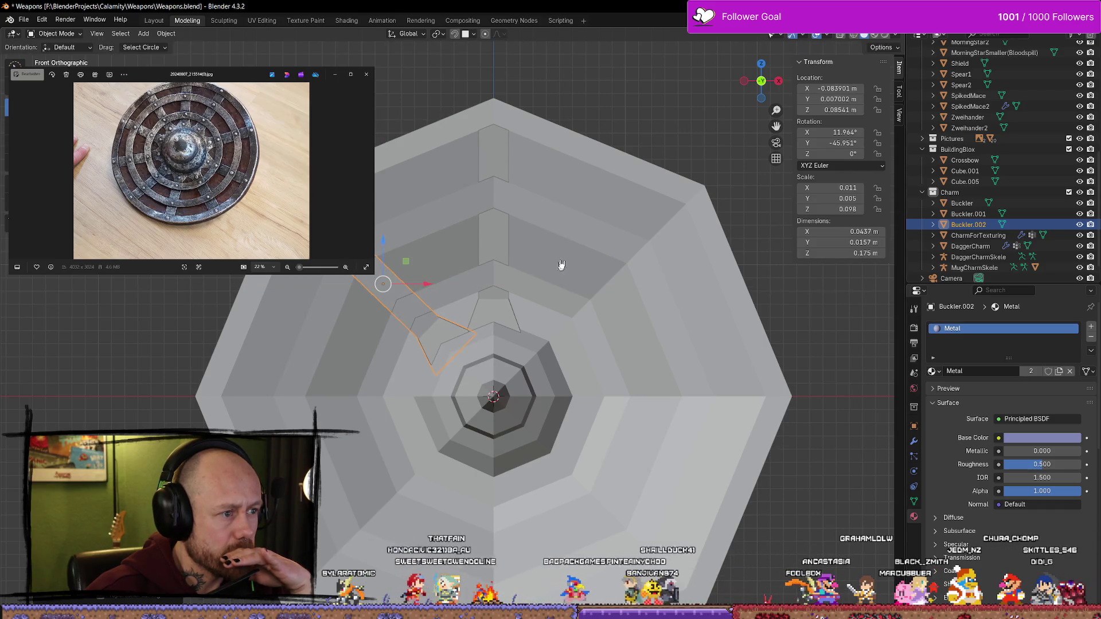
{"action": "key", "text": "alt+a"}
{"action": "scroll", "coordinate": [512, 227], "scroll_direction": "down", "scroll_amount": 3}
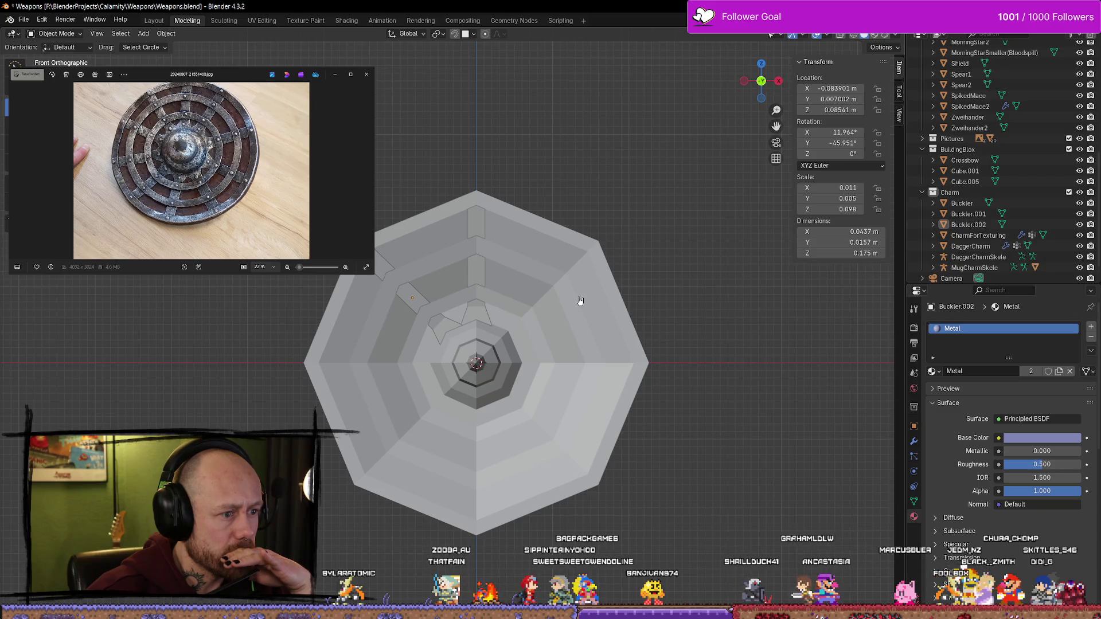
{"action": "scroll", "coordinate": [580, 301], "scroll_direction": "up", "scroll_amount": 1}
{"action": "mouse_move", "coordinate": [665, 331]}
{"action": "middle_mouse_down"}
{"action": "mouse_move", "coordinate": [504, 250]}
{"action": "mouse_move", "coordinate": [543, 221]}
{"action": "mouse_move", "coordinate": [560, 256]}
{"action": "mouse_move", "coordinate": [499, 264]}
{"action": "mouse_move", "coordinate": [470, 299]}
{"action": "mouse_move", "coordinate": [520, 326]}
{"action": "mouse_move", "coordinate": [551, 292]}
{"action": "middle_mouse_up"}
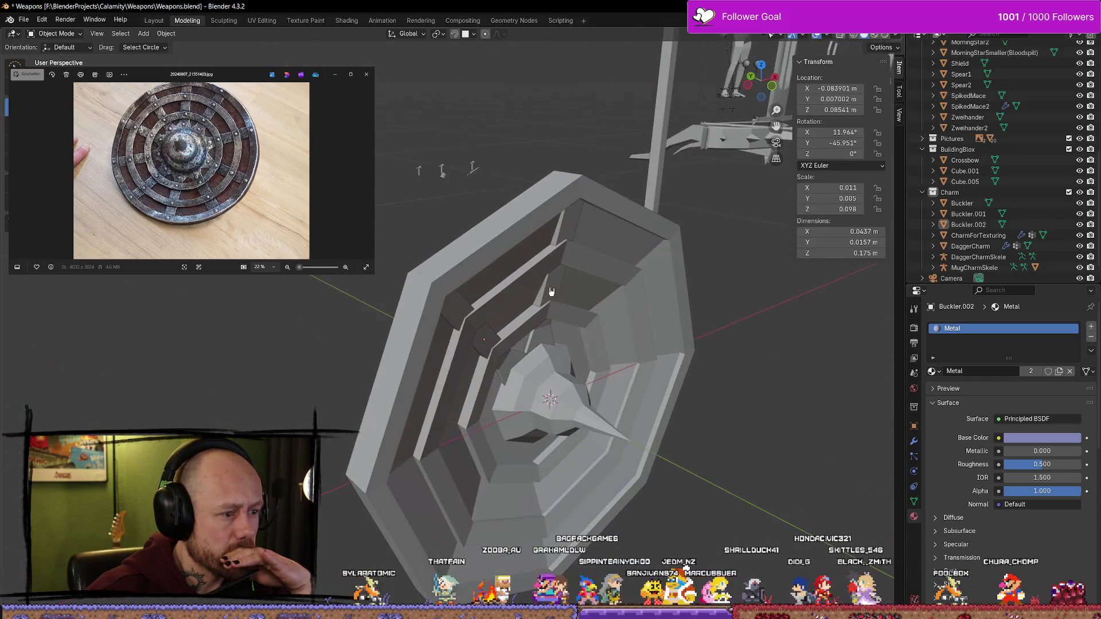
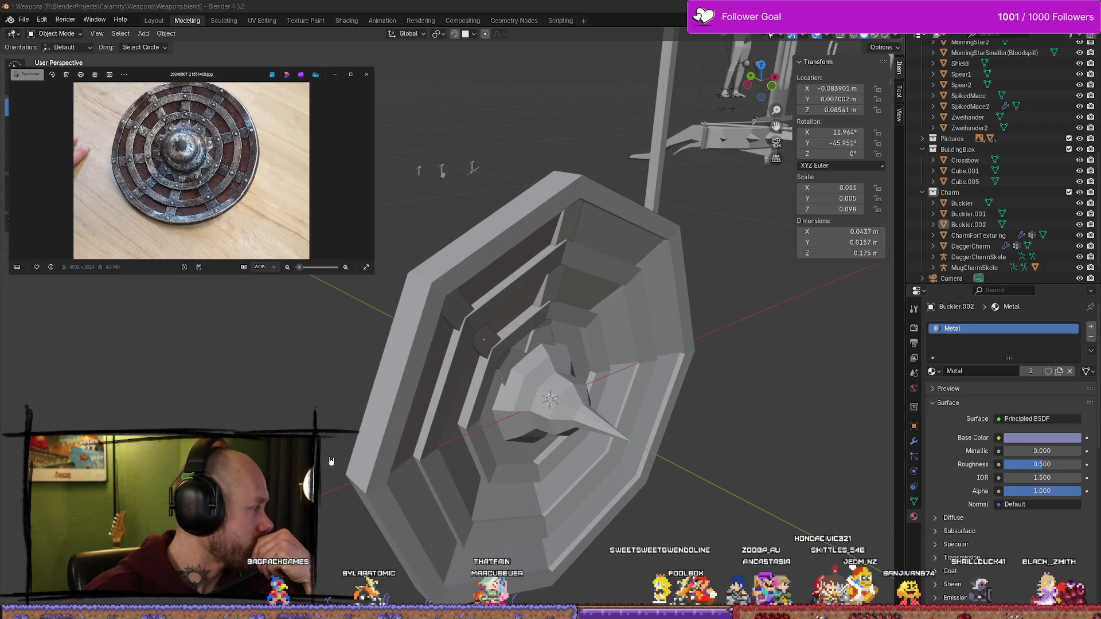
Duplicate the angled strap piece Buckler.002 and lower the copy along Z in front view
{"action": "mouse_move", "coordinate": [519, 425]}
{"action": "middle_mouse_down"}
{"action": "mouse_move", "coordinate": [401, 298]}
{"action": "mouse_move", "coordinate": [417, 276]}
{"action": "middle_mouse_up"}
{"action": "left_click", "coordinate": [418, 277]}
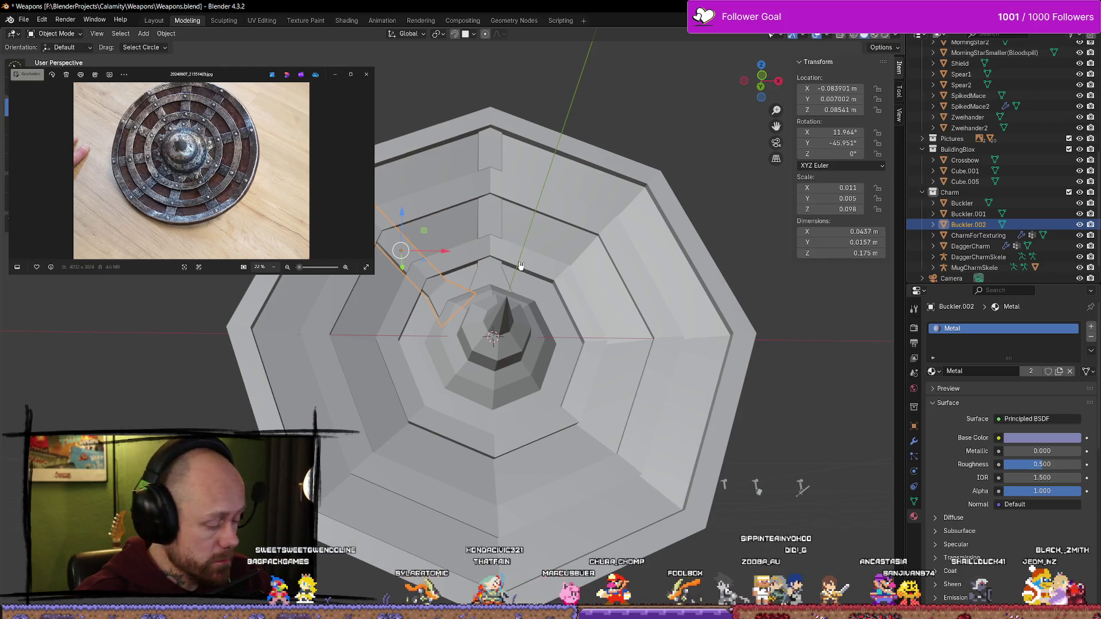
{"action": "middle_click_drag", "start_coordinate": [520, 267], "coordinate": [494, 242]}
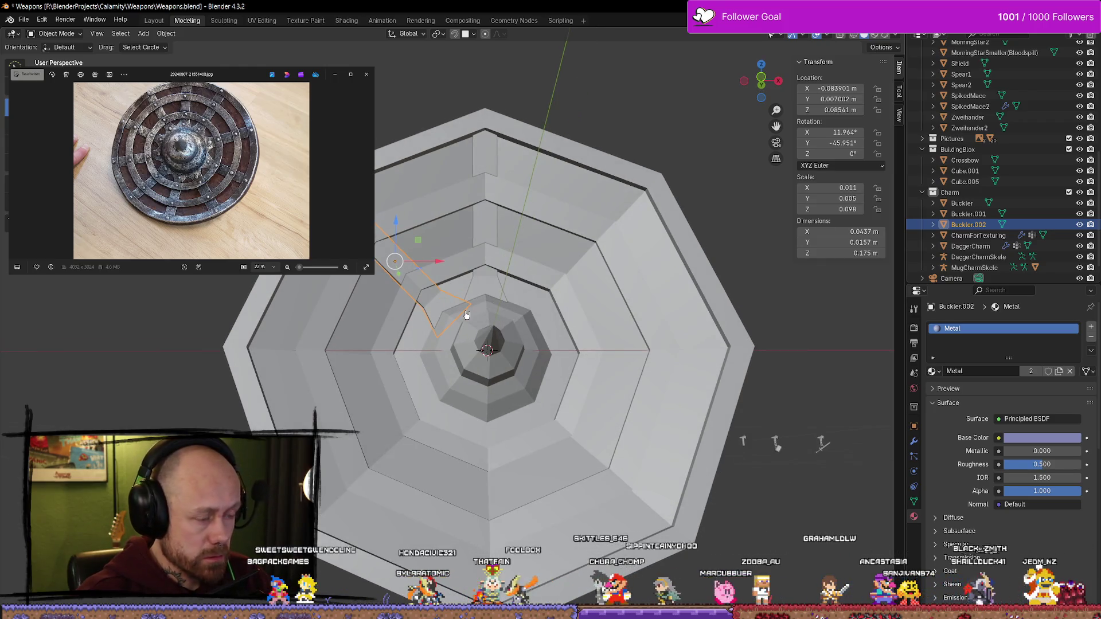
{"action": "key", "text": "shift+d"}
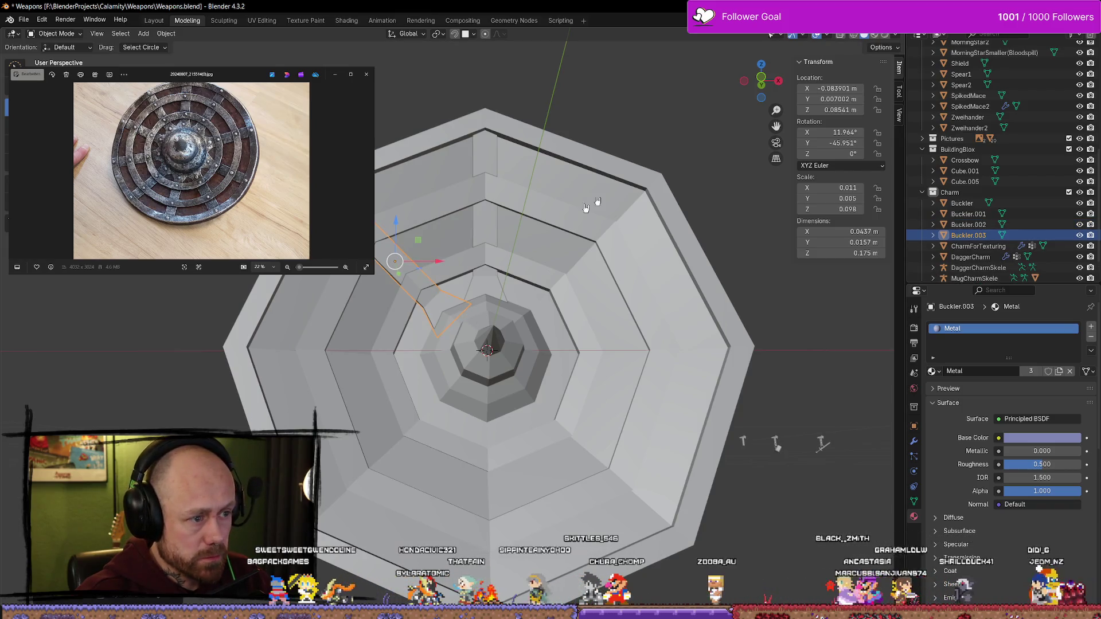
{"action": "left_click", "coordinate": [761, 81]}
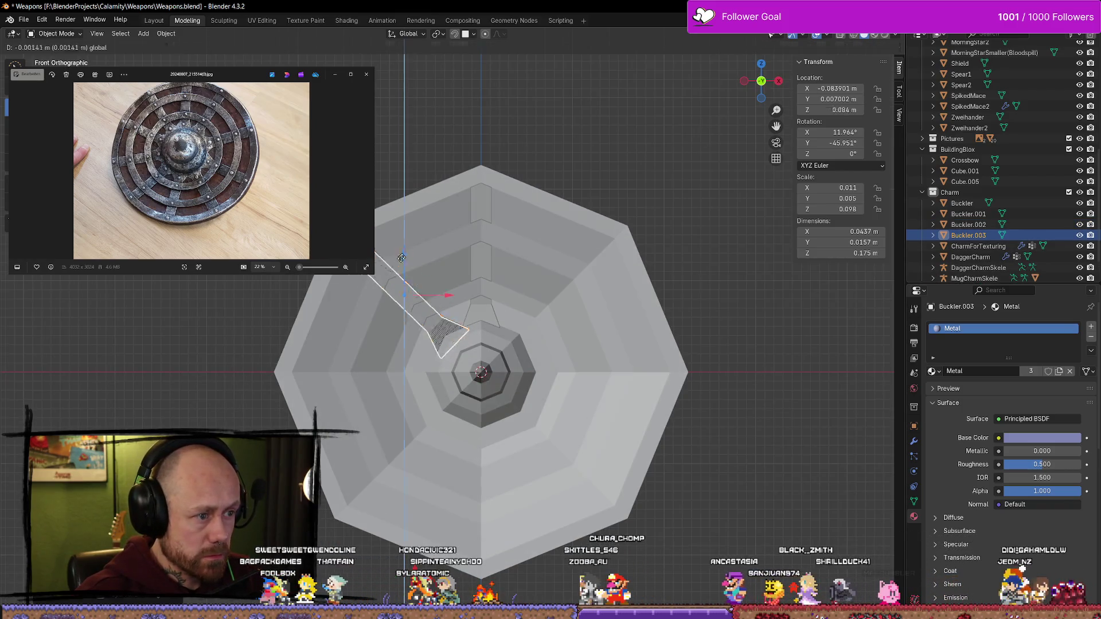
{"action": "key", "text": "g"}
{"action": "key", "text": "z"}
{"action": "left_click", "coordinate": [428, 295]}
Rotate the copy to lie horizontally at -90° on Y and slide it to the shield's left edge
{"action": "key", "text": "shift+space"}
{"action": "key", "text": "r"}
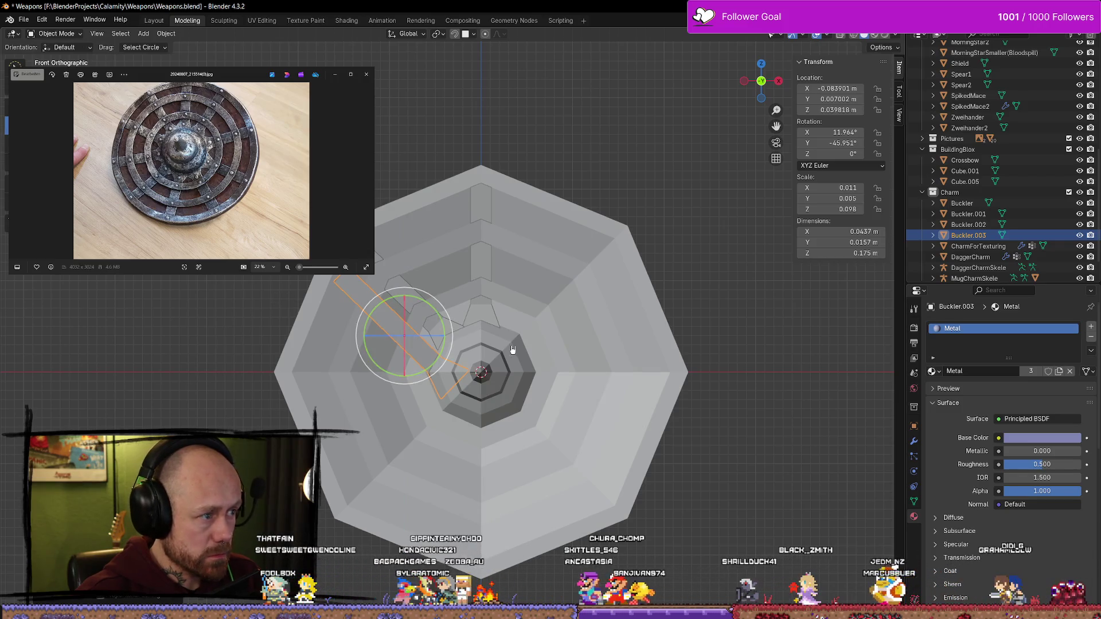
{"action": "left_click_drag", "start_coordinate": [429, 370], "coordinate": [534, 319]}
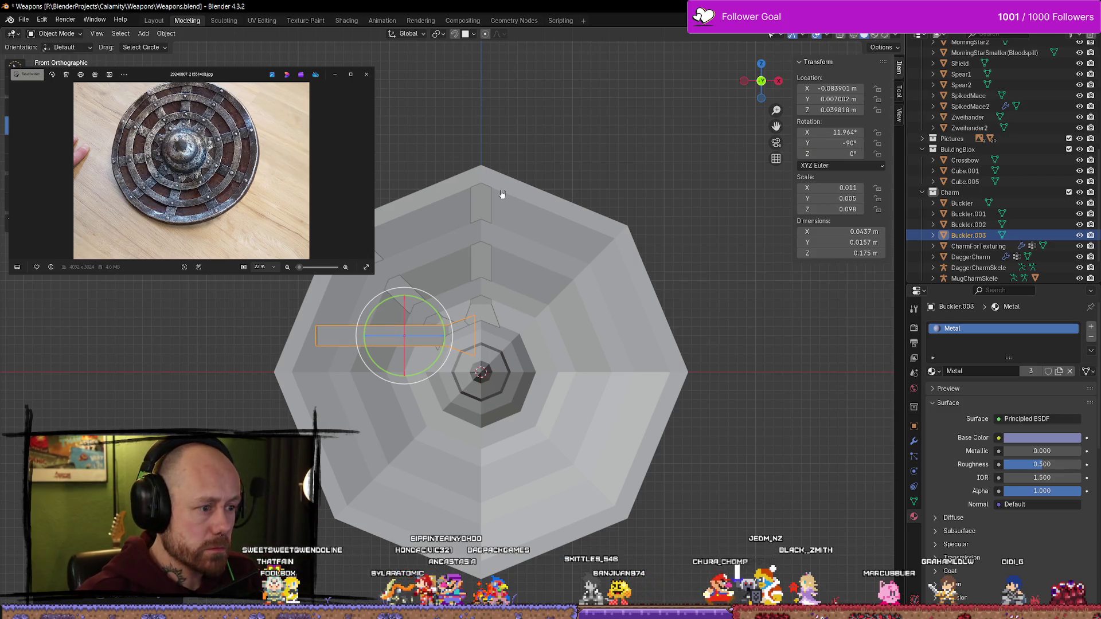
{"action": "key", "text": "shift+space"}
{"action": "key", "text": "g"}
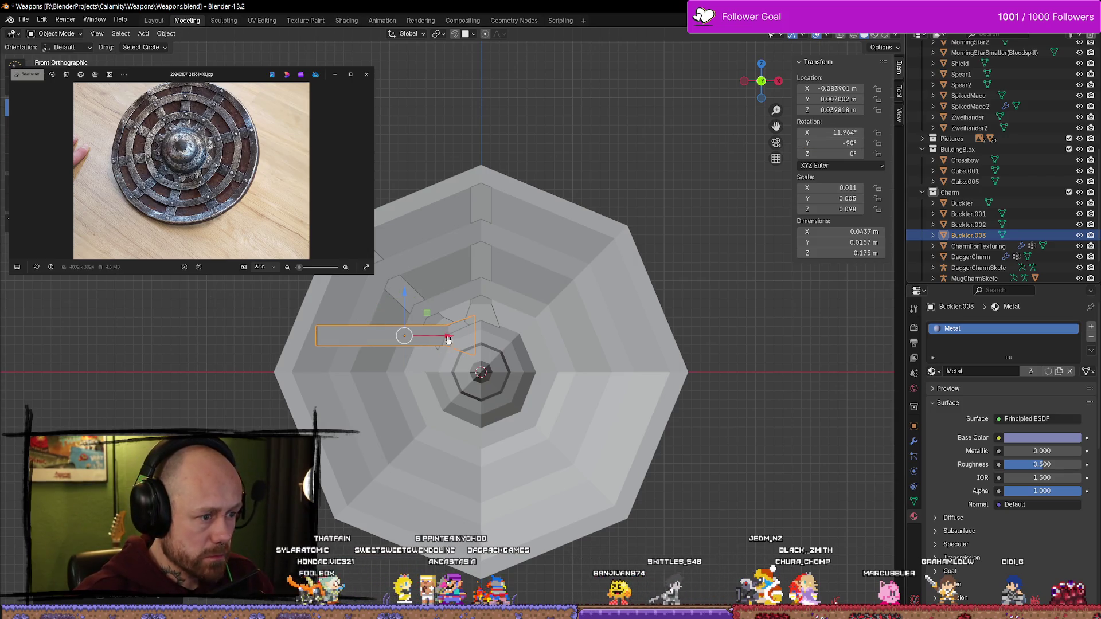
{"action": "left_click_drag", "start_coordinate": [448, 339], "coordinate": [408, 339]}
{"action": "key", "text": "g"}
{"action": "key", "text": "z"}
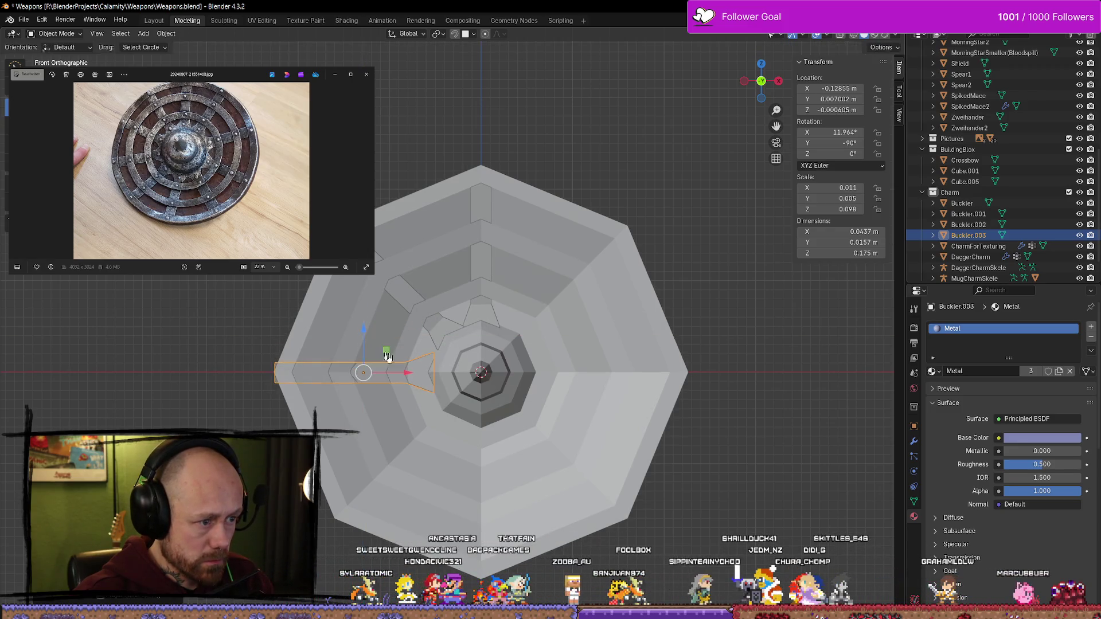
{"action": "key", "text": "x"}
{"action": "left_click", "coordinate": [409, 372]}
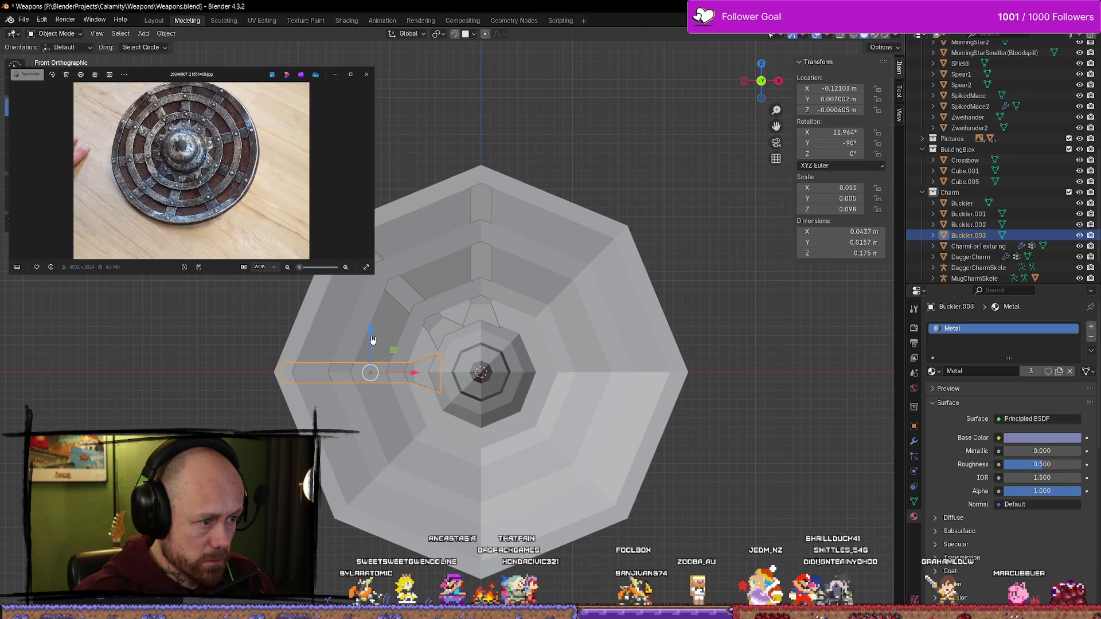
{"action": "left_click_drag", "start_coordinate": [372, 338], "coordinate": [373, 334]}
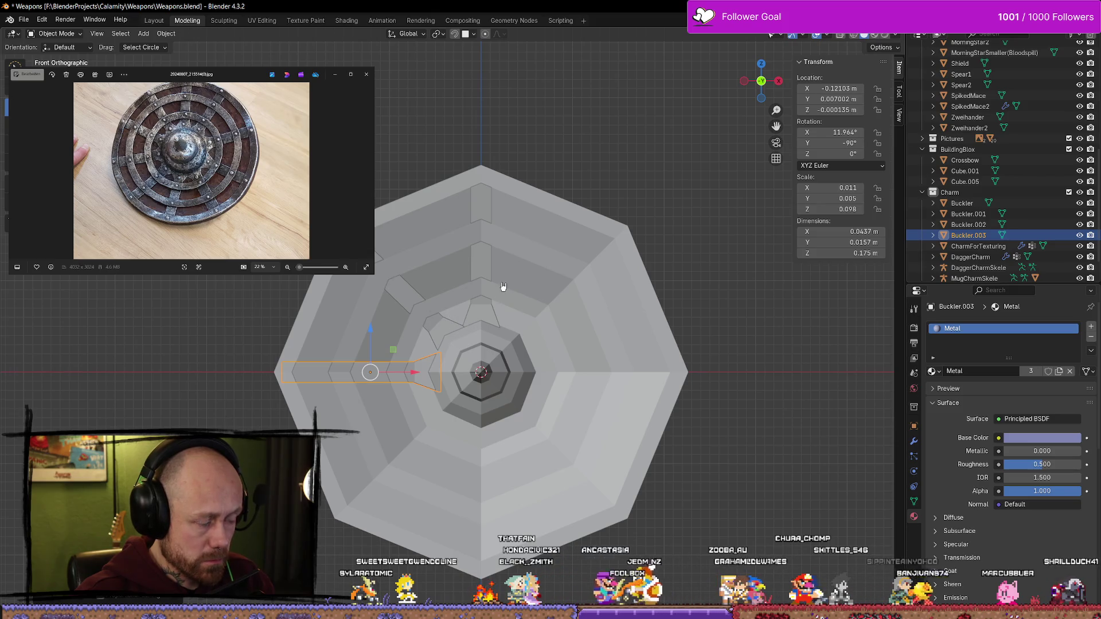
{"action": "left_click", "coordinate": [479, 260]}
Duplicate the top strap, set its Y rotation to 90°, and place it on the shield's right edge
{"action": "key", "text": "shift+d"}
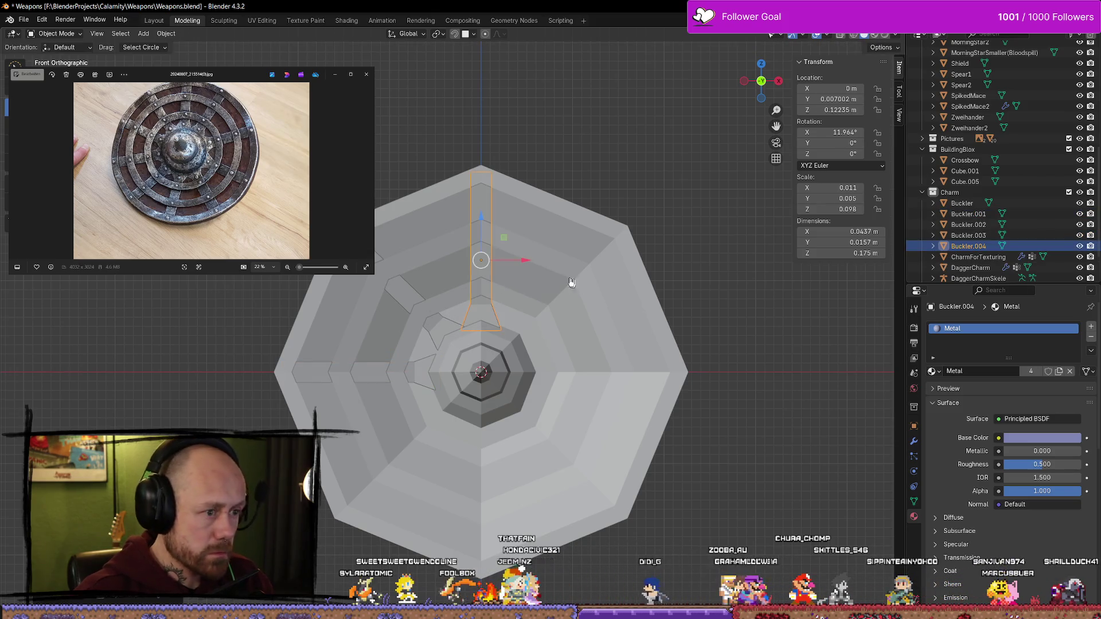
{"action": "key", "text": "x"}
{"action": "left_click", "coordinate": [660, 264]}
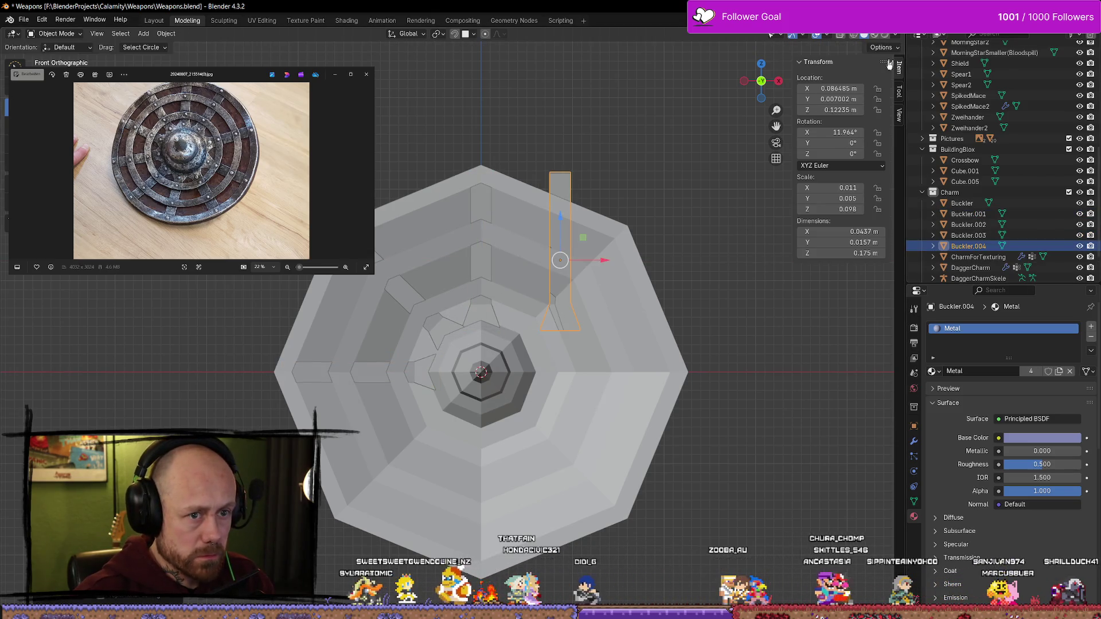
{"action": "left_click", "coordinate": [845, 154]}
{"action": "type", "text": "90"}
{"action": "key", "text": "Return"}
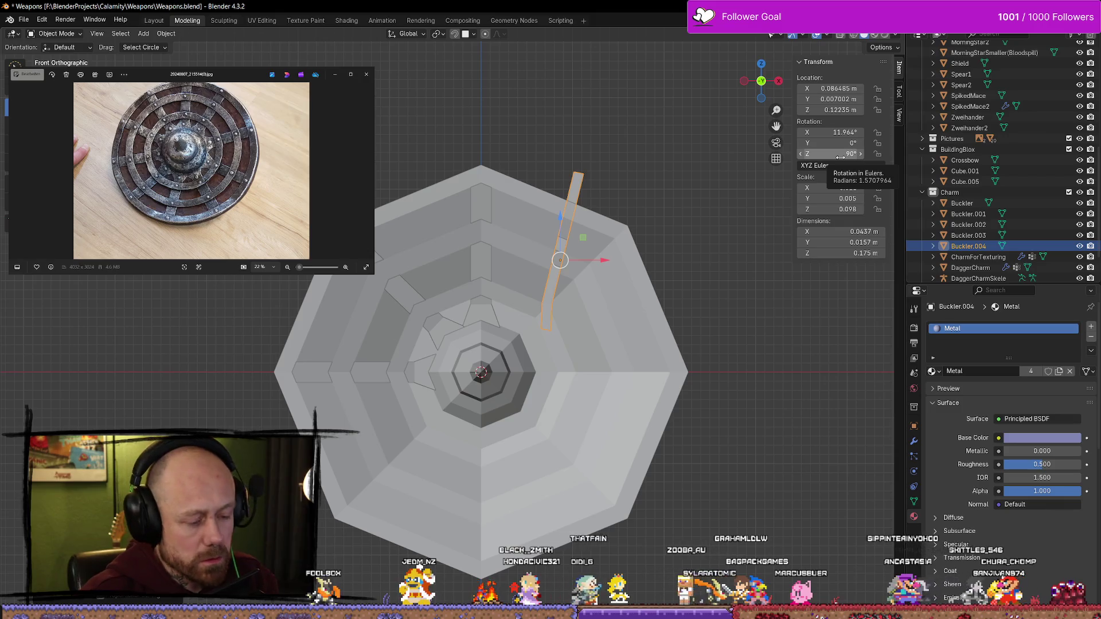
{"action": "key", "text": "ctrl+z"}
{"action": "type", "text": "90"}
{"action": "key", "text": "Return"}
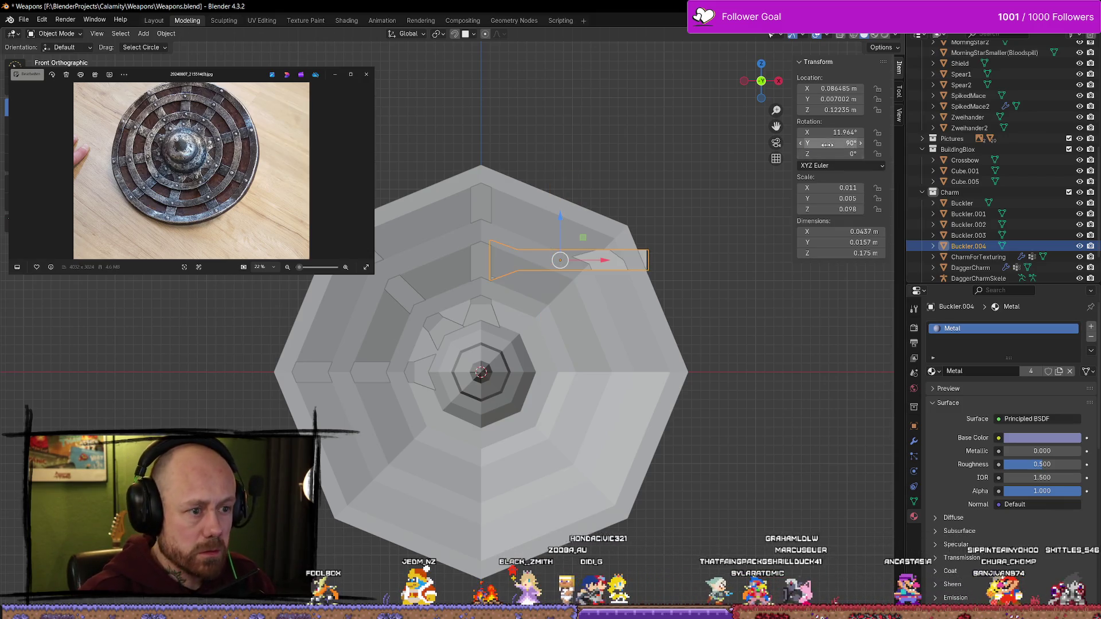
{"action": "left_click_drag", "start_coordinate": [561, 223], "coordinate": [561, 338]}
{"action": "left_click_drag", "start_coordinate": [606, 375], "coordinate": [638, 369]}
{"action": "left_click_drag", "start_coordinate": [593, 336], "coordinate": [592, 324]}
{"action": "left_click", "coordinate": [693, 327]}
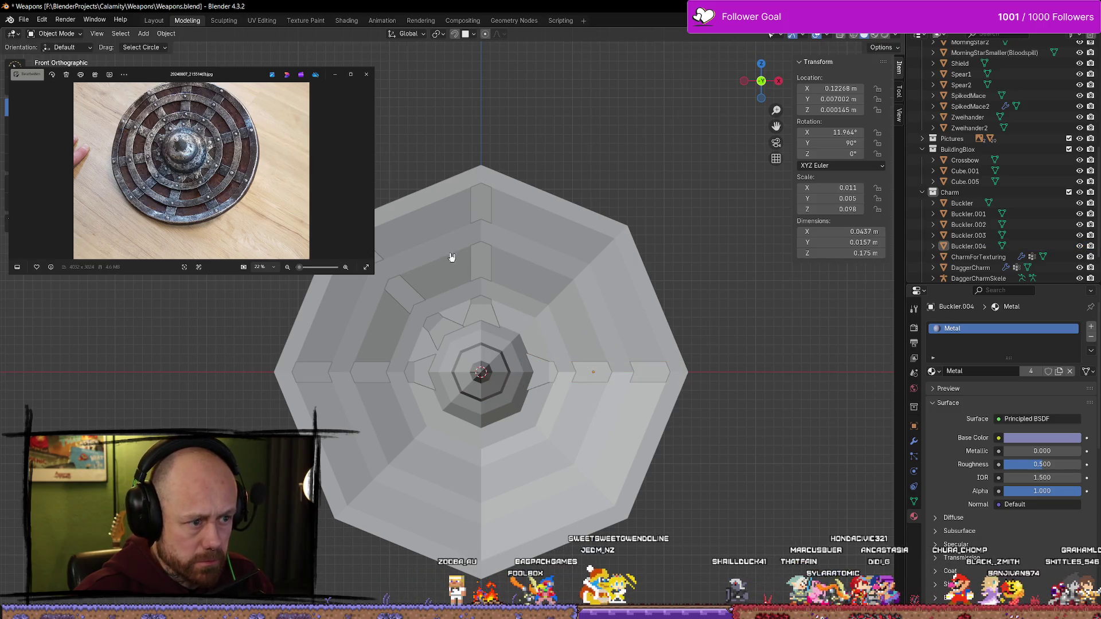
Duplicate the top strap plate, flip it 180° on Y, and move it to the bottom edge
{"action": "left_click", "coordinate": [481, 260]}
{"action": "key", "text": "shift+d"}
{"action": "right_click", "coordinate": [481, 259]}
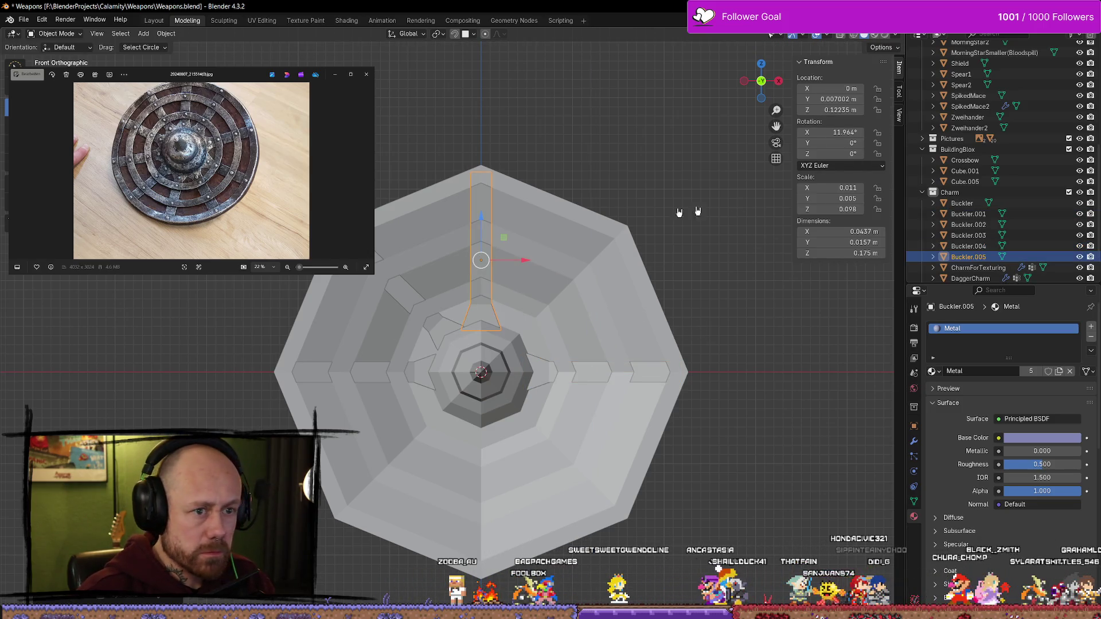
{"action": "mouse_move", "coordinate": [484, 219]}
{"action": "left_mouse_down"}
{"action": "mouse_move", "coordinate": [470, 367]}
{"action": "mouse_move", "coordinate": [472, 335]}
{"action": "left_mouse_up"}
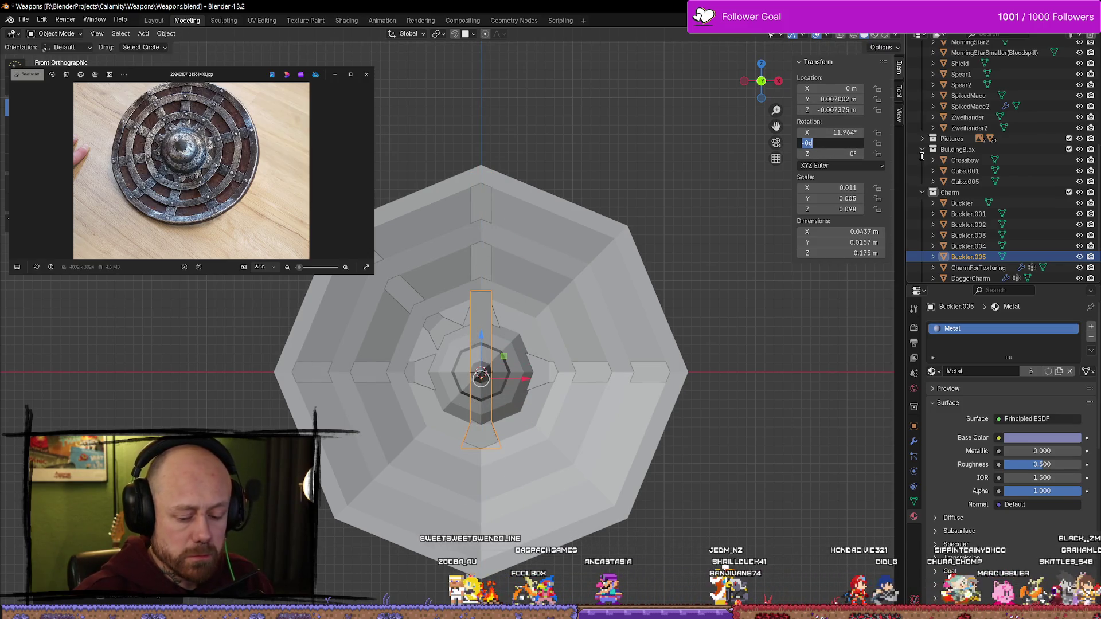
{"action": "key", "text": "Return"}
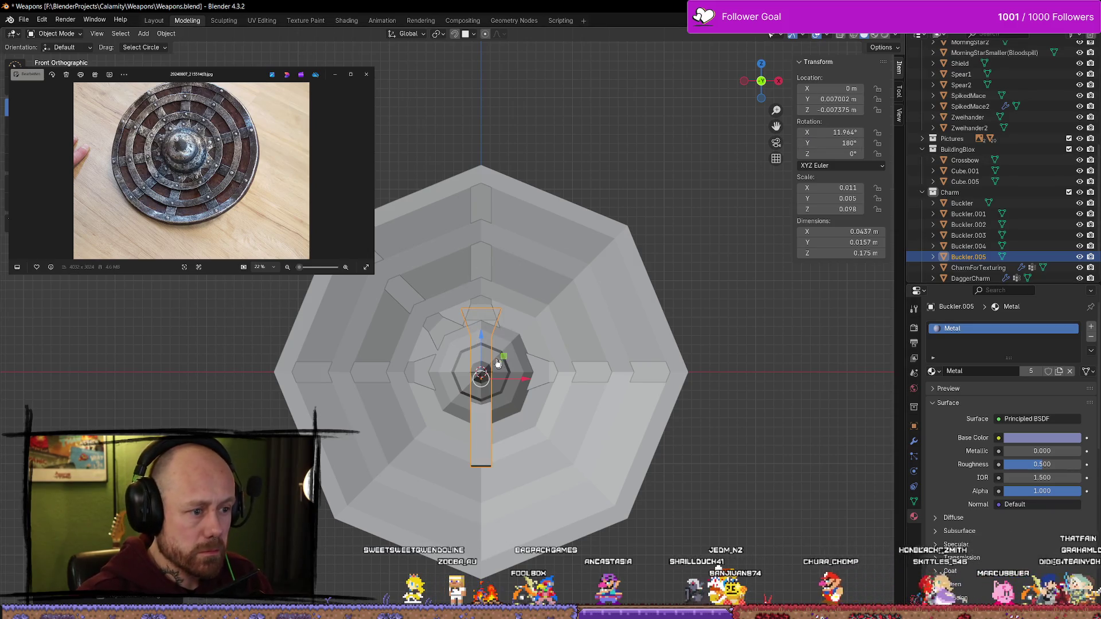
{"action": "left_click_drag", "start_coordinate": [480, 334], "coordinate": [482, 439]}
{"action": "left_click", "coordinate": [774, 481]}
{"action": "mouse_move", "coordinate": [774, 482]}
{"action": "middle_mouse_down"}
{"action": "mouse_move", "coordinate": [688, 451]}
{"action": "mouse_move", "coordinate": [733, 457]}
{"action": "mouse_move", "coordinate": [703, 488]}
{"action": "middle_mouse_up"}
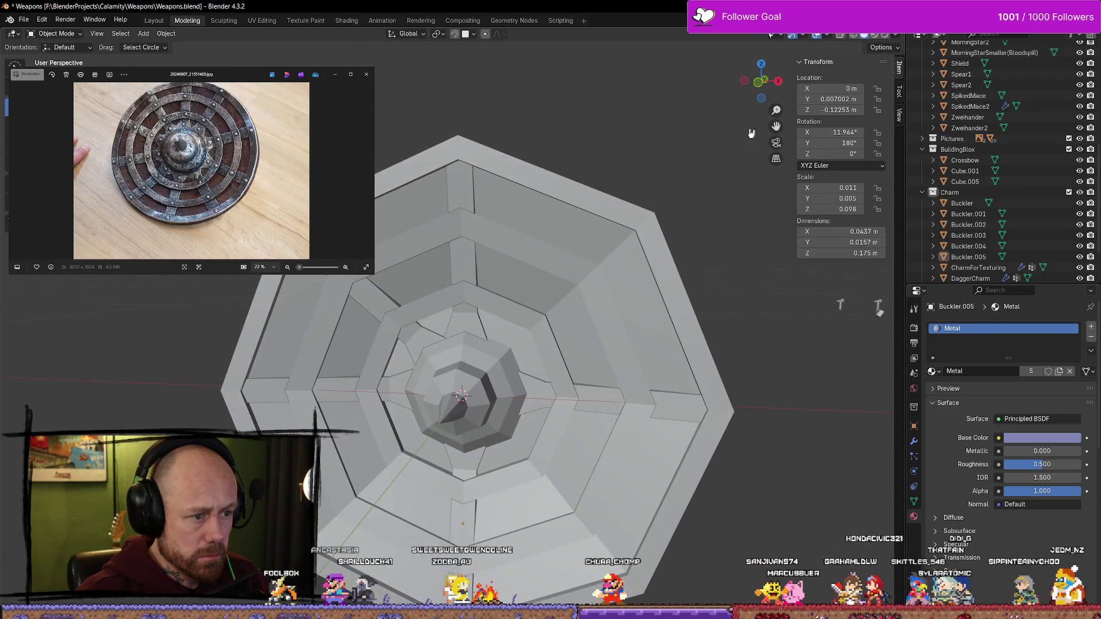
{"action": "left_click", "coordinate": [756, 80]}
Round the angled strap Buckler.002's tilt to -45° and adjust its horizontal position
{"action": "left_click", "coordinate": [410, 295]}
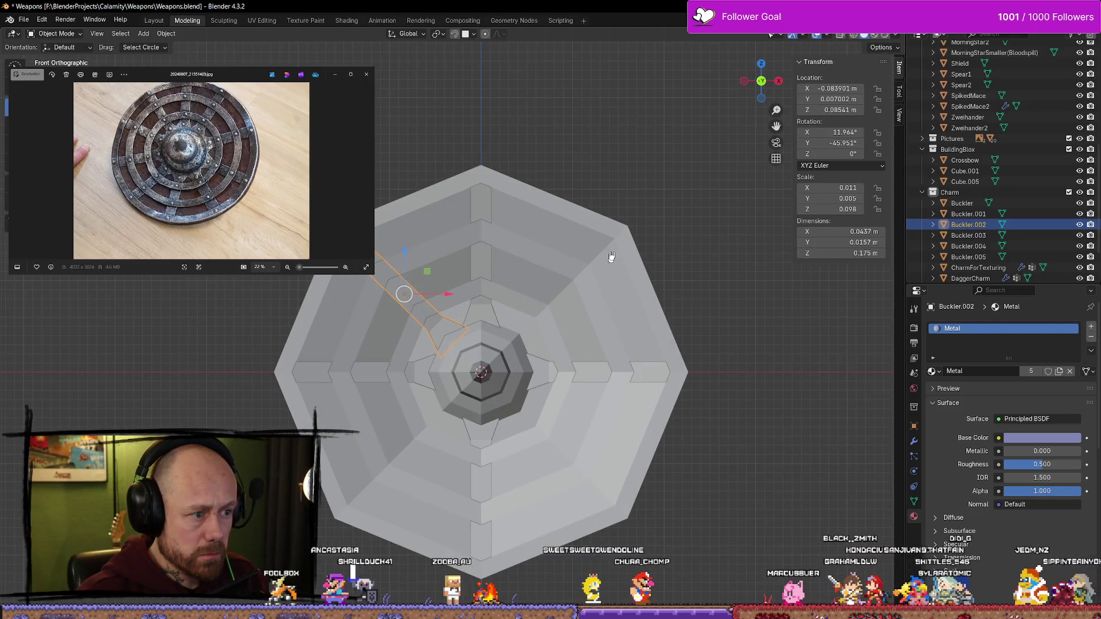
{"action": "left_click", "coordinate": [832, 143]}
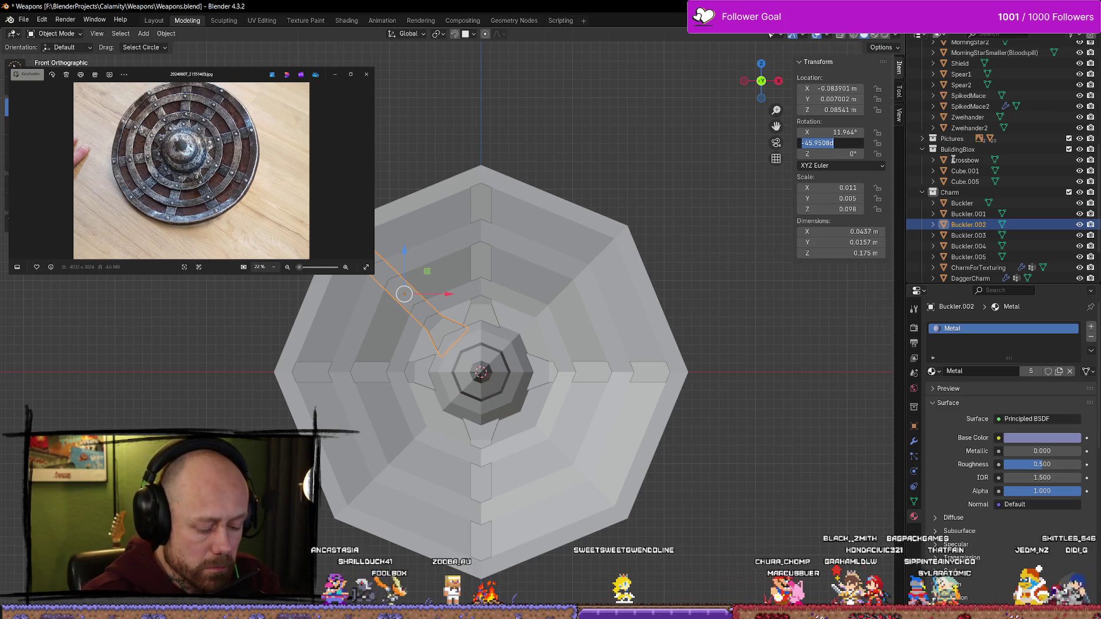
{"action": "key", "text": "Return"}
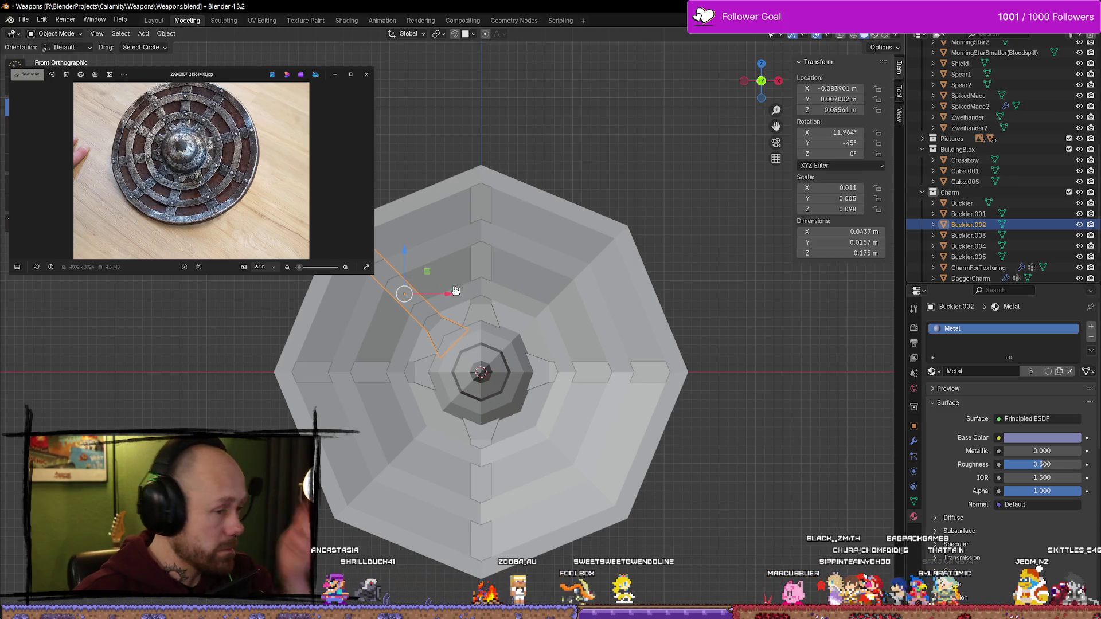
{"action": "left_click_drag", "start_coordinate": [448, 296], "coordinate": [443, 295]}
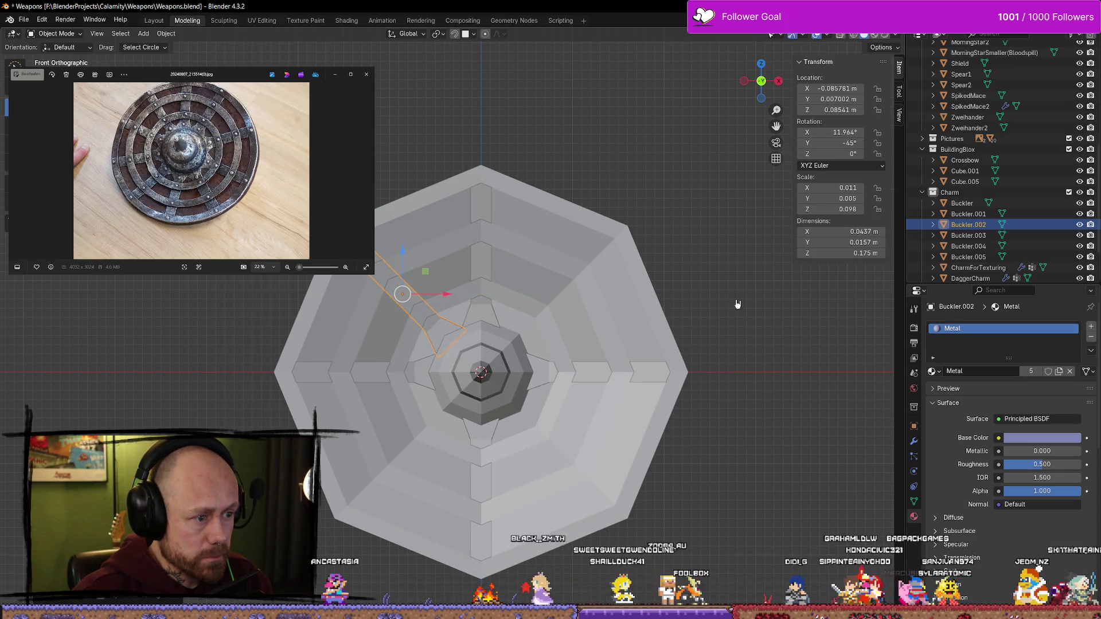
Duplicate the angled strap, mirror its tilt to 45°, and place it on the upper-right face
{"action": "key", "text": "shift+d"}
{"action": "key", "text": "Escape"}
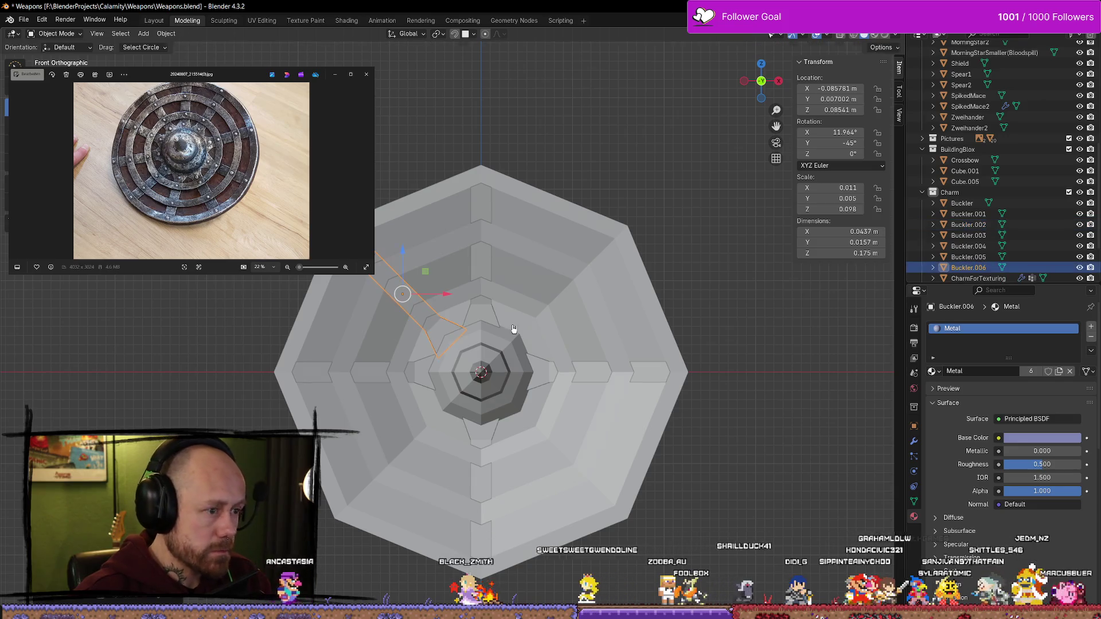
{"action": "left_click", "coordinate": [854, 143]}
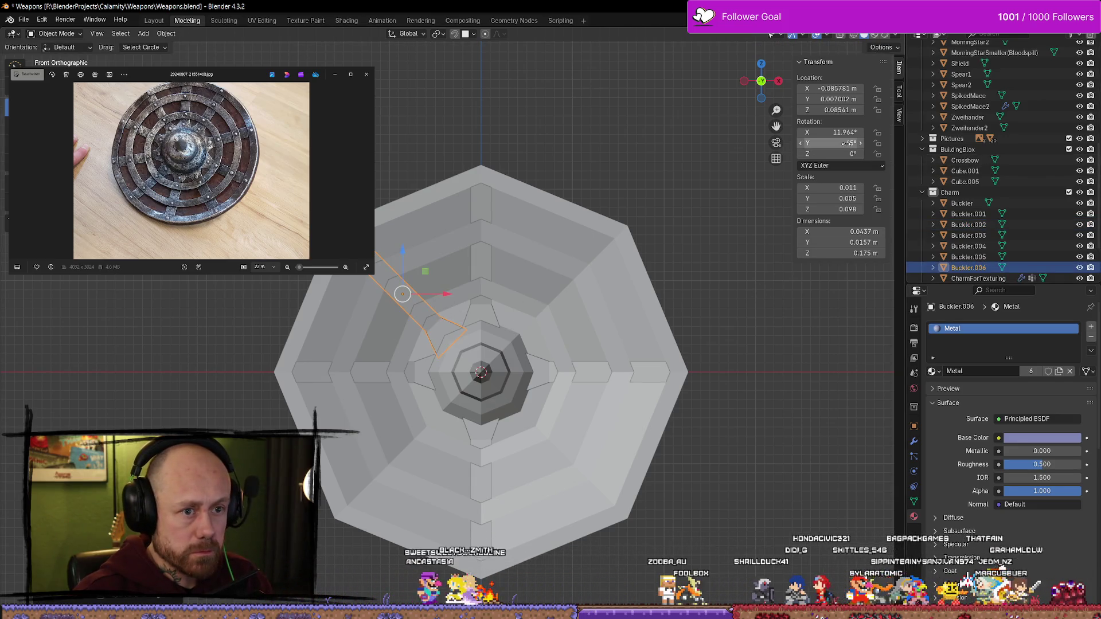
{"action": "type", "text": "45"}
{"action": "key", "text": "Return"}
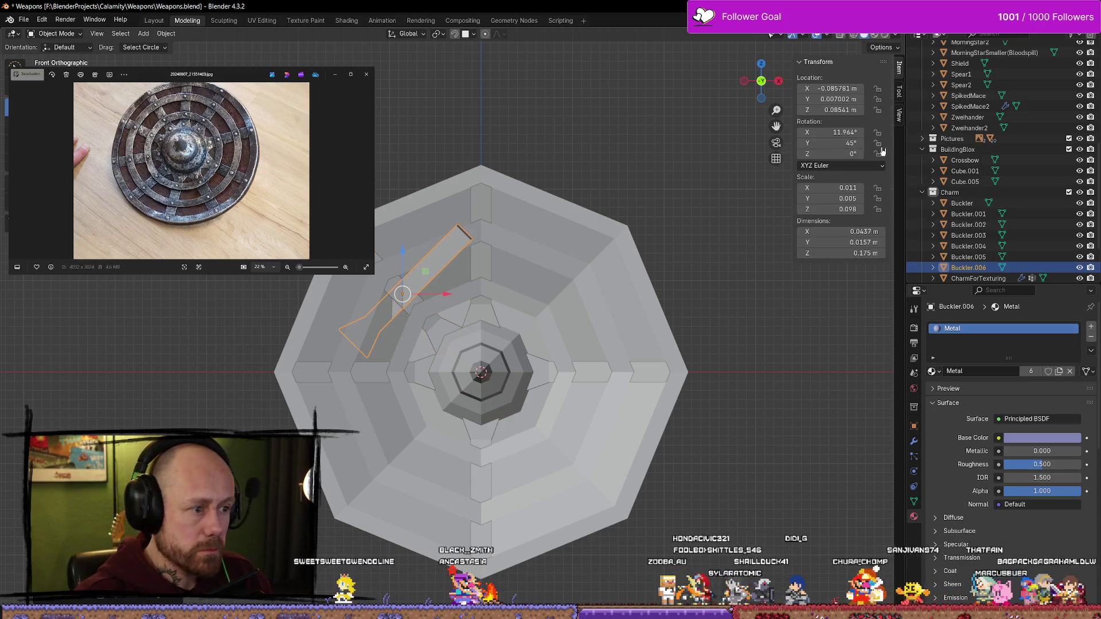
{"action": "mouse_move", "coordinate": [446, 297]}
{"action": "left_mouse_down"}
{"action": "mouse_move", "coordinate": [589, 302]}
{"action": "mouse_move", "coordinate": [608, 306]}
{"action": "mouse_move", "coordinate": [601, 313]}
{"action": "left_mouse_up"}
{"action": "left_click_drag", "start_coordinate": [556, 253], "coordinate": [605, 294]}
{"action": "left_click", "coordinate": [681, 278]}
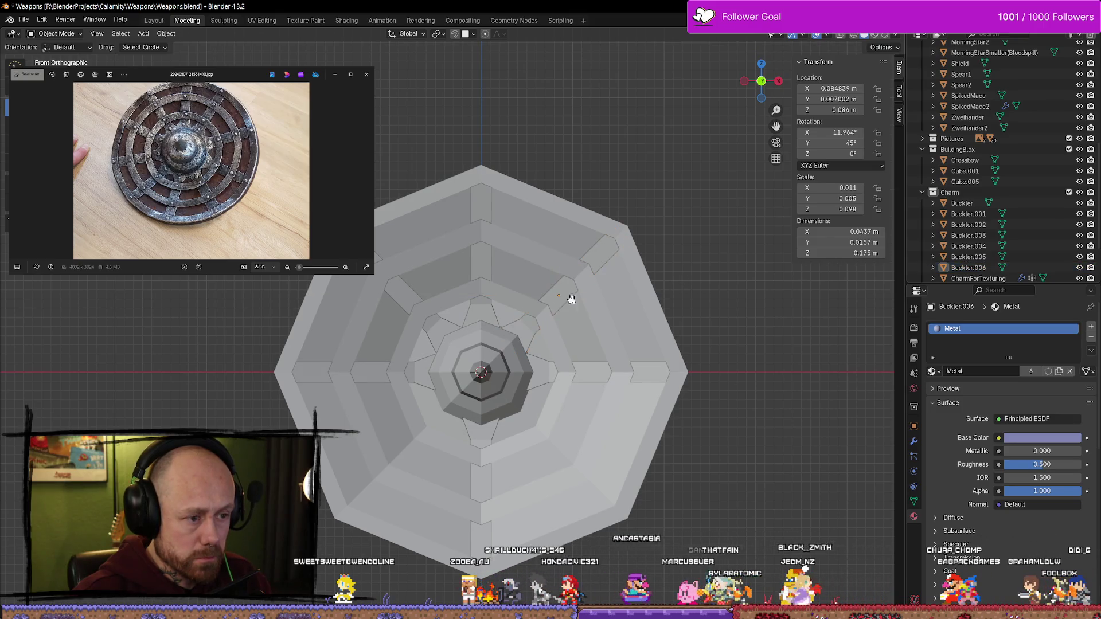
Realign the upper-right diagonal strap bar, undoing an extra duplicate
{"action": "left_click", "coordinate": [565, 291]}
{"action": "key", "text": "shift+d"}
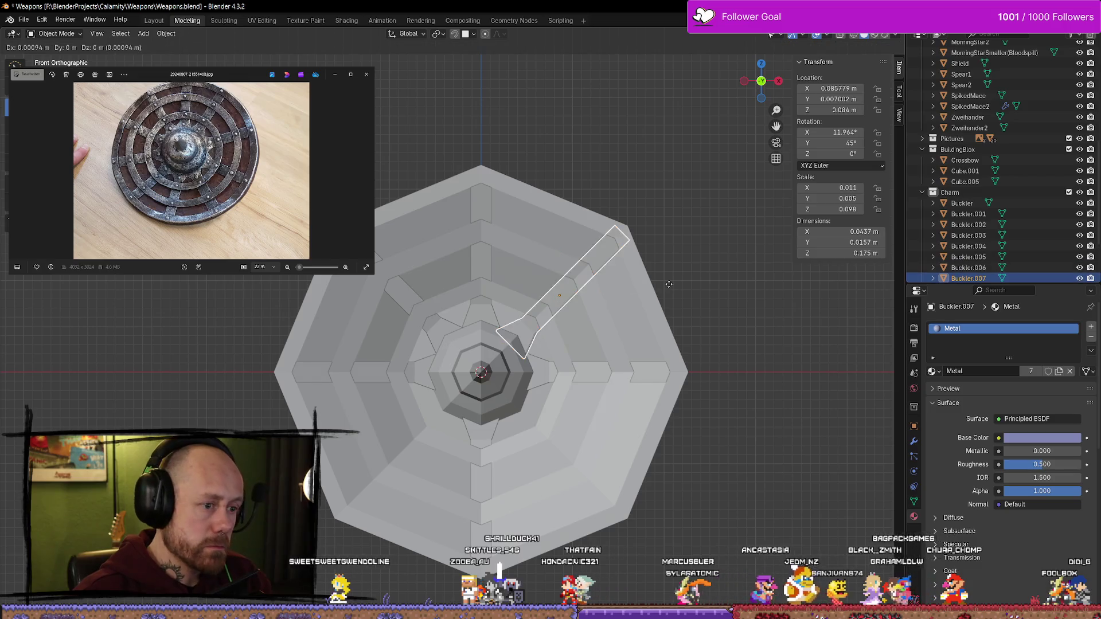
{"action": "left_click", "coordinate": [573, 253]}
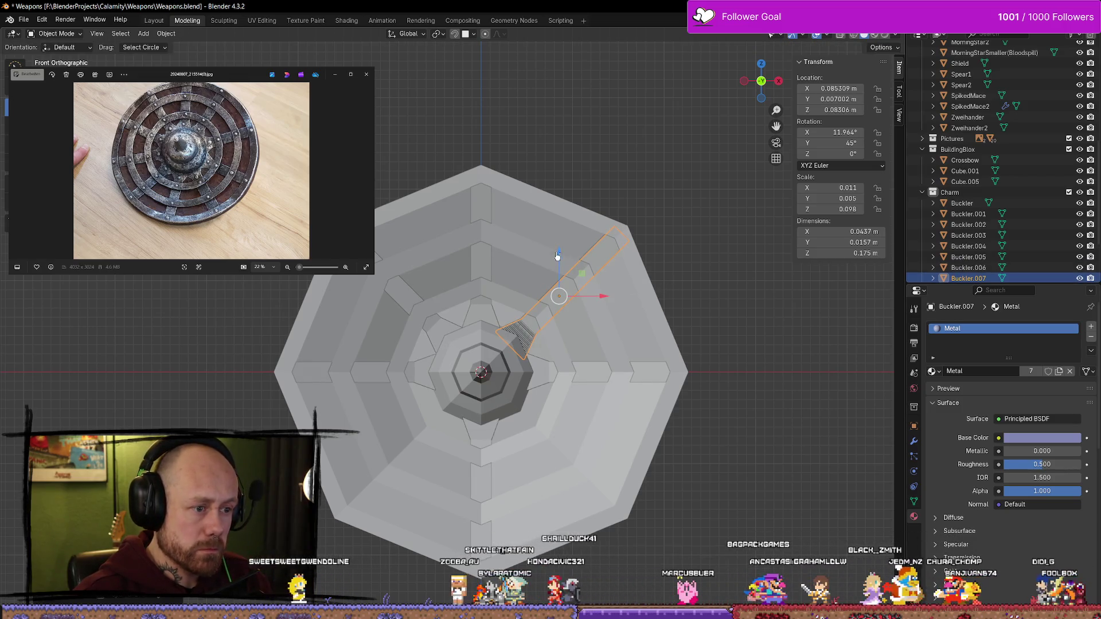
{"action": "key", "text": "ctrl+z"}
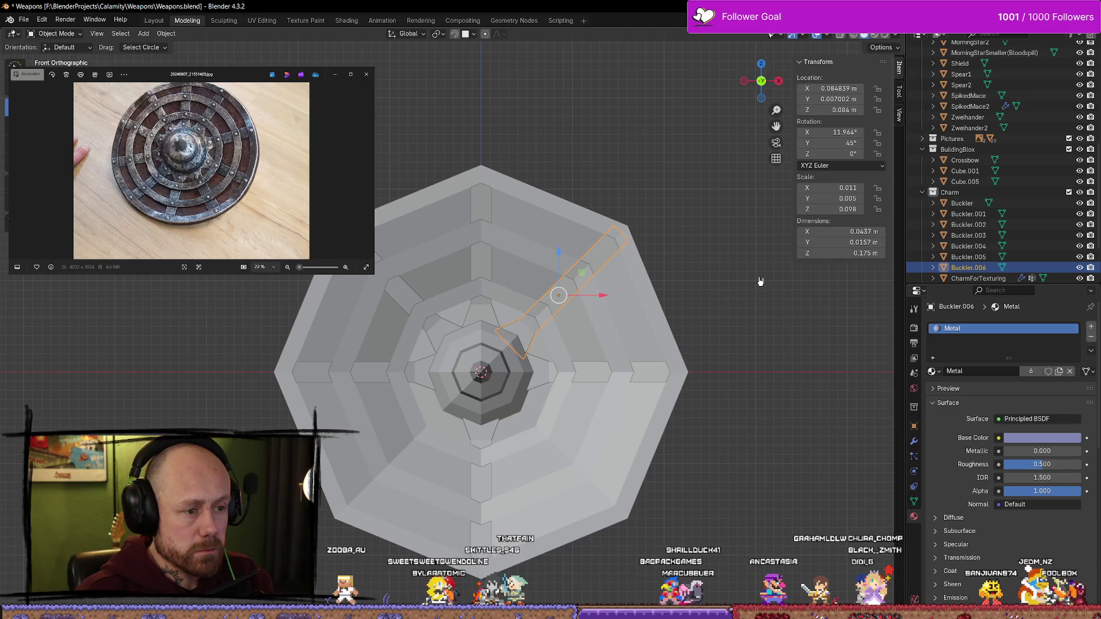
{"action": "left_click_drag", "start_coordinate": [760, 281], "coordinate": [743, 282]}
{"action": "left_click_drag", "start_coordinate": [596, 295], "coordinate": [599, 295]}
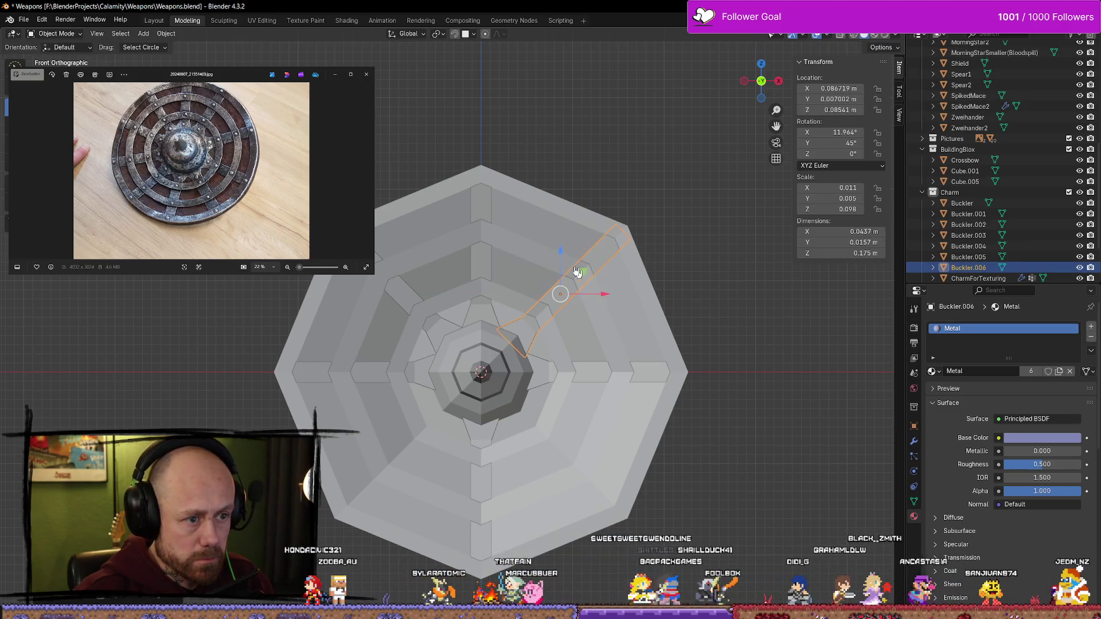
{"action": "left_click_drag", "start_coordinate": [559, 247], "coordinate": [568, 332]}
Duplicate the strap bar, rotate it to about 125° on Y, and lower it onto the lower-right face
{"action": "key", "text": "shift+d"}
{"action": "right_click", "coordinate": [717, 304]}
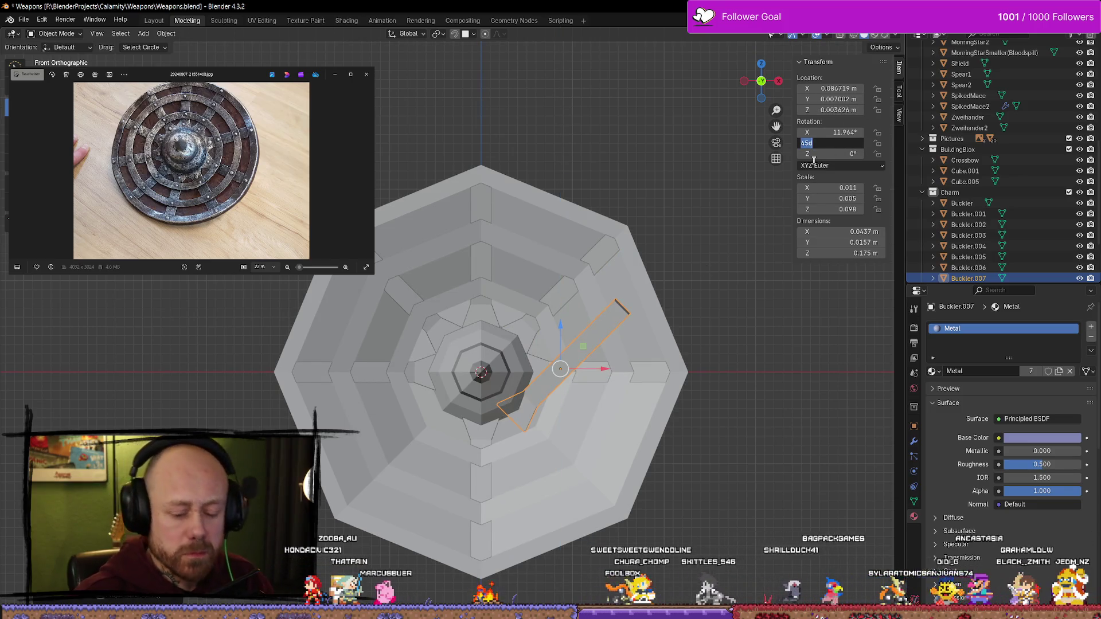
{"action": "type", "text": "90"}
{"action": "key", "text": "Return"}
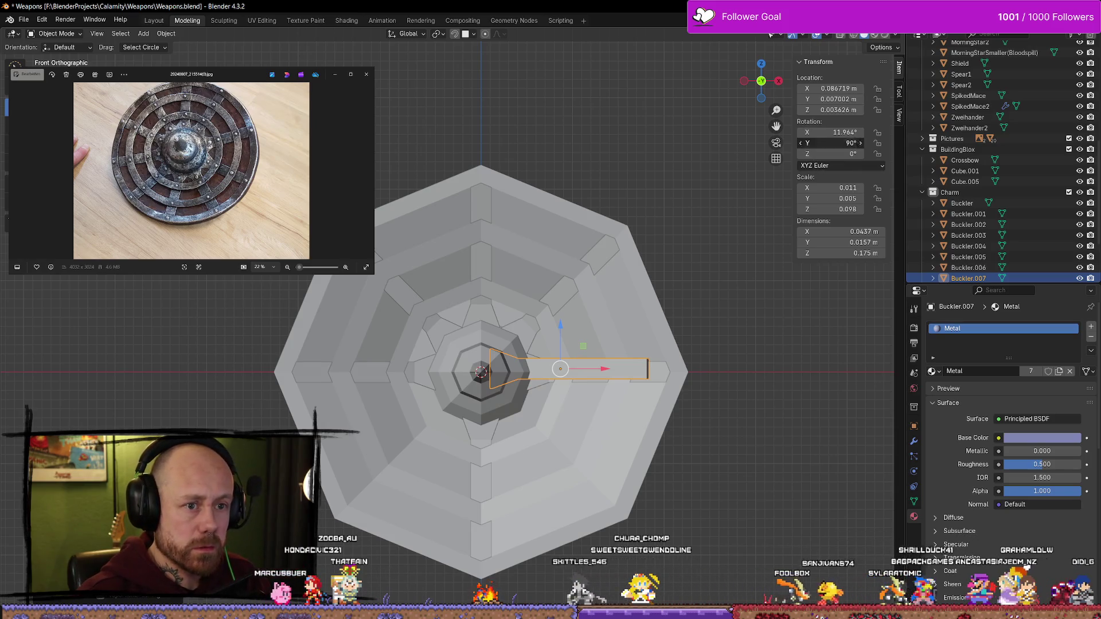
{"action": "left_click", "coordinate": [821, 145]}
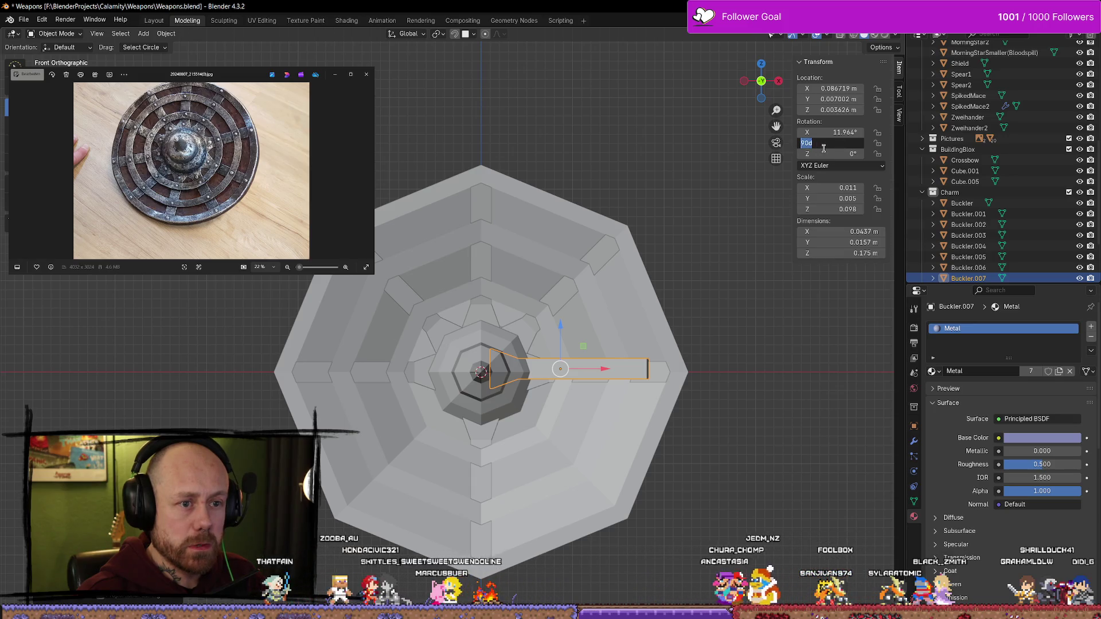
{"action": "double_click", "coordinate": [842, 144]}
{"action": "left_click", "coordinate": [843, 144]}
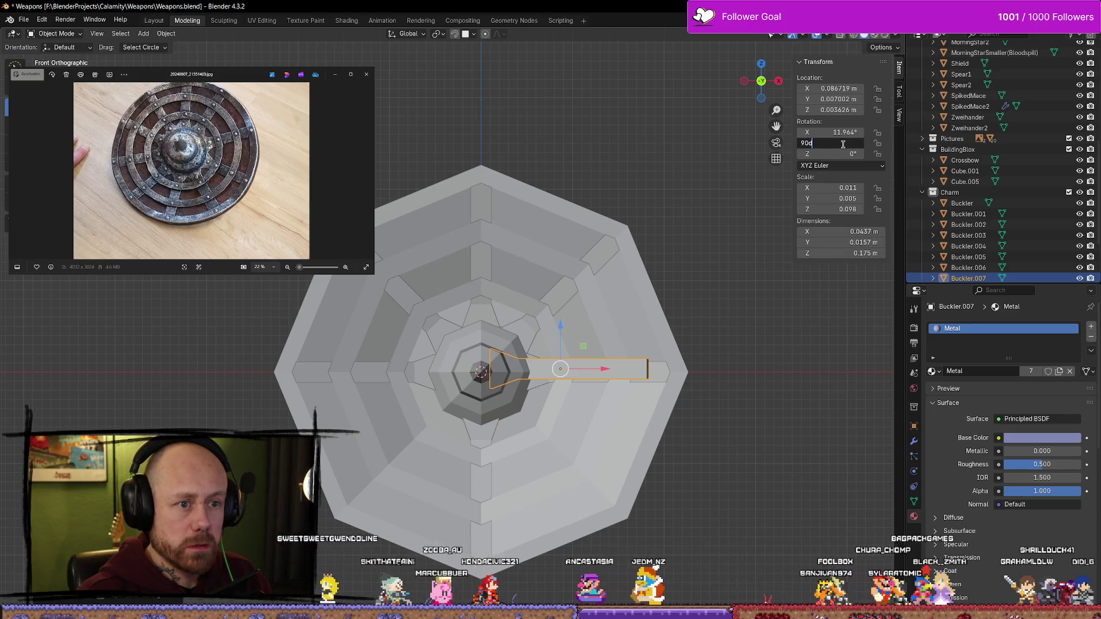
{"action": "type", "text": "125"}
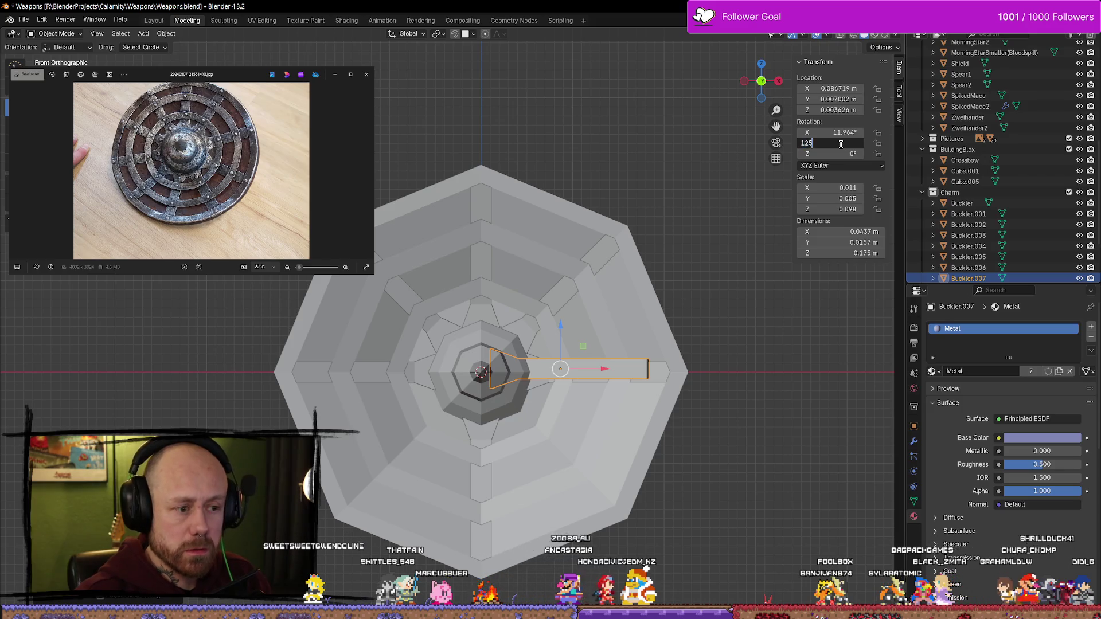
{"action": "key", "text": "Return"}
{"action": "left_click_drag", "start_coordinate": [559, 341], "coordinate": [560, 416]}
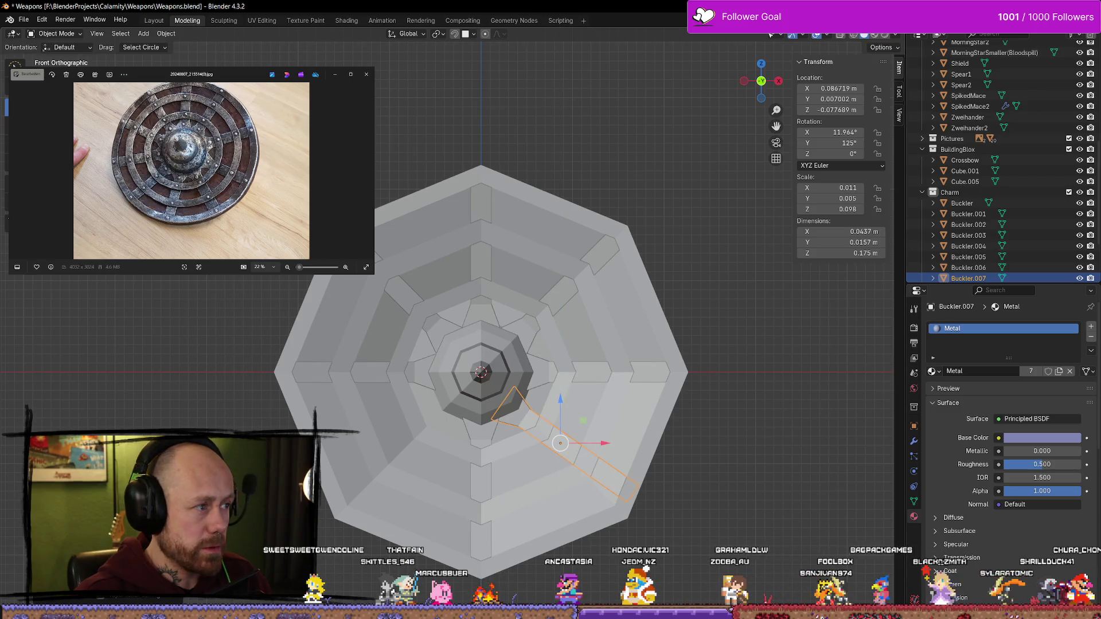
{"action": "key", "text": "shift+space"}
{"action": "key", "text": "r"}
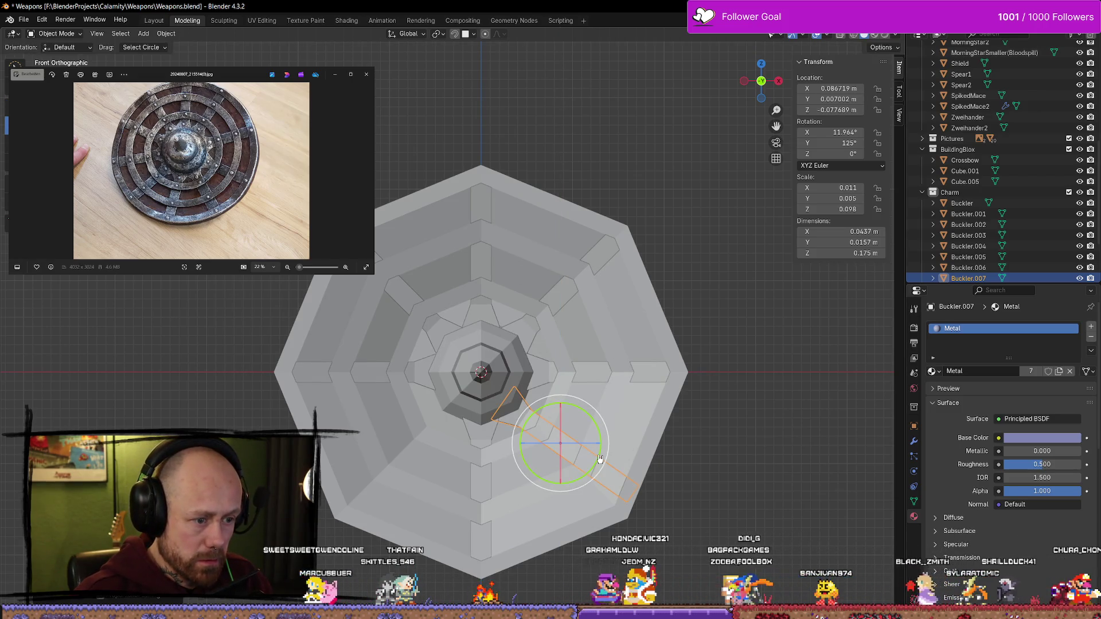
{"action": "left_click_drag", "start_coordinate": [604, 458], "coordinate": [595, 461]}
Set the bar to exactly 135° on Y and fine-tune its position on the lower-right face
{"action": "left_click", "coordinate": [843, 145]}
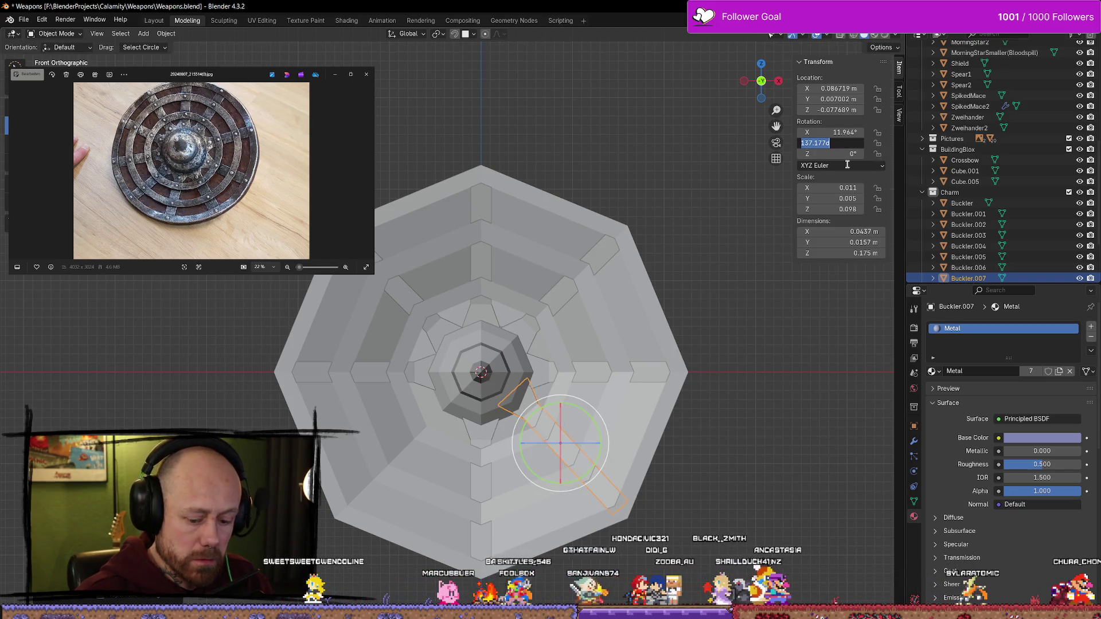
{"action": "type", "text": "135"}
{"action": "key", "text": "Return"}
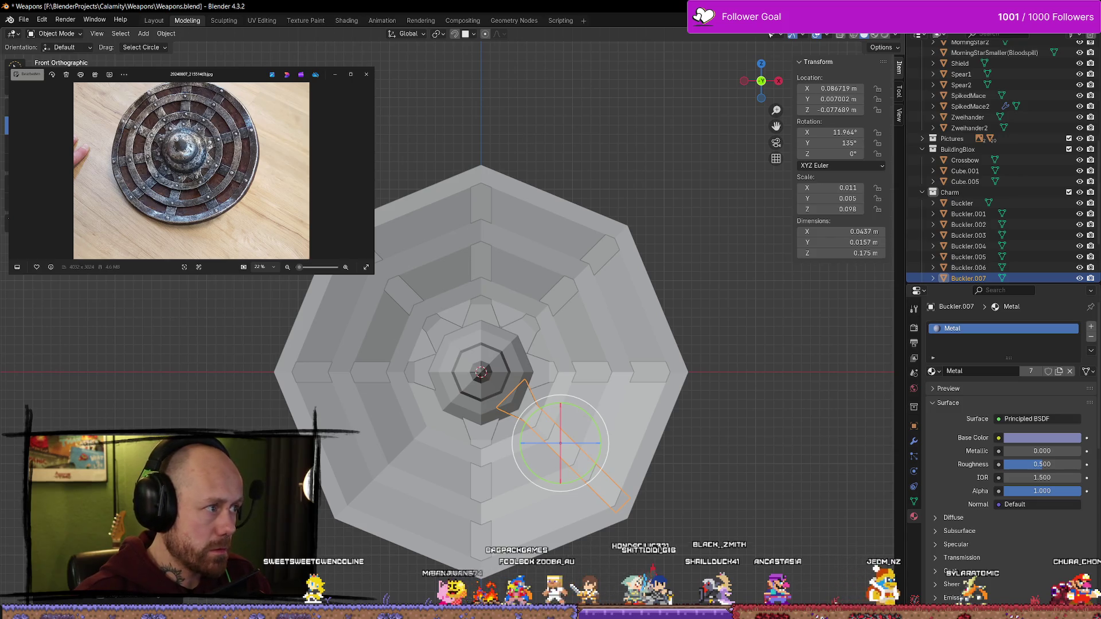
{"action": "key", "text": "shift+space"}
{"action": "key", "text": "g"}
{"action": "left_click_drag", "start_coordinate": [561, 399], "coordinate": [560, 408]}
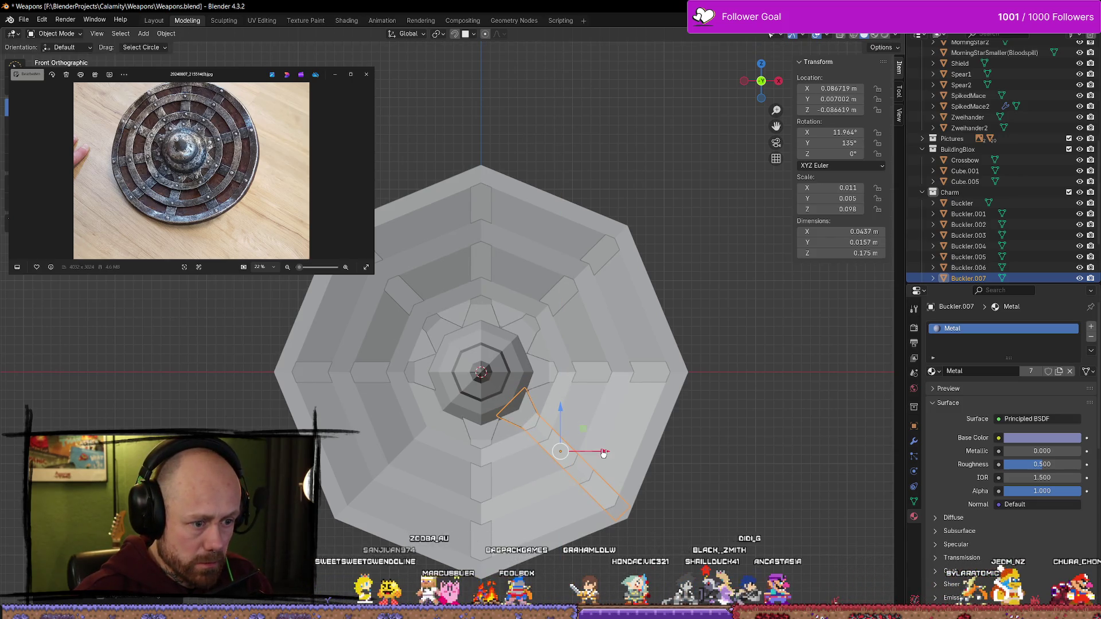
{"action": "left_click_drag", "start_coordinate": [604, 453], "coordinate": [591, 448]}
{"action": "left_click_drag", "start_coordinate": [558, 410], "coordinate": [558, 407]}
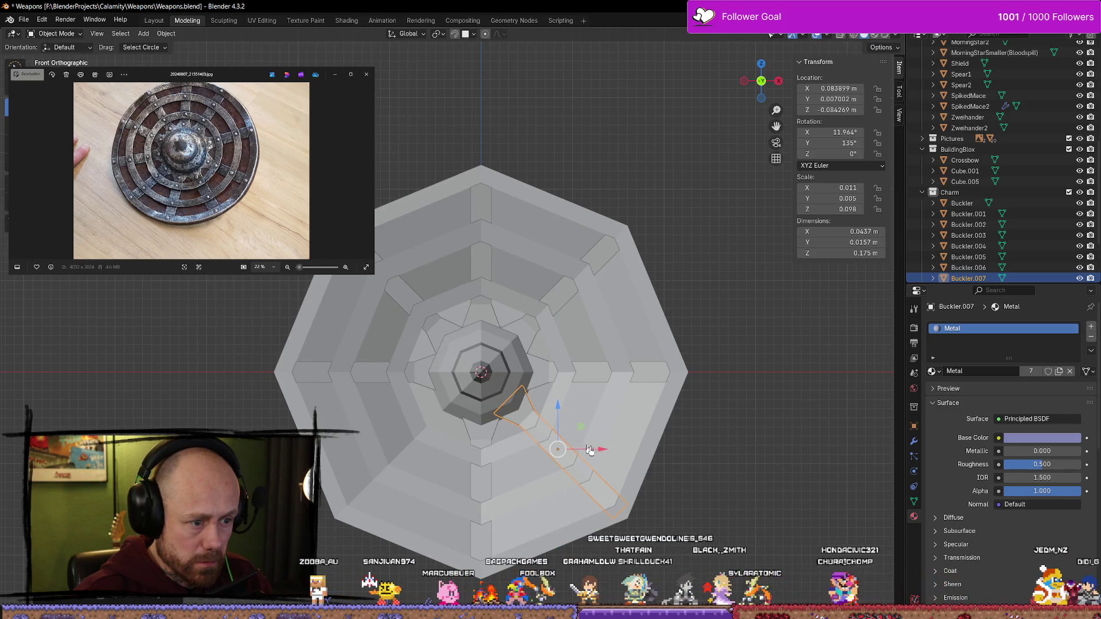
{"action": "left_click_drag", "start_coordinate": [590, 451], "coordinate": [592, 450]}
{"action": "left_click_drag", "start_coordinate": [556, 403], "coordinate": [556, 406]}
{"action": "left_click_drag", "start_coordinate": [597, 452], "coordinate": [602, 451]}
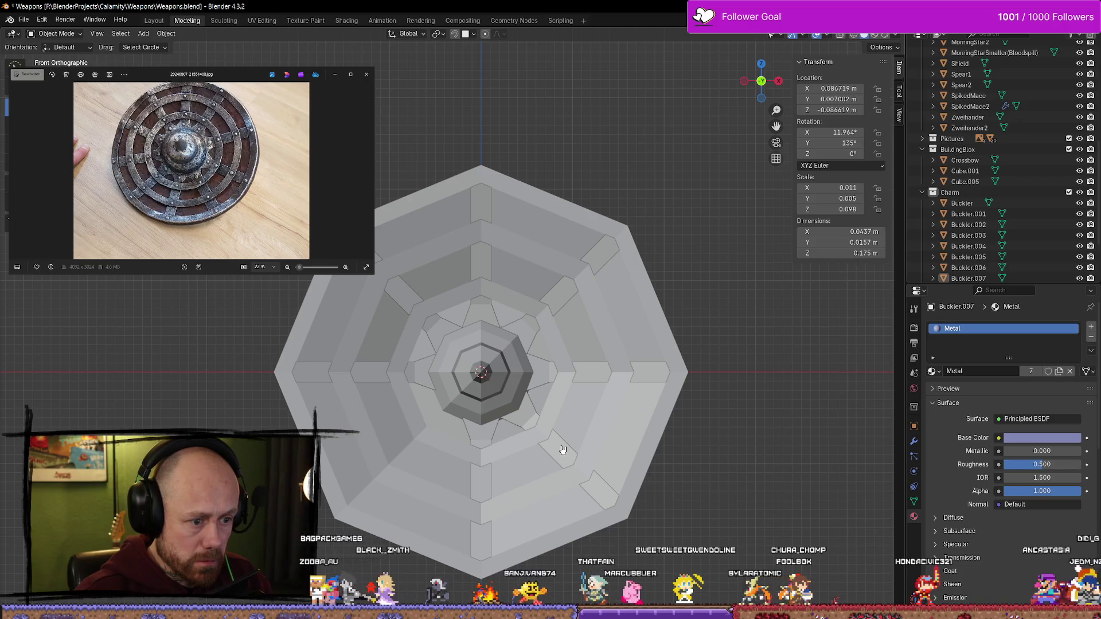
Duplicate the bar, set its Y rotation to -135°, and move it to the lower-left face
{"action": "key", "text": "shift+d"}
{"action": "key", "text": "Escape"}
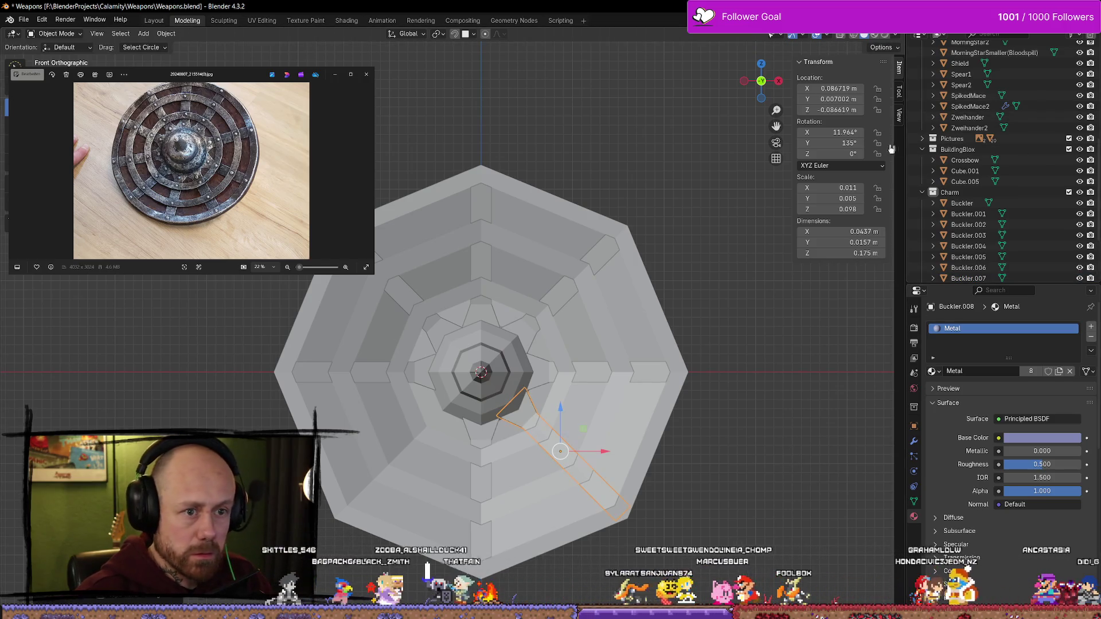
{"action": "left_click", "coordinate": [852, 143]}
{"action": "type", "text": "-135"}
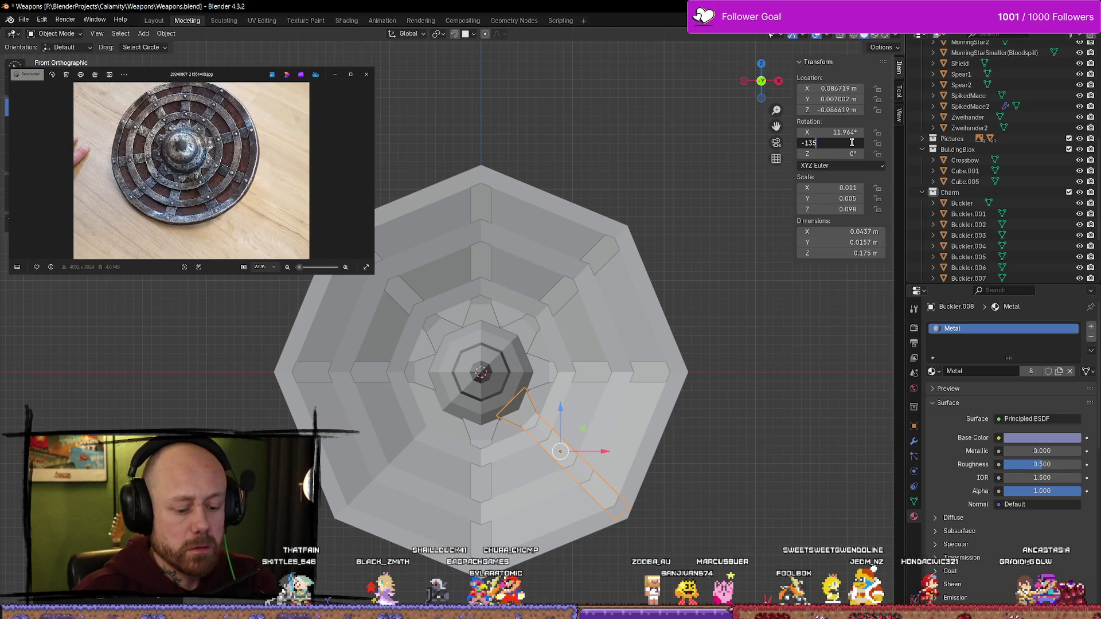
{"action": "key", "text": "Return"}
{"action": "left_click_drag", "start_coordinate": [604, 454], "coordinate": [441, 457]}
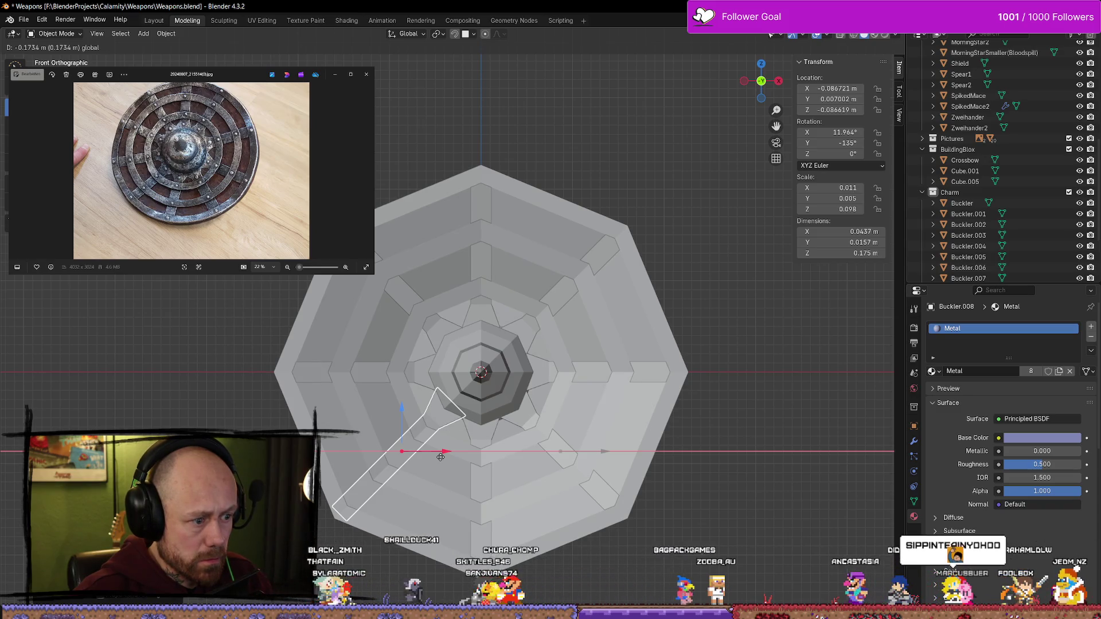
{"action": "left_click_drag", "start_coordinate": [441, 457], "coordinate": [441, 458]}
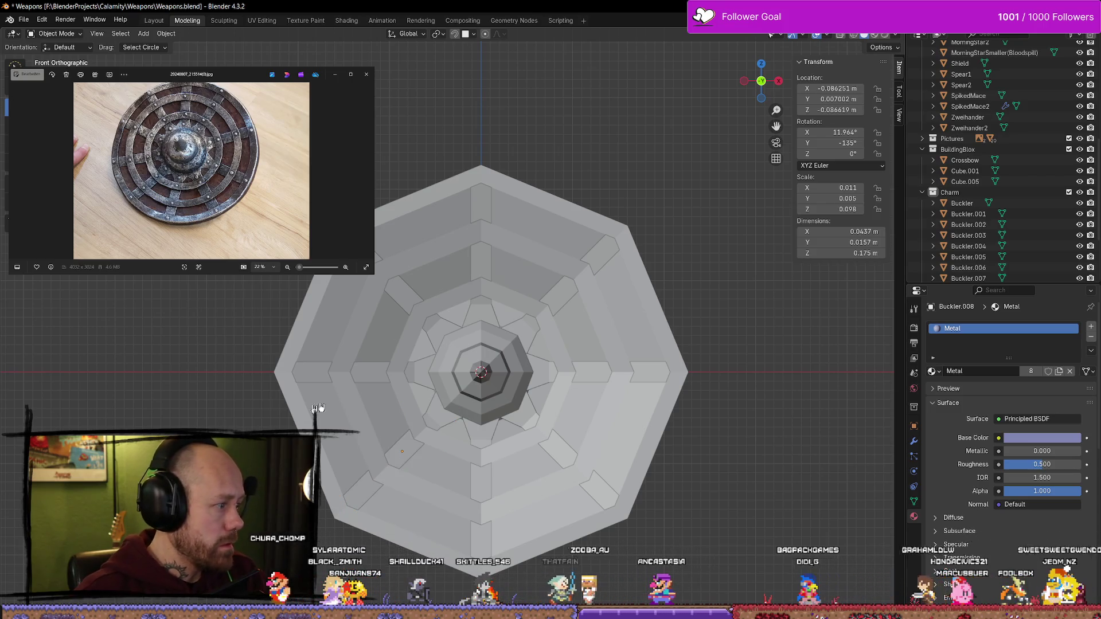
{"action": "mouse_move", "coordinate": [481, 436]}
{"action": "middle_mouse_down"}
{"action": "mouse_move", "coordinate": [492, 381]}
{"action": "mouse_move", "coordinate": [484, 404]}
{"action": "mouse_move", "coordinate": [523, 381]}
{"action": "mouse_move", "coordinate": [596, 442]}
{"action": "mouse_move", "coordinate": [509, 398]}
{"action": "mouse_move", "coordinate": [501, 437]}
{"action": "mouse_move", "coordinate": [114, 364]}
{"action": "middle_mouse_up"}
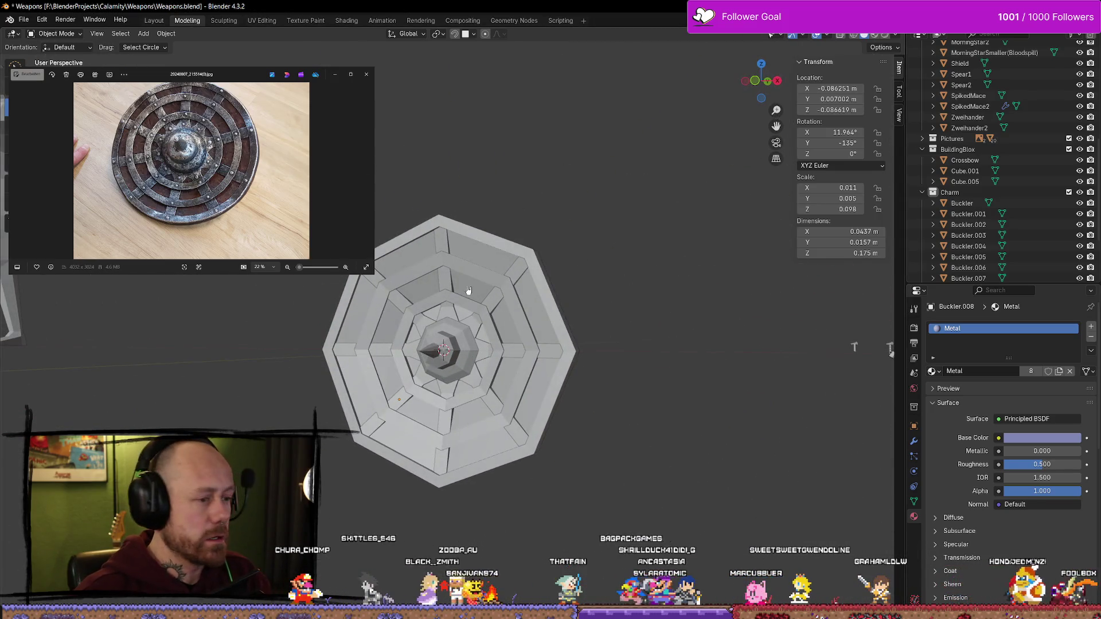
{"action": "key", "text": "Tab"}
{"action": "scroll", "coordinate": [468, 290], "scroll_direction": "up", "scroll_amount": 3}
{"action": "scroll", "coordinate": [585, 379], "scroll_direction": "down", "scroll_amount": 5}
{"action": "scroll", "coordinate": [605, 389], "scroll_direction": "up", "scroll_amount": 1}
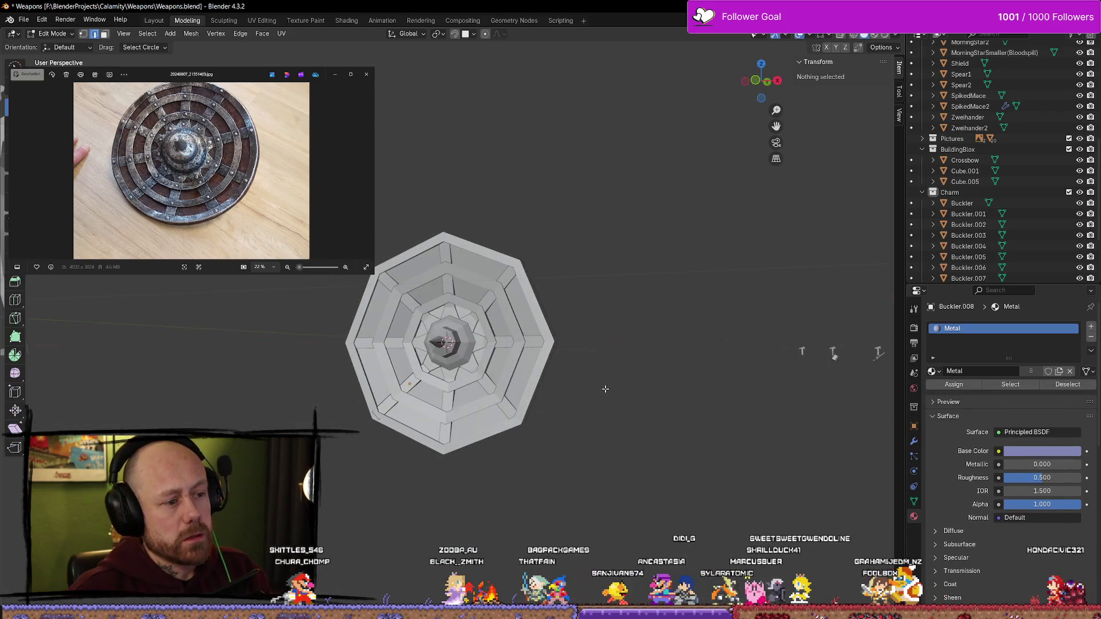
{"action": "mouse_move", "coordinate": [605, 389]}
{"action": "middle_mouse_down"}
{"action": "mouse_move", "coordinate": [593, 386]}
{"action": "mouse_move", "coordinate": [619, 359]}
{"action": "mouse_move", "coordinate": [652, 448]}
{"action": "mouse_move", "coordinate": [524, 442]}
{"action": "mouse_move", "coordinate": [393, 412]}
{"action": "mouse_move", "coordinate": [376, 427]}
{"action": "middle_mouse_up"}
{"action": "key", "text": "Tab"}
{"action": "scroll", "coordinate": [400, 384], "scroll_direction": "up", "scroll_amount": 2}
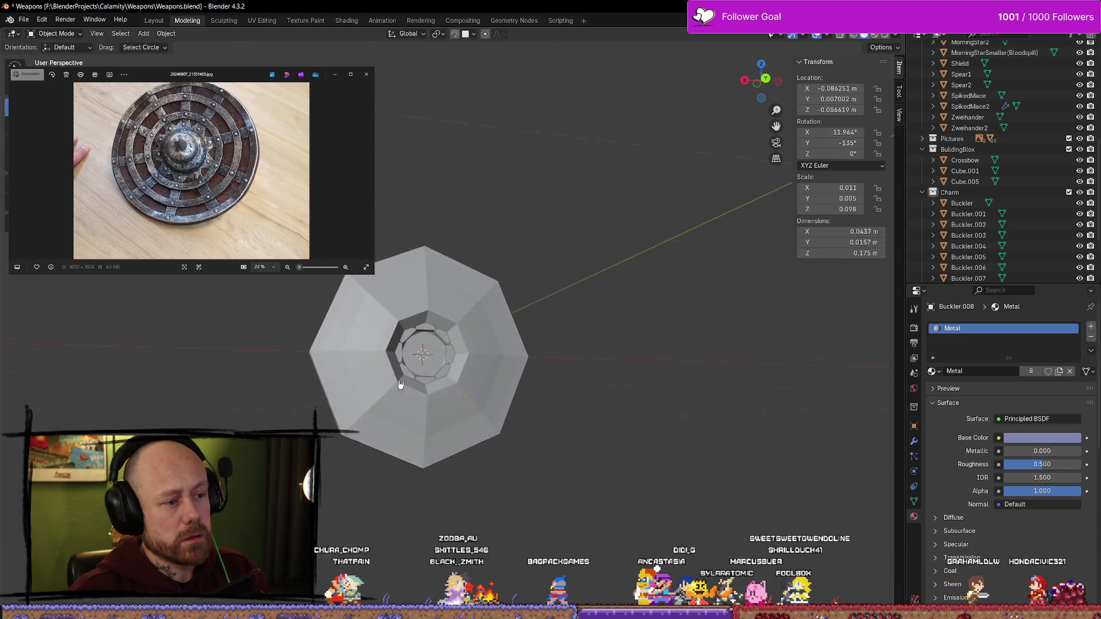
{"action": "scroll", "coordinate": [400, 385], "scroll_direction": "up", "scroll_amount": 2}
{"action": "mouse_move", "coordinate": [400, 329]}
{"action": "middle_mouse_down"}
{"action": "mouse_move", "coordinate": [361, 327]}
{"action": "mouse_move", "coordinate": [418, 335]}
{"action": "middle_mouse_up"}
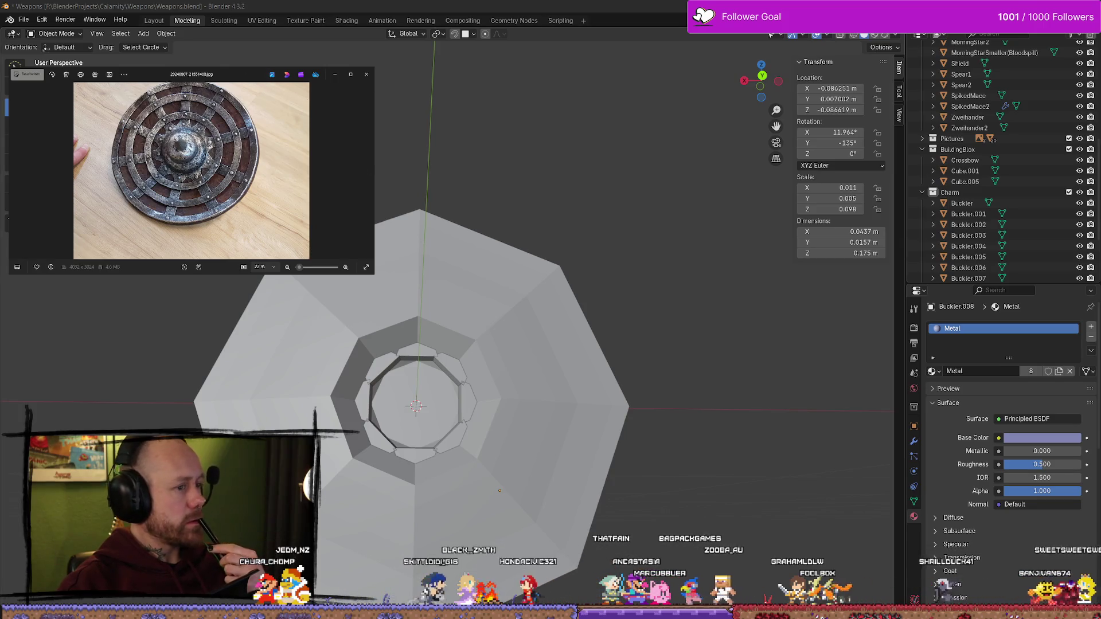
{"action": "mouse_move", "coordinate": [344, 258]}
{"action": "middle_mouse_down"}
{"action": "mouse_move", "coordinate": [411, 288]}
{"action": "mouse_move", "coordinate": [559, 285]}
{"action": "mouse_move", "coordinate": [484, 292]}
{"action": "mouse_move", "coordinate": [531, 278]}
{"action": "mouse_move", "coordinate": [558, 304]}
{"action": "mouse_move", "coordinate": [534, 299]}
{"action": "mouse_move", "coordinate": [540, 287]}
{"action": "mouse_move", "coordinate": [258, 336]}
{"action": "middle_mouse_up"}
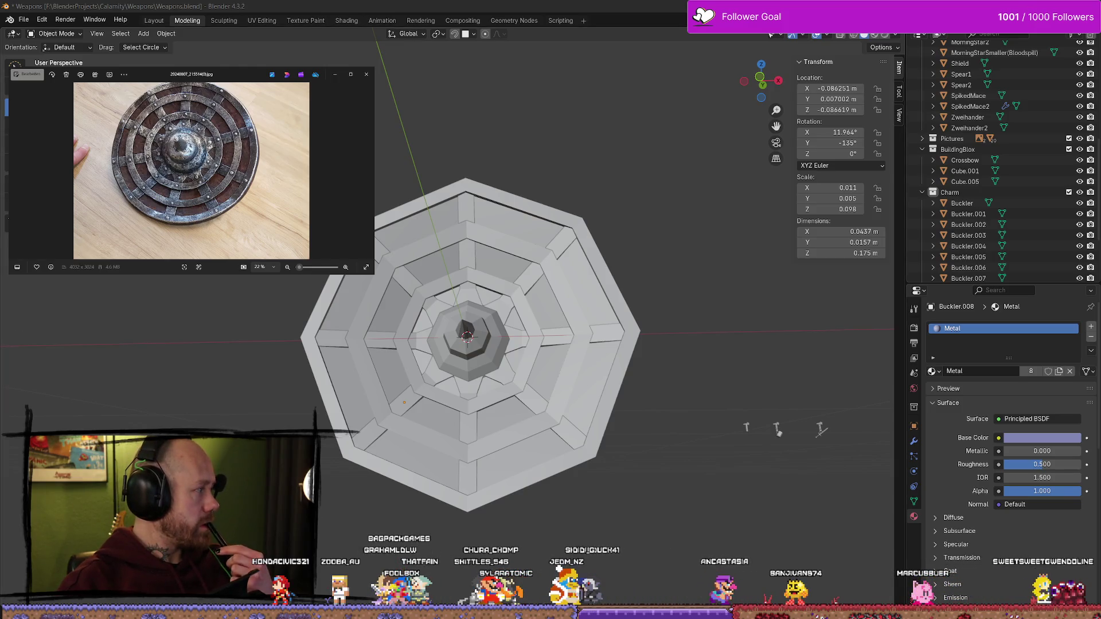
{"action": "middle_click_drag", "start_coordinate": [238, 324], "coordinate": [249, 317]}
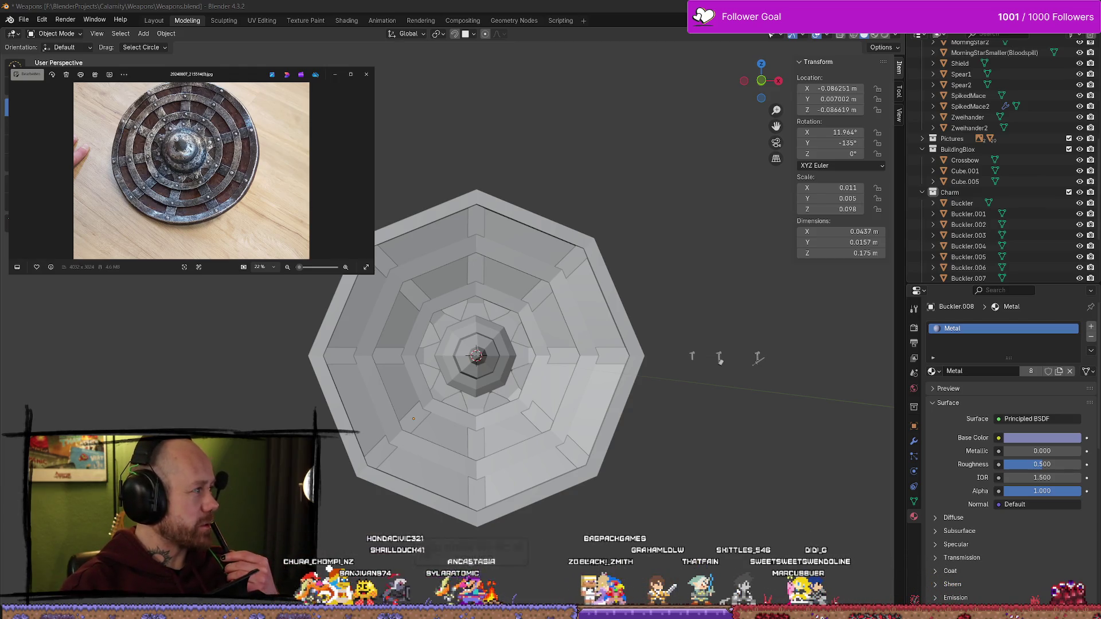
Switch to the Firefox Nextcloud share, close the reference photo viewer, and maximize the browser
{"action": "key", "text": "alt+Tab"}
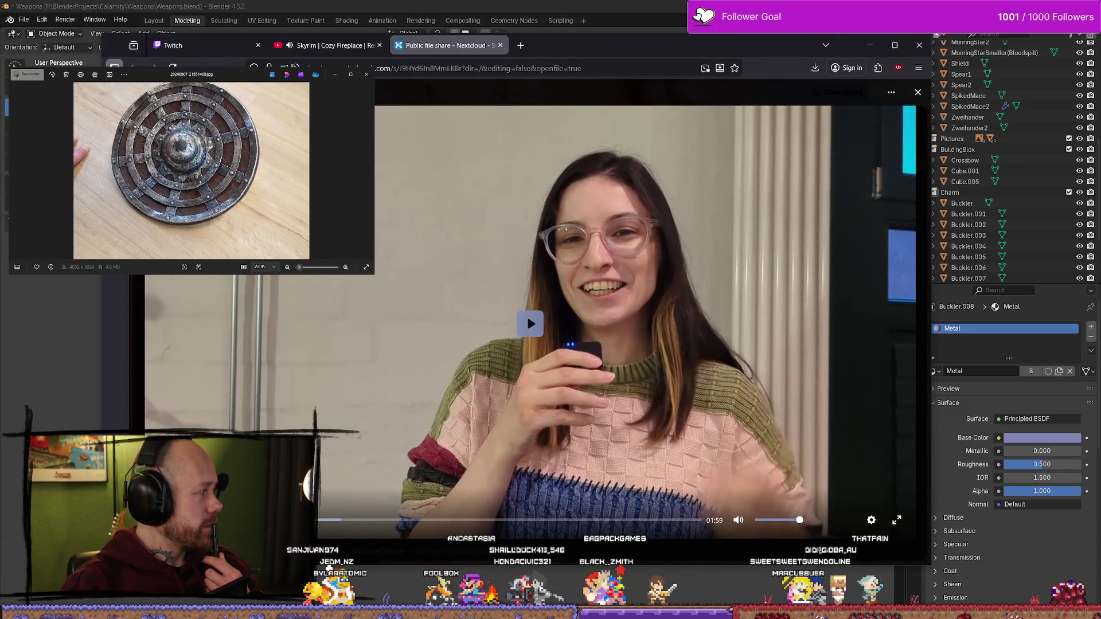
{"action": "key", "text": "alt+F4"}
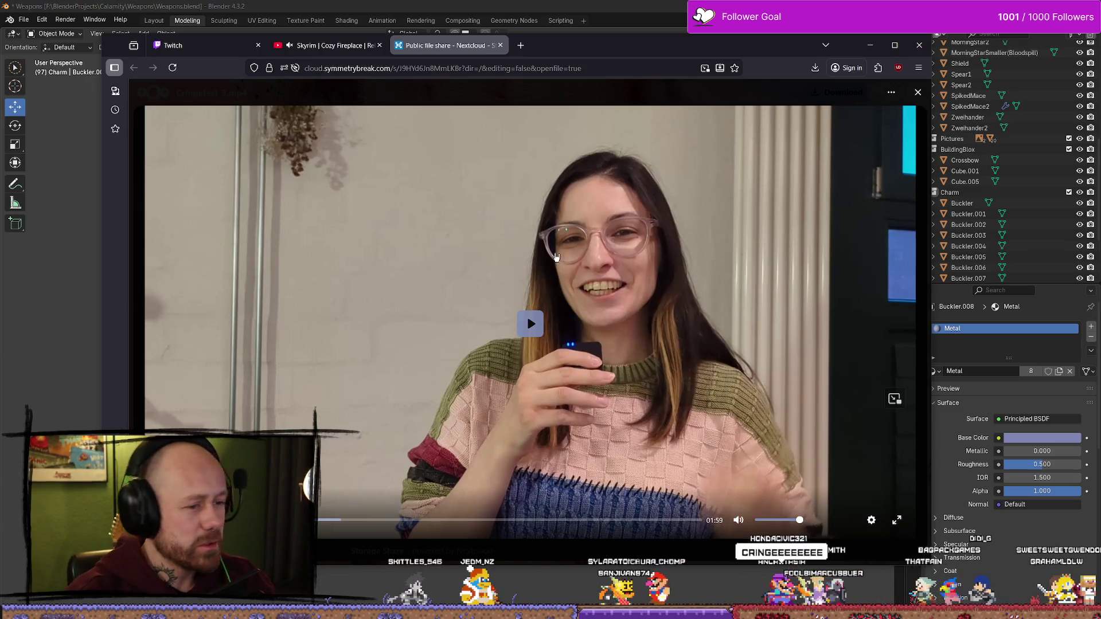
{"action": "left_click", "coordinate": [894, 45]}
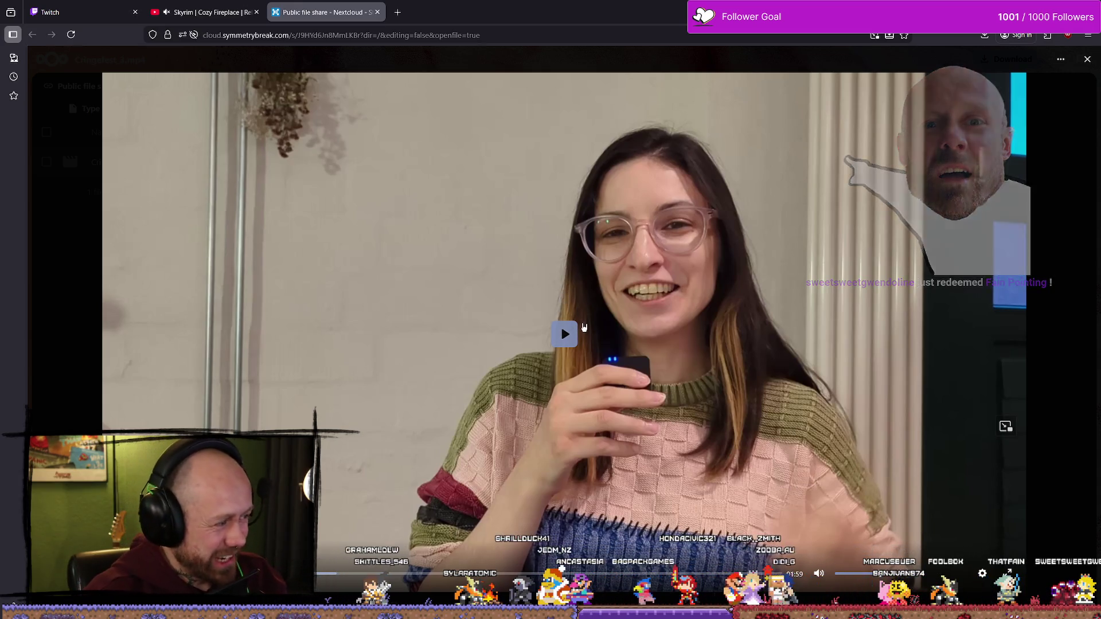
Play the shared Nextcloud video, skip back slightly, and resume playback
{"action": "left_click", "coordinate": [577, 331]}
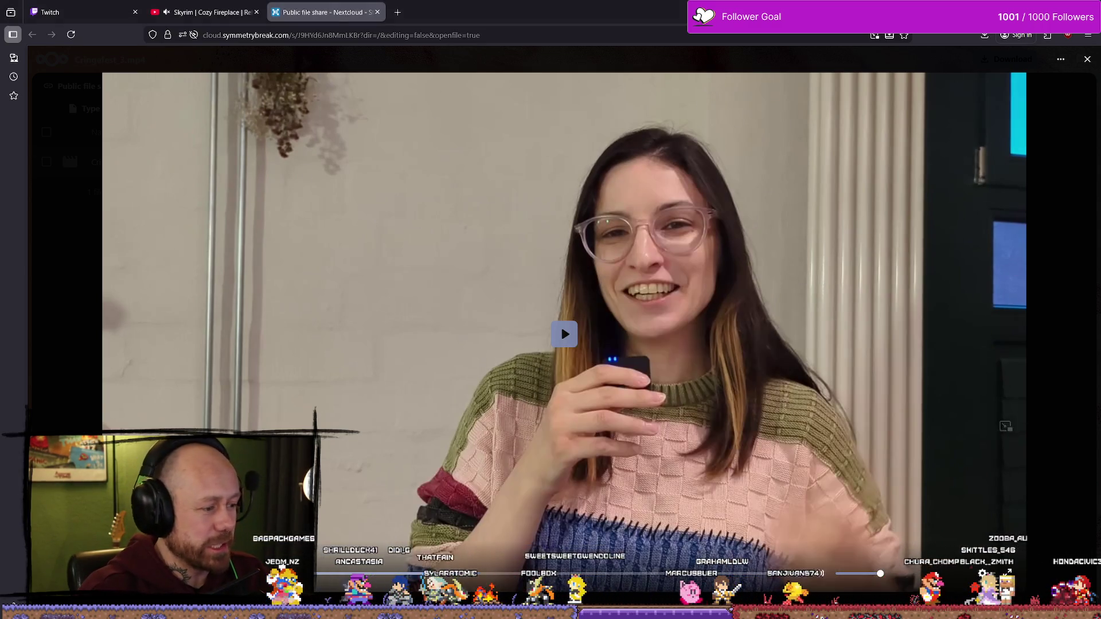
{"action": "key", "text": "Left"}
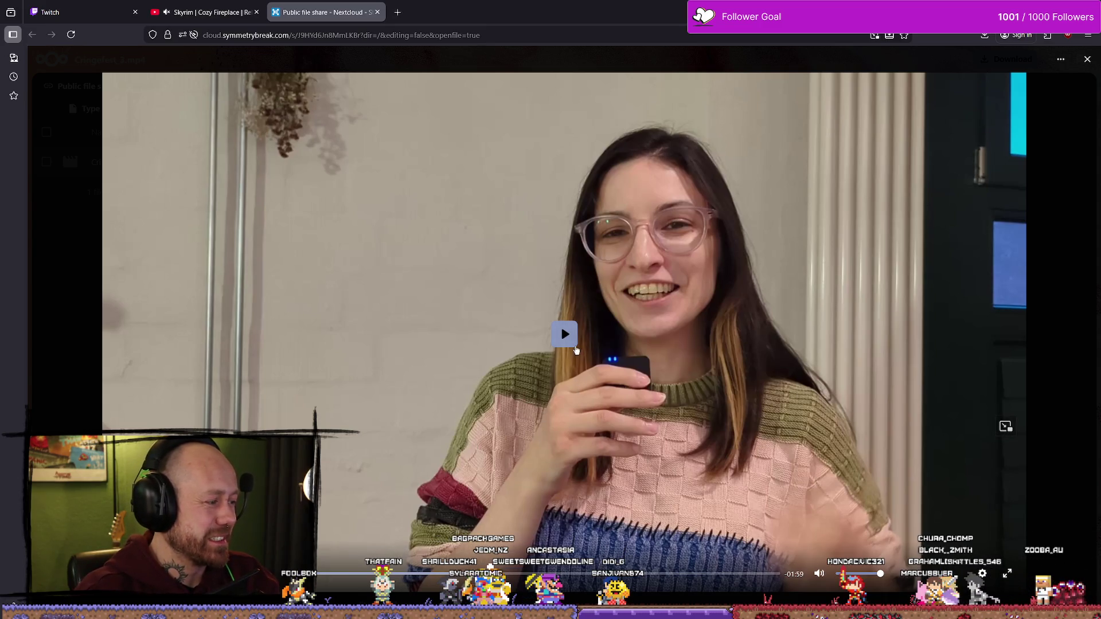
{"action": "left_click", "coordinate": [565, 336]}
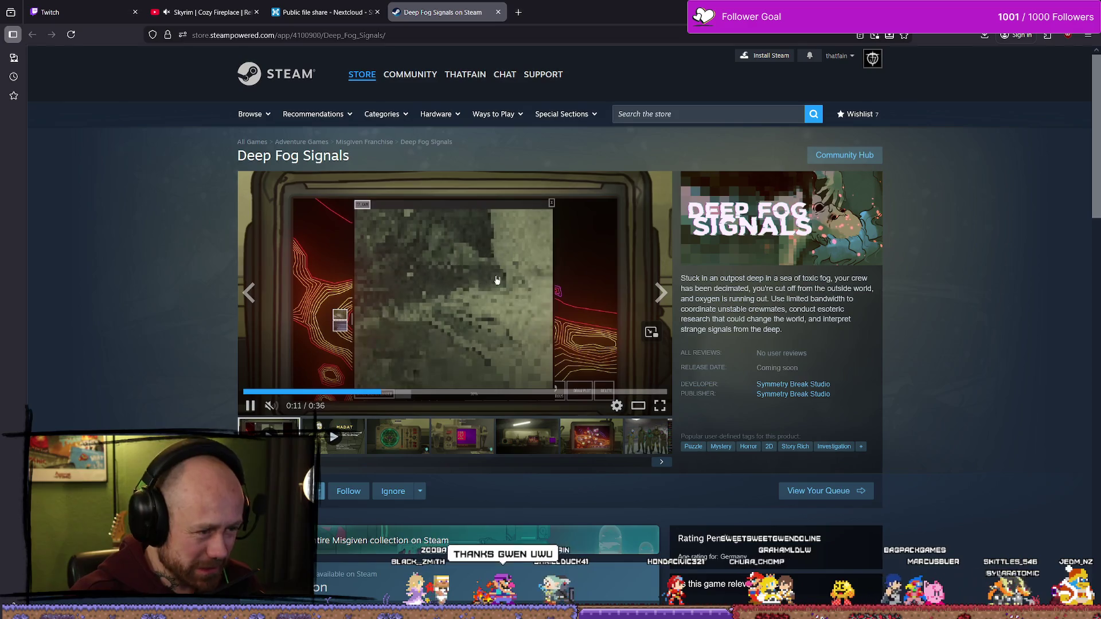
Pause the Deep Fog Signals trailer at 0:15 and close its Steam store tab
{"action": "scroll", "coordinate": [498, 275], "scroll_direction": "down", "scroll_amount": 3}
{"action": "scroll", "coordinate": [498, 274], "scroll_direction": "down", "scroll_amount": 5}
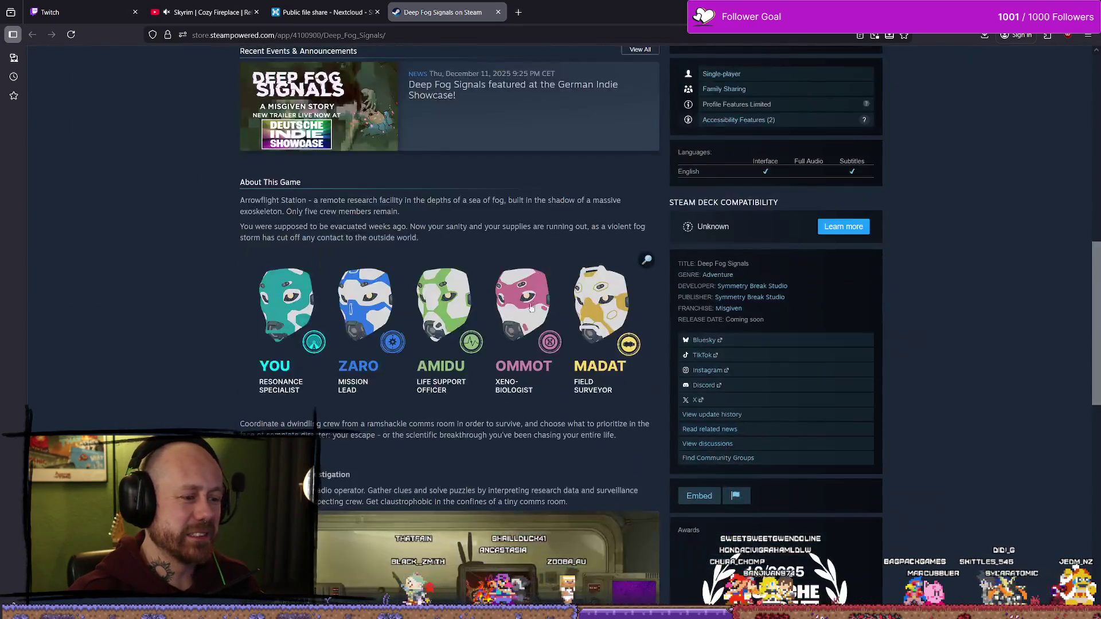
{"action": "scroll", "coordinate": [504, 359], "scroll_direction": "up", "scroll_amount": 10}
{"action": "scroll", "coordinate": [481, 269], "scroll_direction": "down", "scroll_amount": 10}
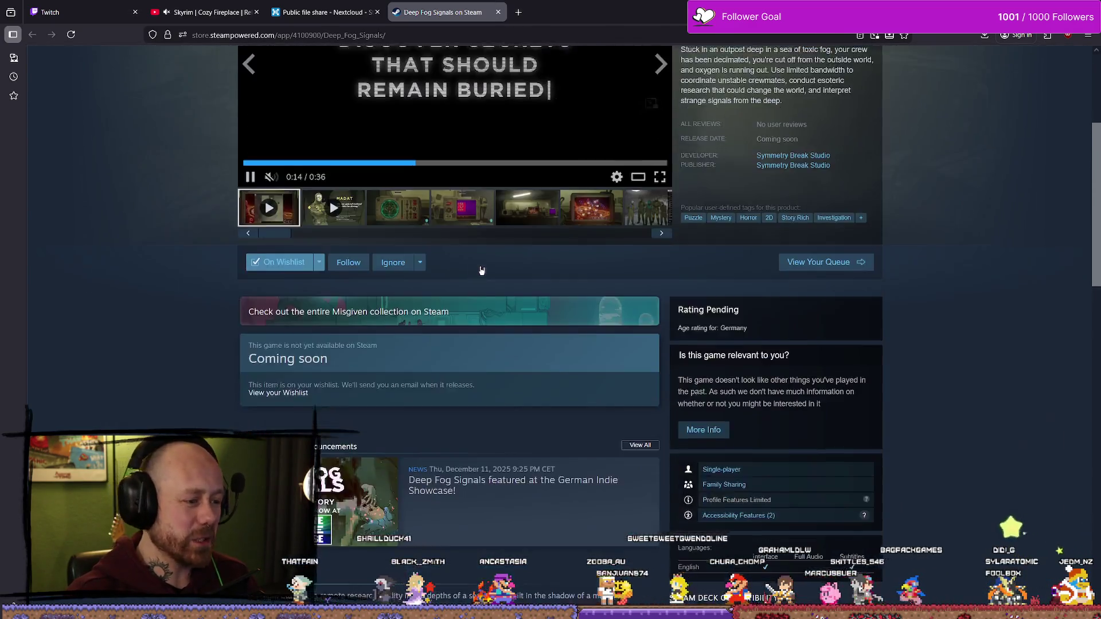
{"action": "scroll", "coordinate": [482, 268], "scroll_direction": "up", "scroll_amount": 10}
{"action": "left_click", "coordinate": [521, 258]}
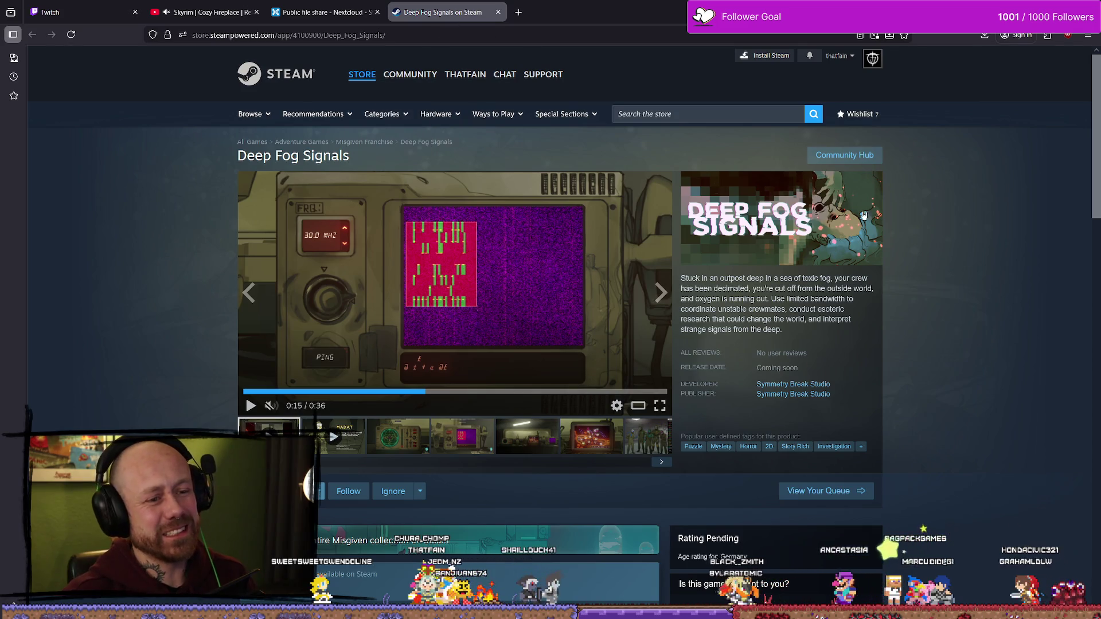
{"action": "left_click", "coordinate": [500, 13]}
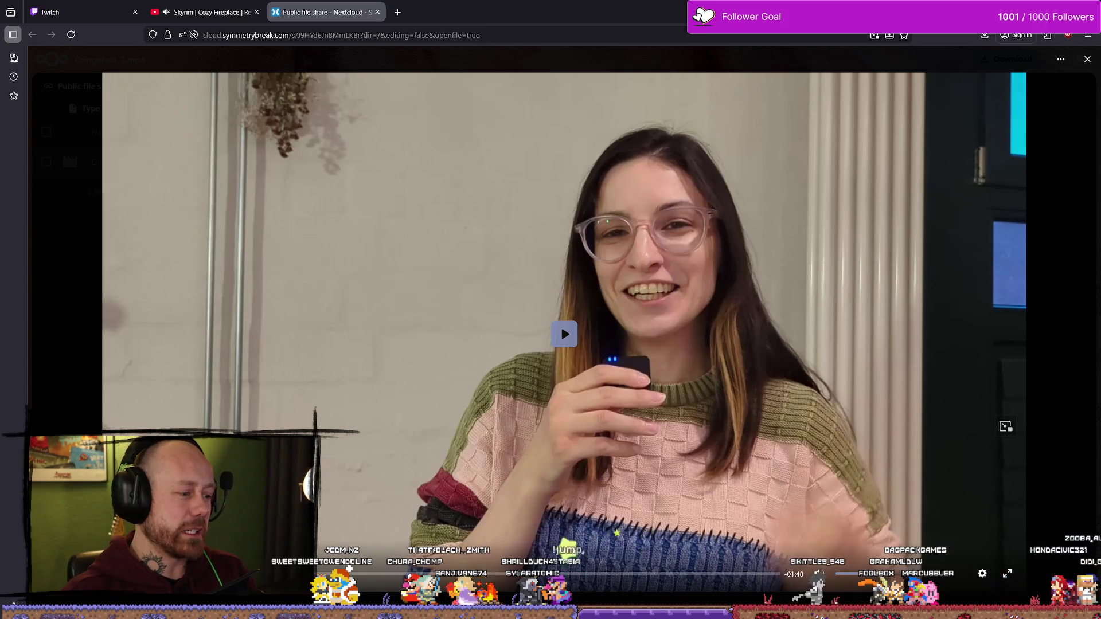
Play, pause and jump through the office video around the wider office shot near one minute
{"action": "key", "text": "Right"}
{"action": "key", "text": "Right"}
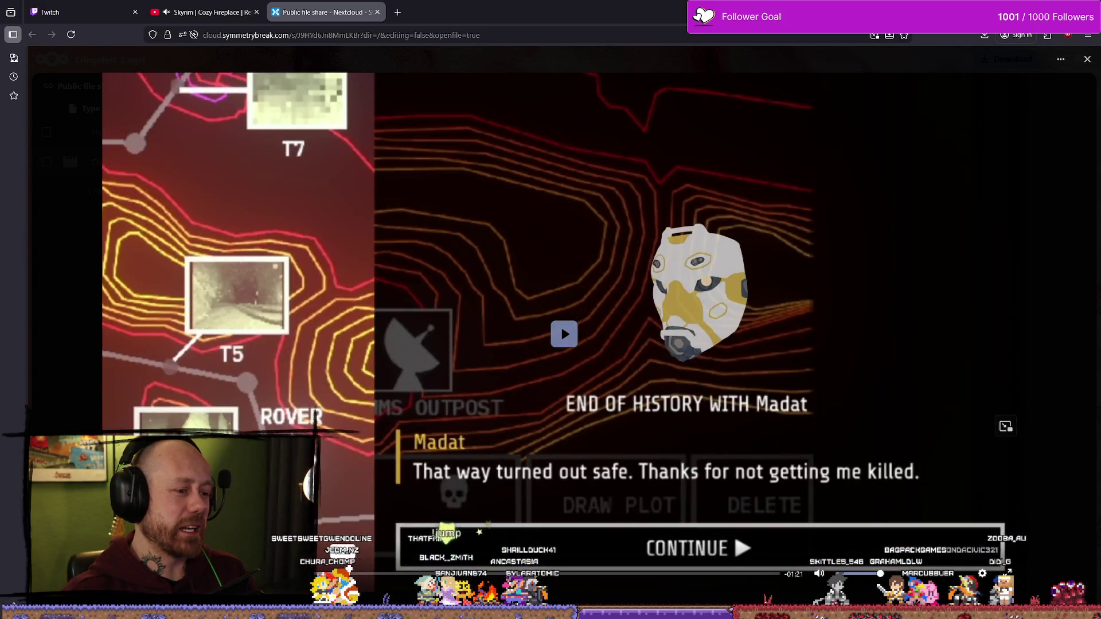
{"action": "key", "text": "Right"}
{"action": "key", "text": "Right"}
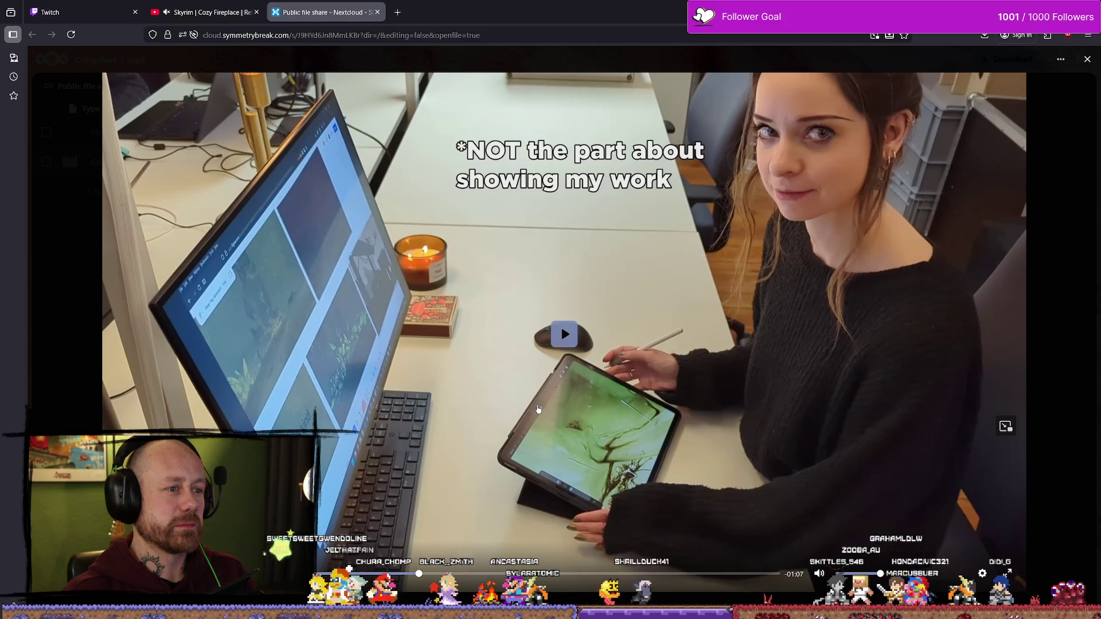
{"action": "key", "text": "space"}
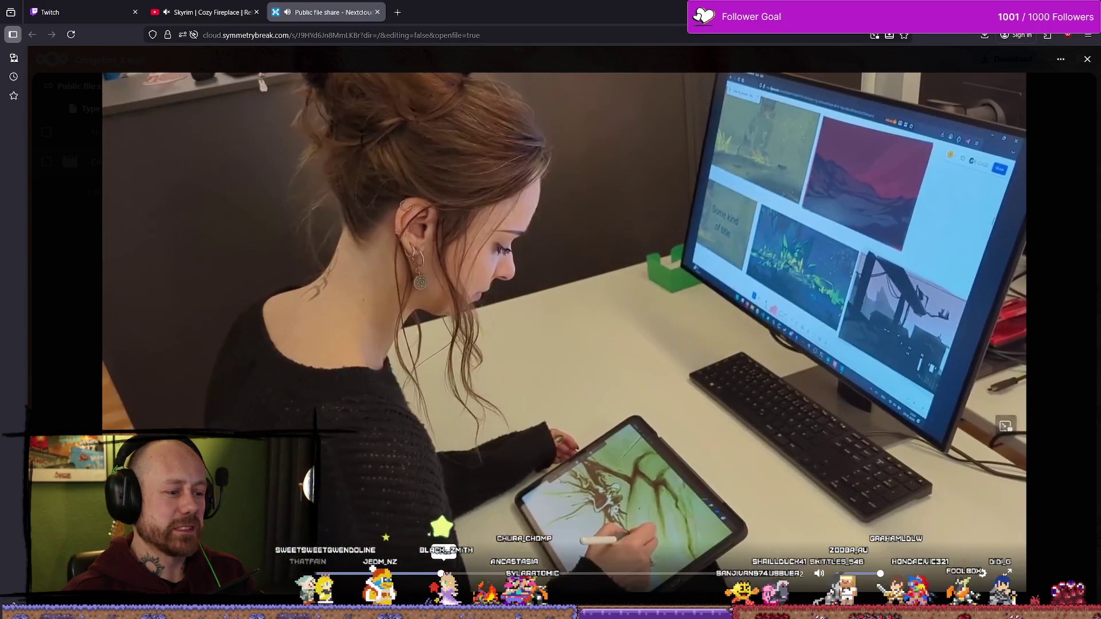
{"action": "left_click", "coordinate": [467, 573]}
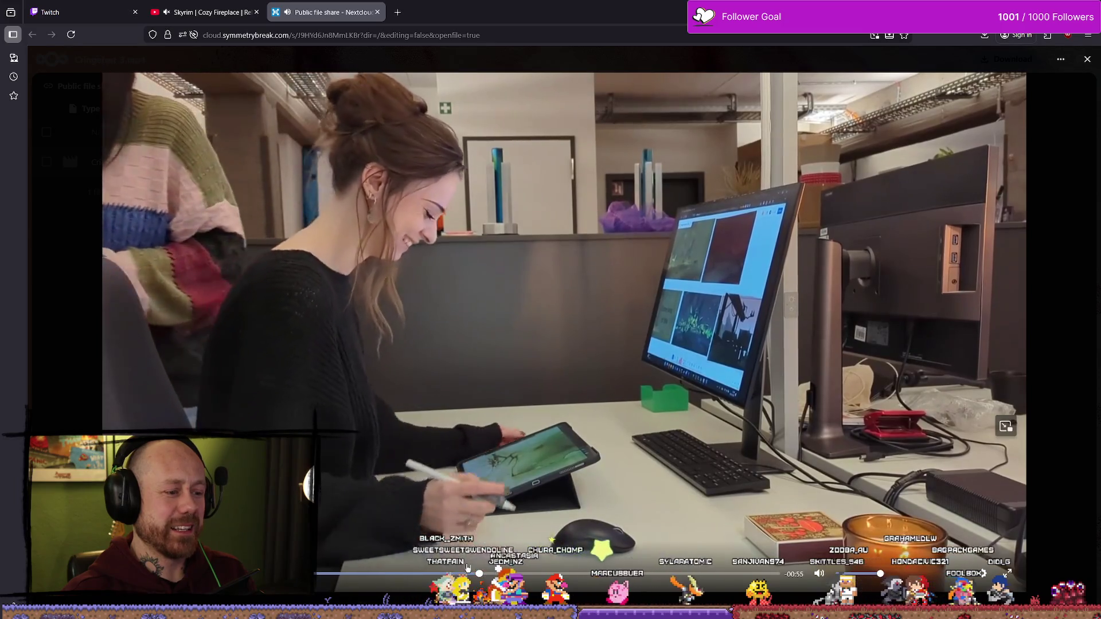
{"action": "left_click", "coordinate": [465, 574]}
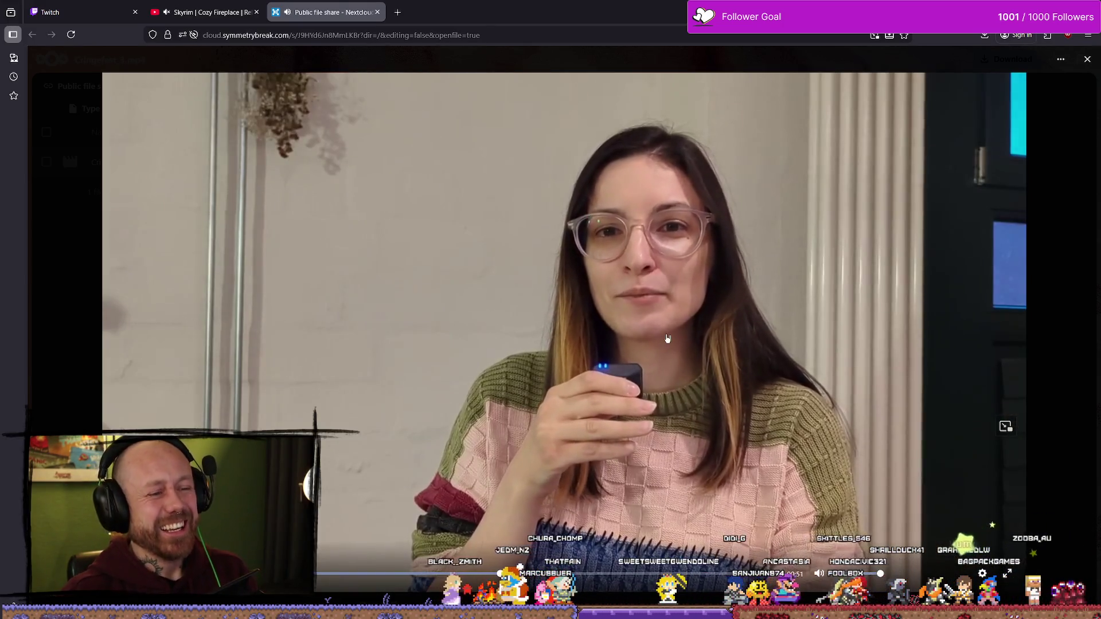
{"action": "key", "text": "space"}
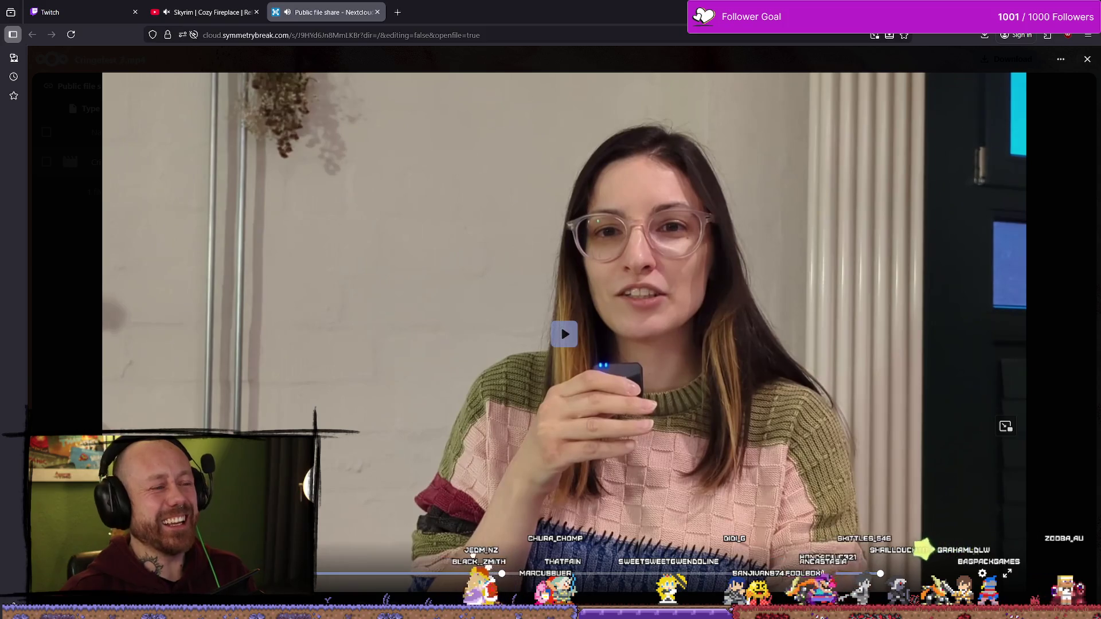
{"action": "left_click", "coordinate": [481, 573]}
{"action": "left_click", "coordinate": [571, 465]}
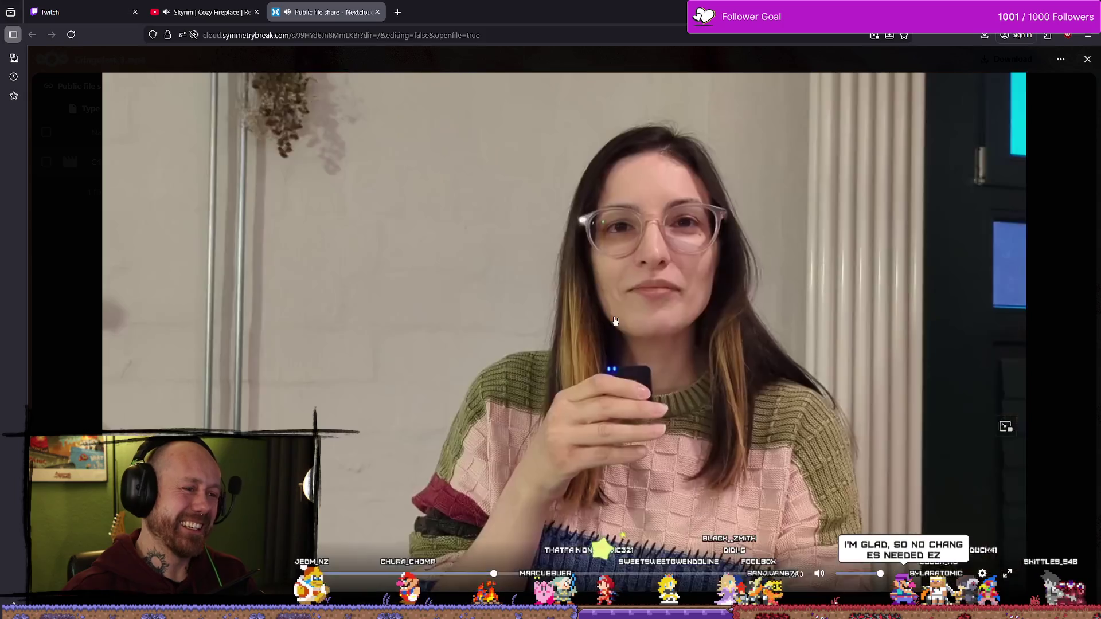
{"action": "left_click", "coordinate": [519, 253]}
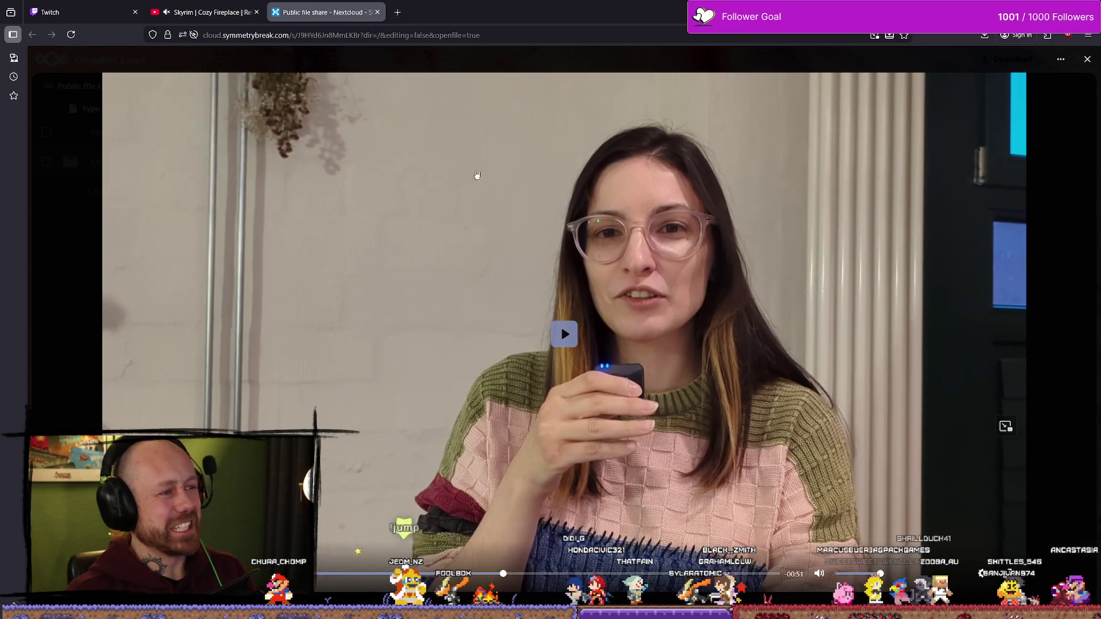
{"action": "left_click", "coordinate": [461, 574]}
{"action": "key", "text": "space"}
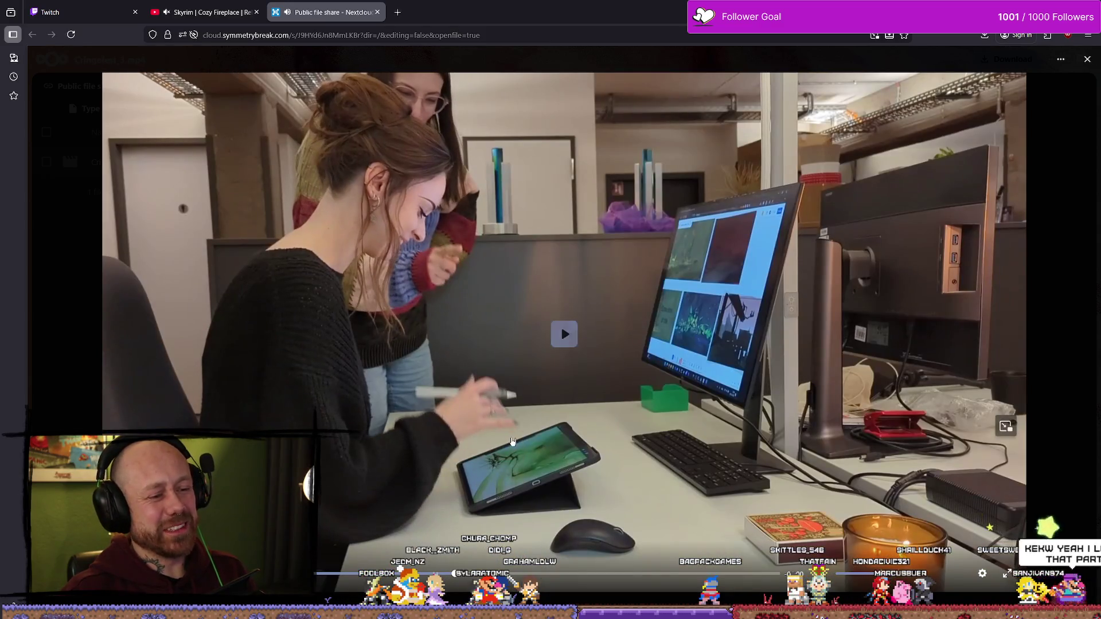
{"action": "left_click", "coordinate": [567, 362]}
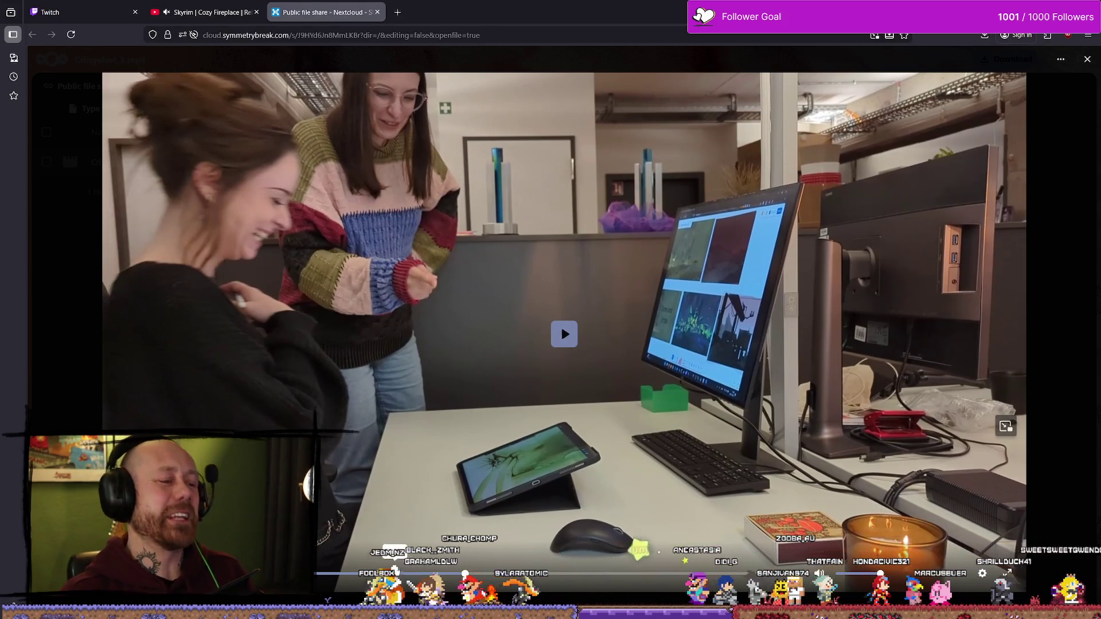
Scrub the paused video to 01:02, then back to about 00:57, and play before pausing
{"action": "mouse_move", "coordinate": [453, 578]}
{"action": "left_mouse_down"}
{"action": "mouse_move", "coordinate": [478, 577]}
{"action": "mouse_move", "coordinate": [456, 577]}
{"action": "left_mouse_up"}
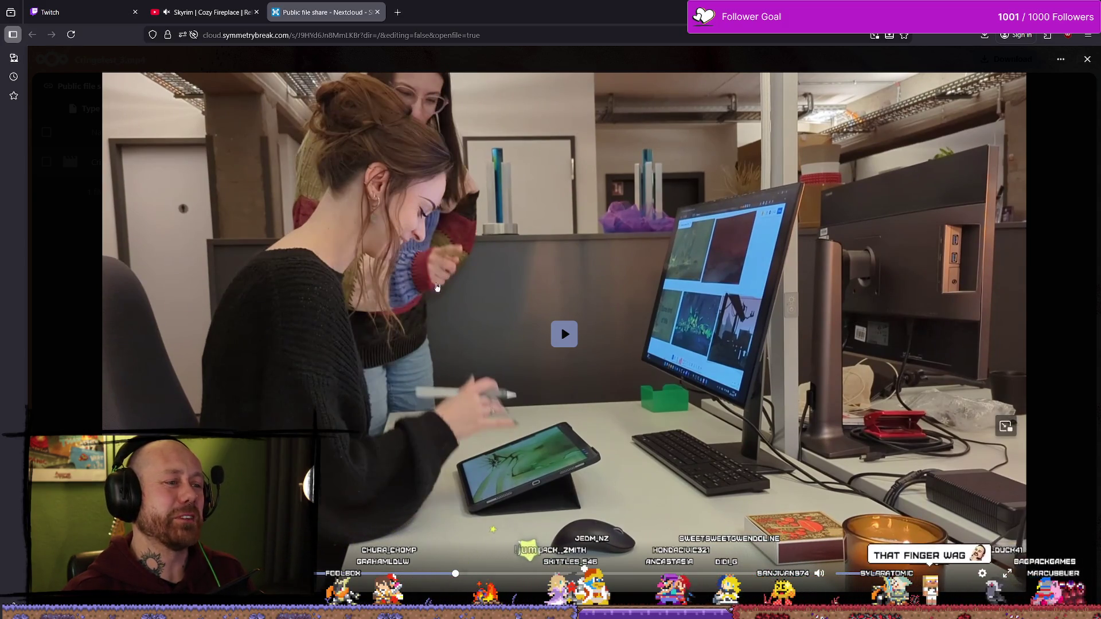
{"action": "left_click_drag", "start_coordinate": [434, 576], "coordinate": [444, 575]}
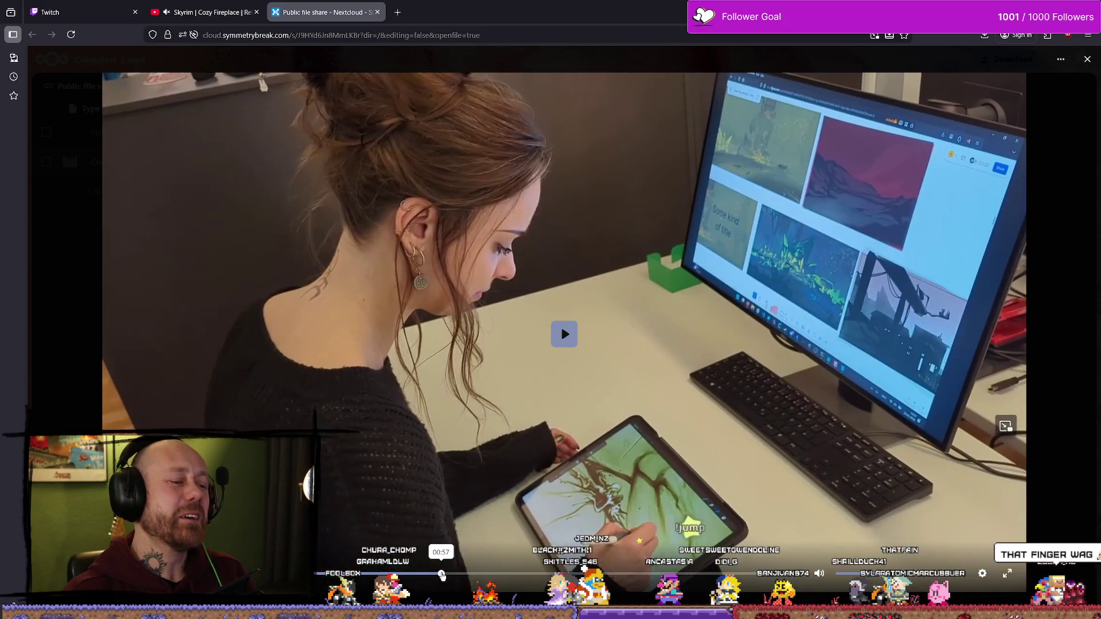
{"action": "left_click", "coordinate": [487, 513]}
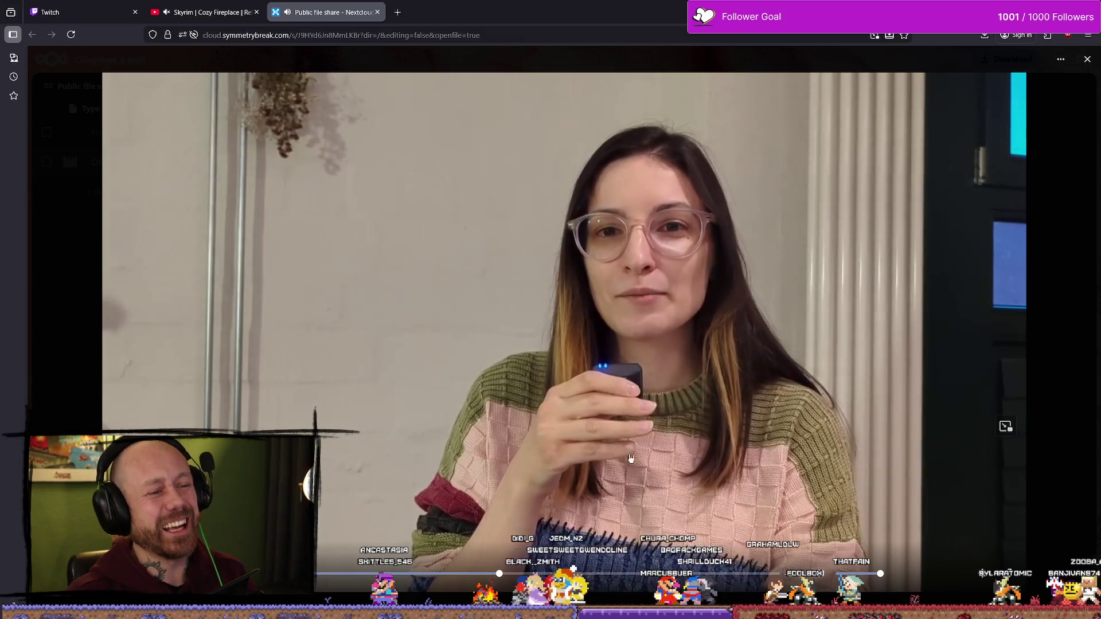
{"action": "left_click", "coordinate": [636, 321]}
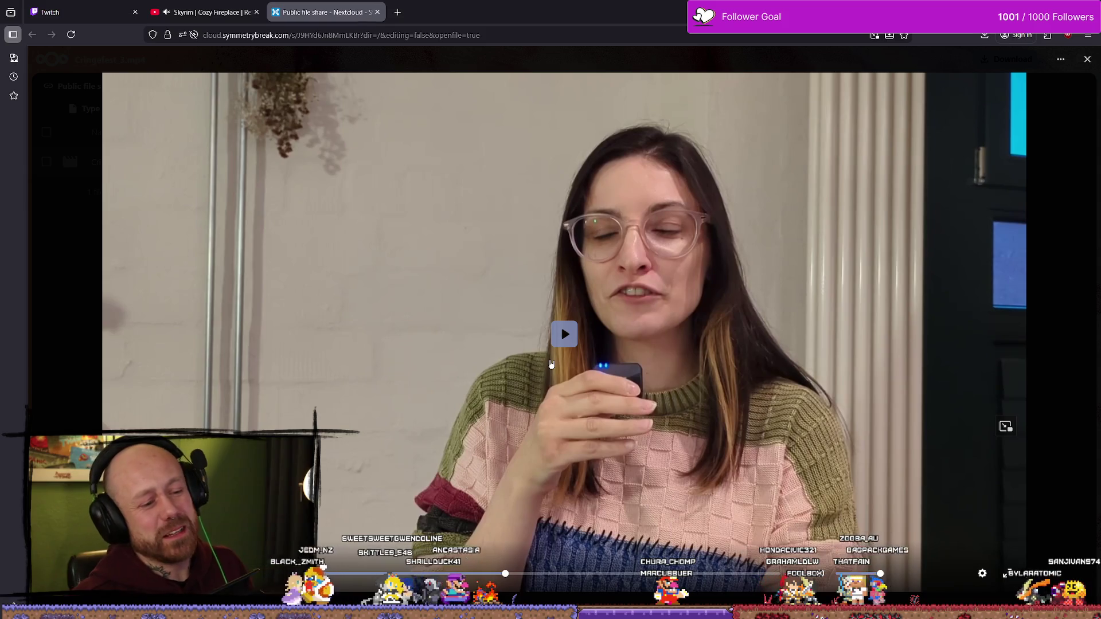
Scrub to the neon map scene and step through the DEEP FOG SIGNALS title card to the closing interview
{"action": "left_click", "coordinate": [384, 573]}
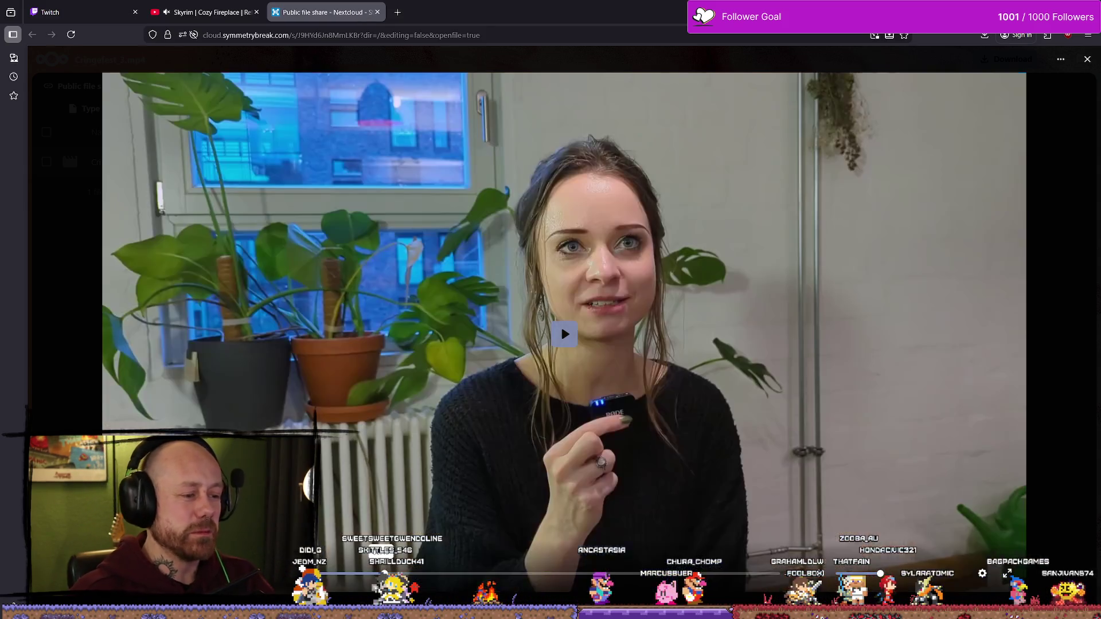
{"action": "mouse_move", "coordinate": [302, 571]}
{"action": "left_mouse_down"}
{"action": "mouse_move", "coordinate": [621, 515]}
{"action": "mouse_move", "coordinate": [621, 573]}
{"action": "left_mouse_up"}
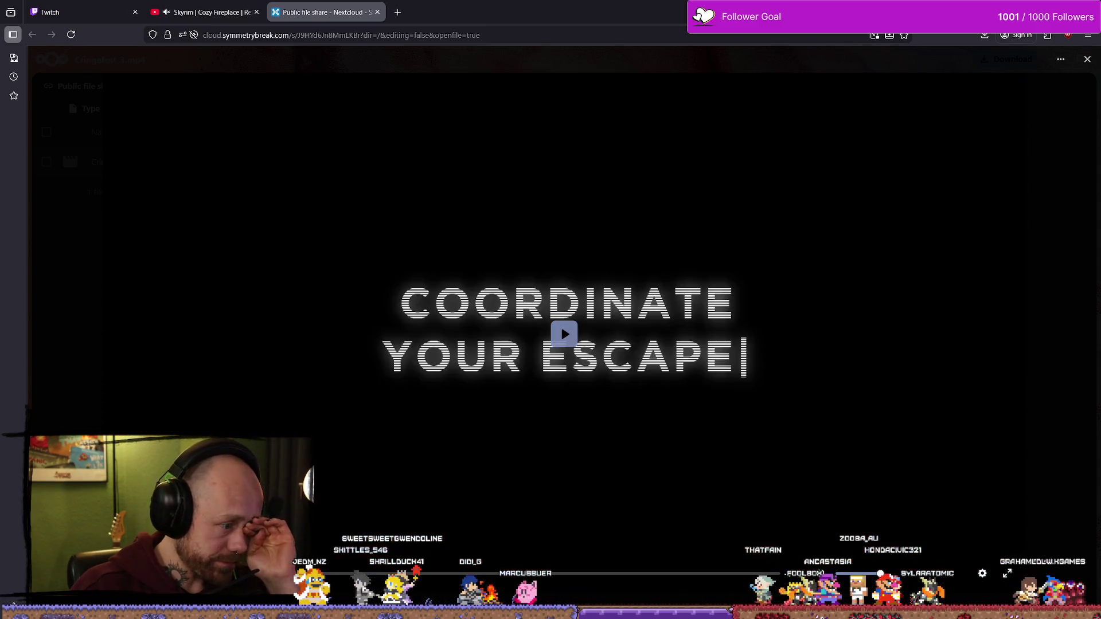
{"action": "key", "text": "Right"}
{"action": "key", "text": "Right"}
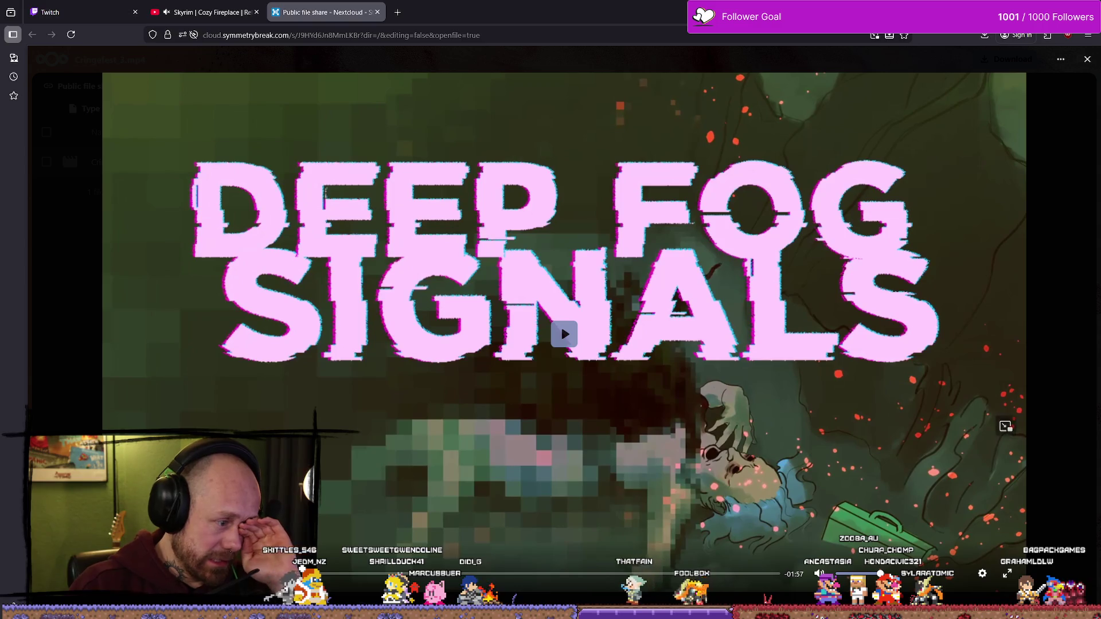
{"action": "key", "text": "Right"}
{"action": "key", "text": "Right"}
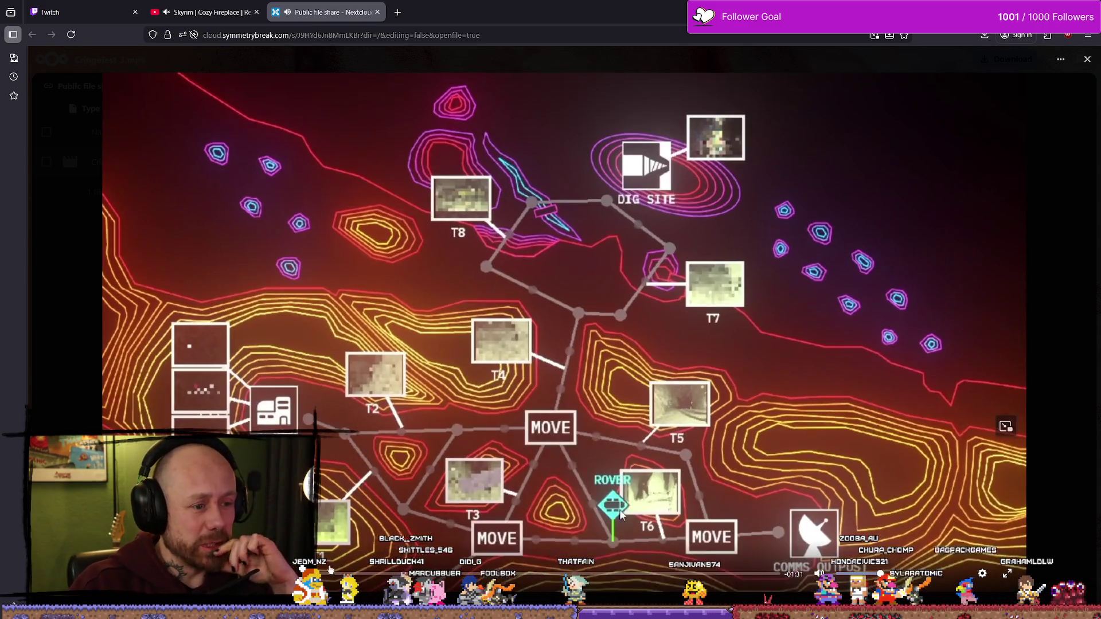
{"action": "key", "text": "Right"}
{"action": "key", "text": "Right"}
{"action": "key", "text": "Right"}
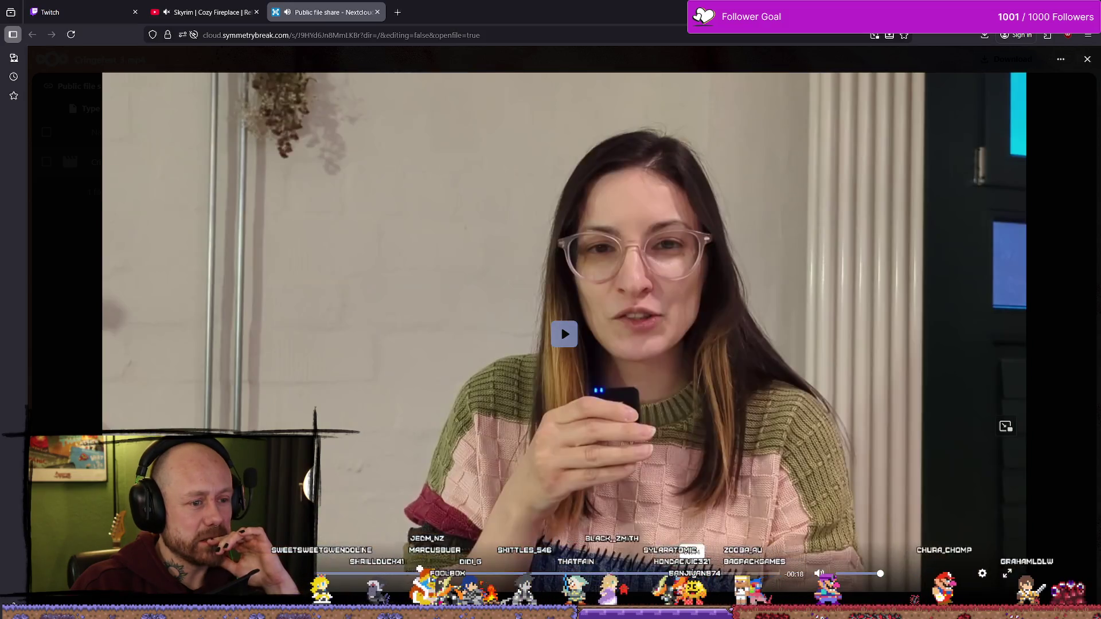
{"action": "key", "text": "Left"}
{"action": "key", "text": "Right"}
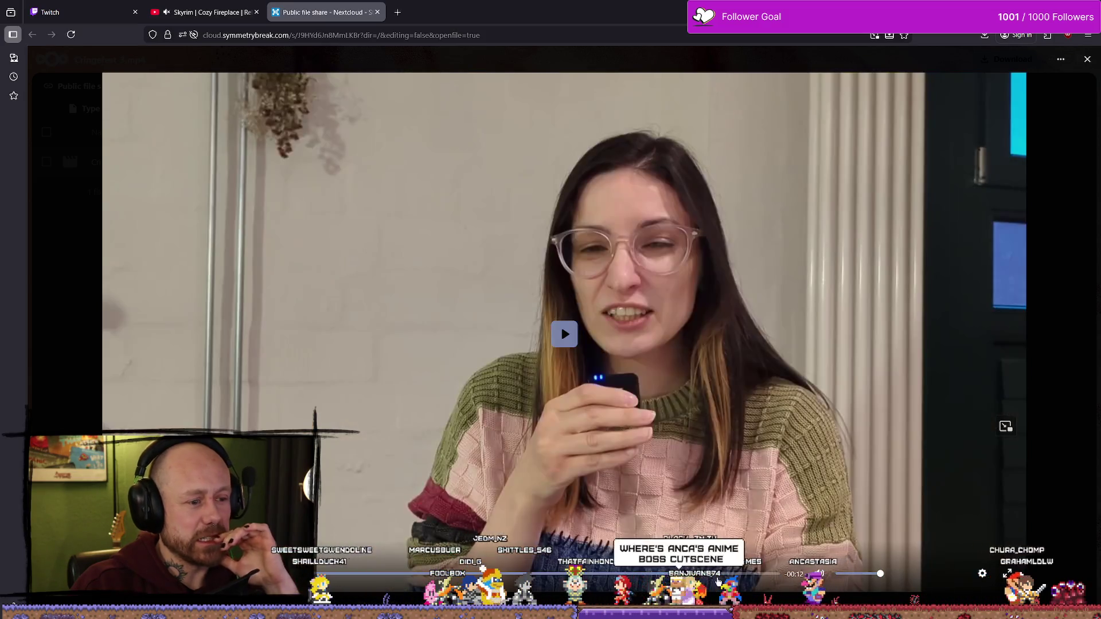
{"action": "key", "text": "Left"}
{"action": "key", "text": "Right"}
{"action": "key", "text": "Right"}
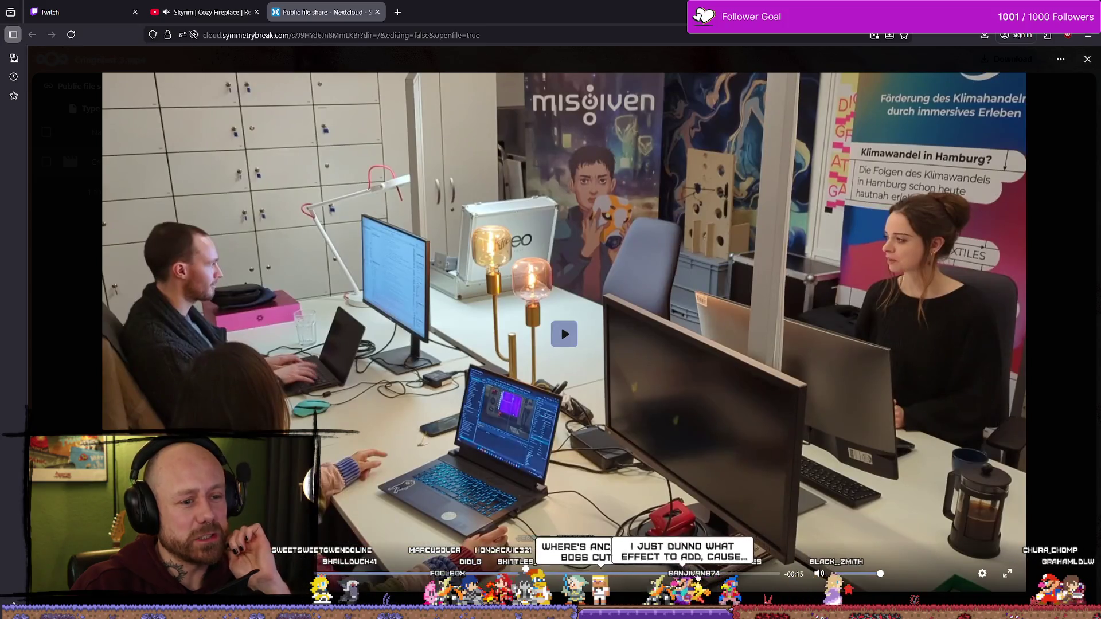
Jump to the interview at 01:50, then rewind and pause at 0:56 on the tablet-drawing shot
{"action": "left_click", "coordinate": [729, 573]}
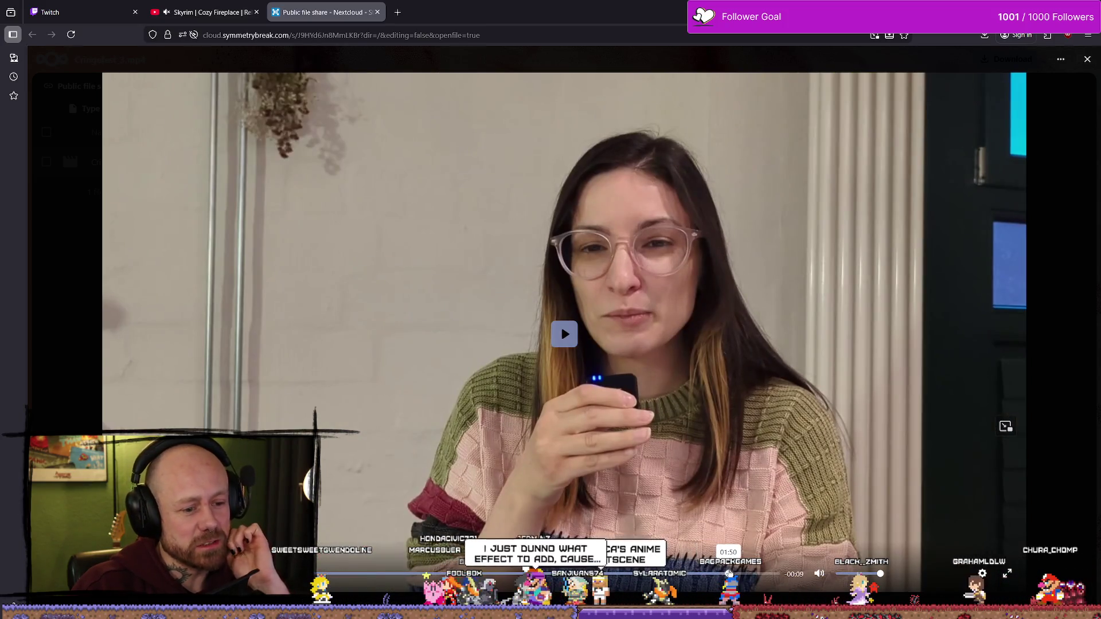
{"action": "left_click", "coordinate": [738, 575]}
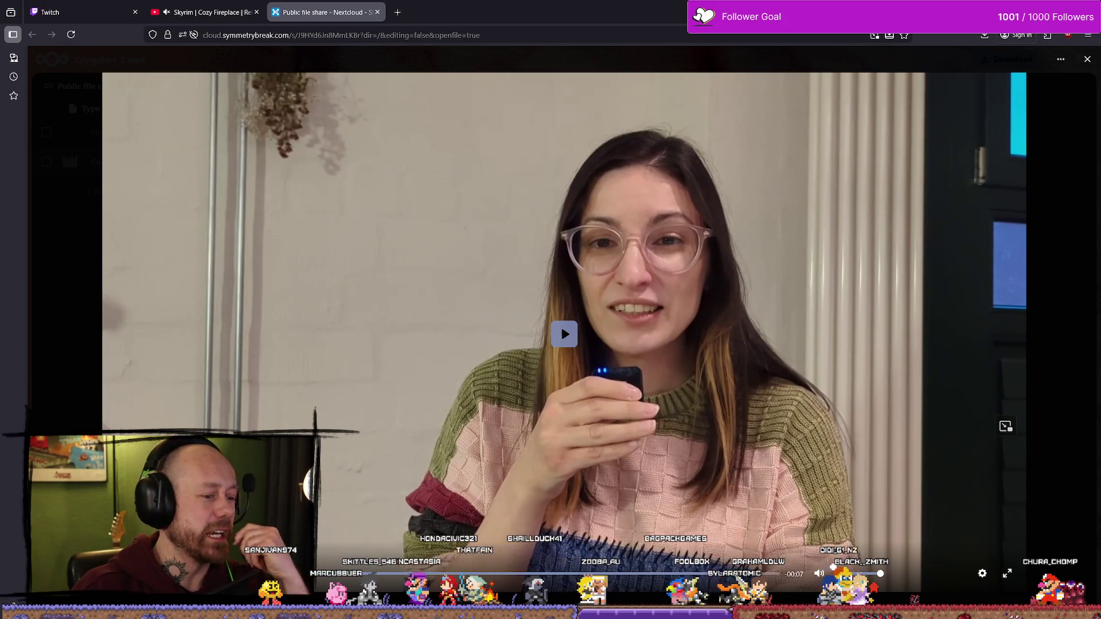
{"action": "mouse_move", "coordinate": [738, 574]}
{"action": "left_mouse_down"}
{"action": "mouse_move", "coordinate": [403, 575]}
{"action": "mouse_move", "coordinate": [452, 577]}
{"action": "left_mouse_up"}
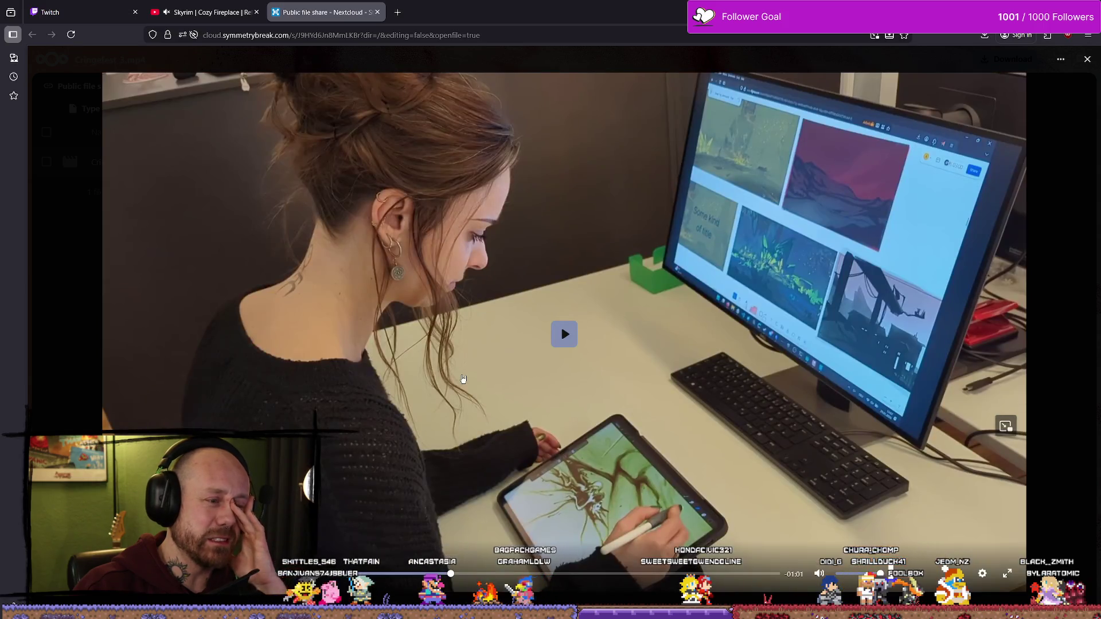
{"action": "left_click", "coordinate": [463, 378]}
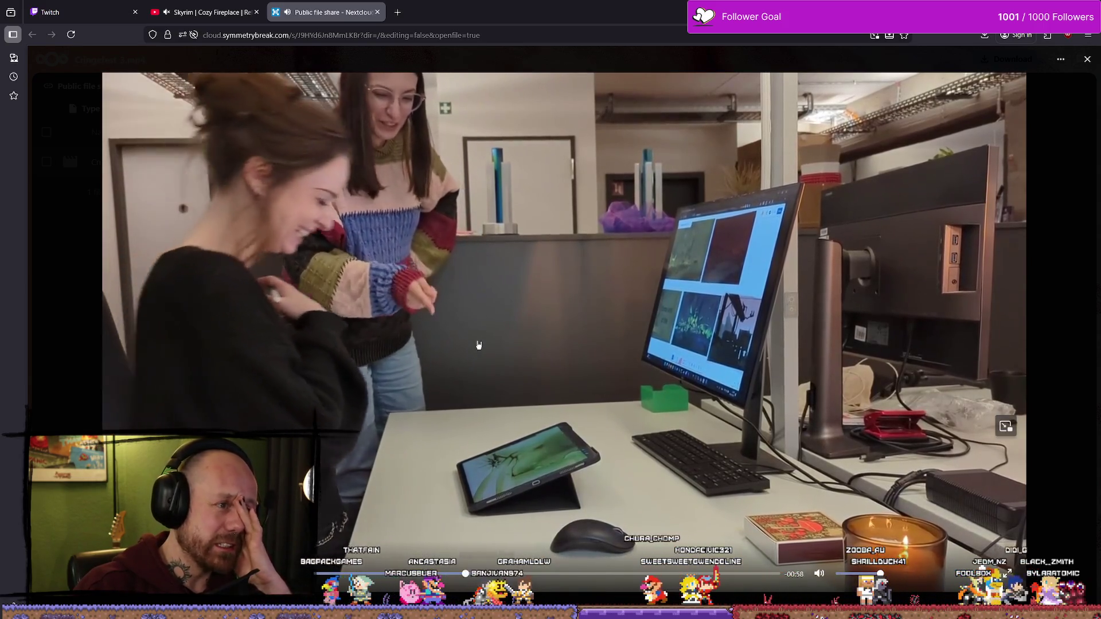
{"action": "left_click", "coordinate": [488, 342]}
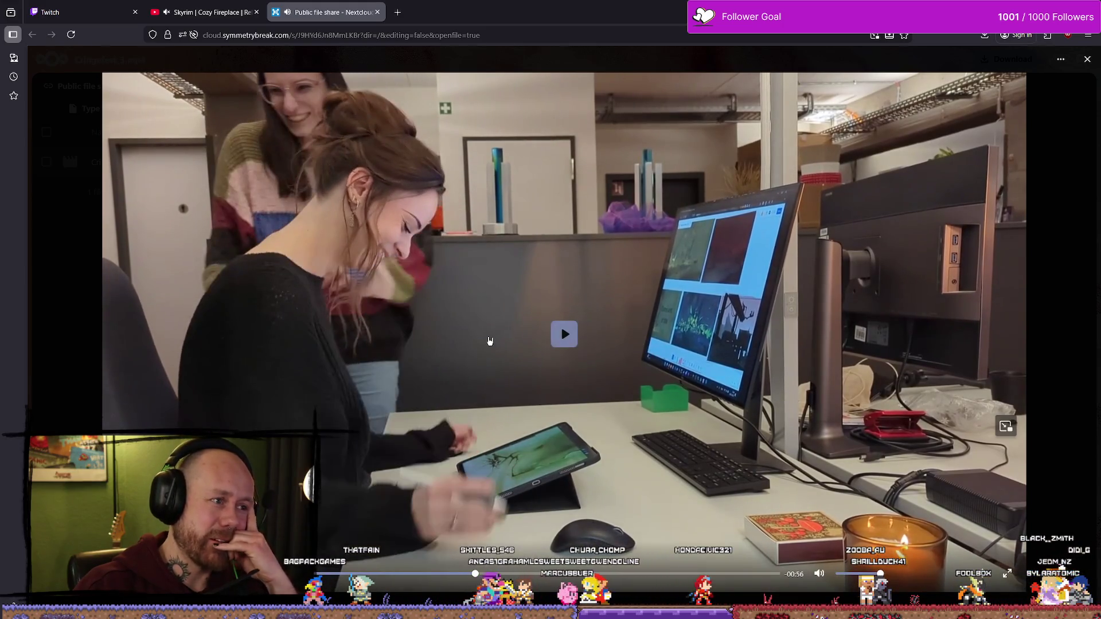
{"action": "left_click", "coordinate": [490, 342]}
{"action": "left_click", "coordinate": [551, 351]}
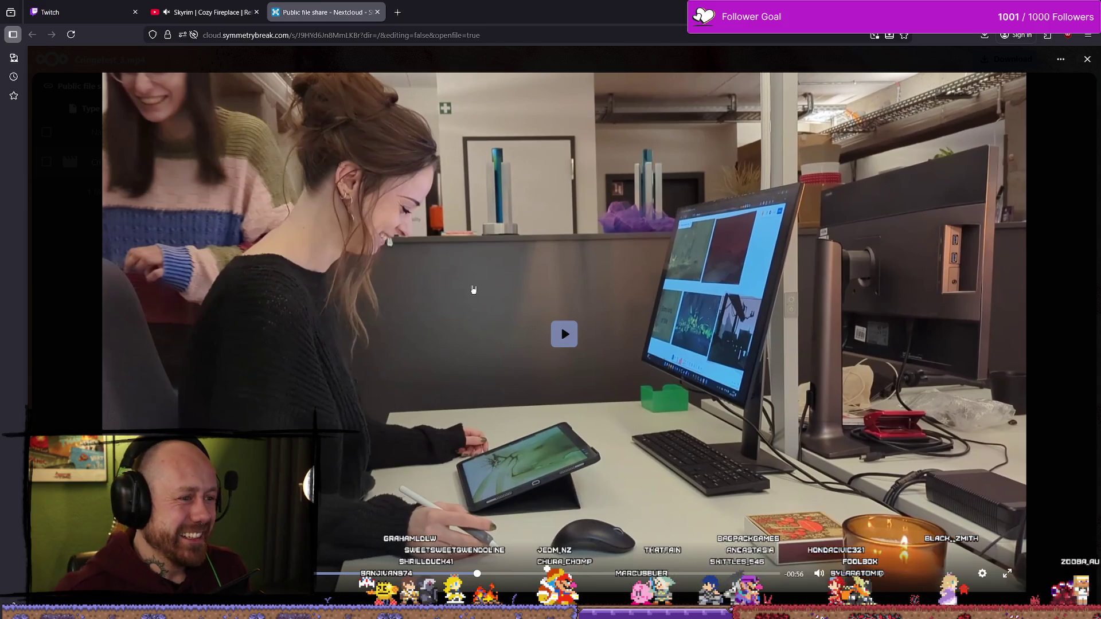
Pause the shared video at 0:58 on the laughing-colleagues frame and snip that frame
{"action": "left_click", "coordinate": [627, 227]}
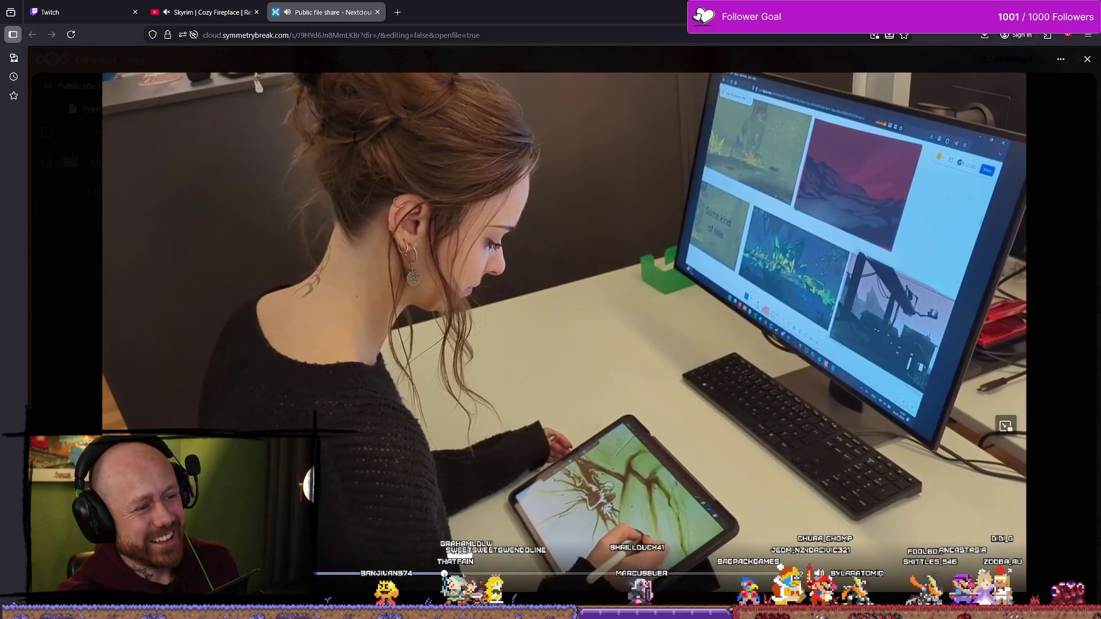
{"action": "left_click", "coordinate": [477, 573]}
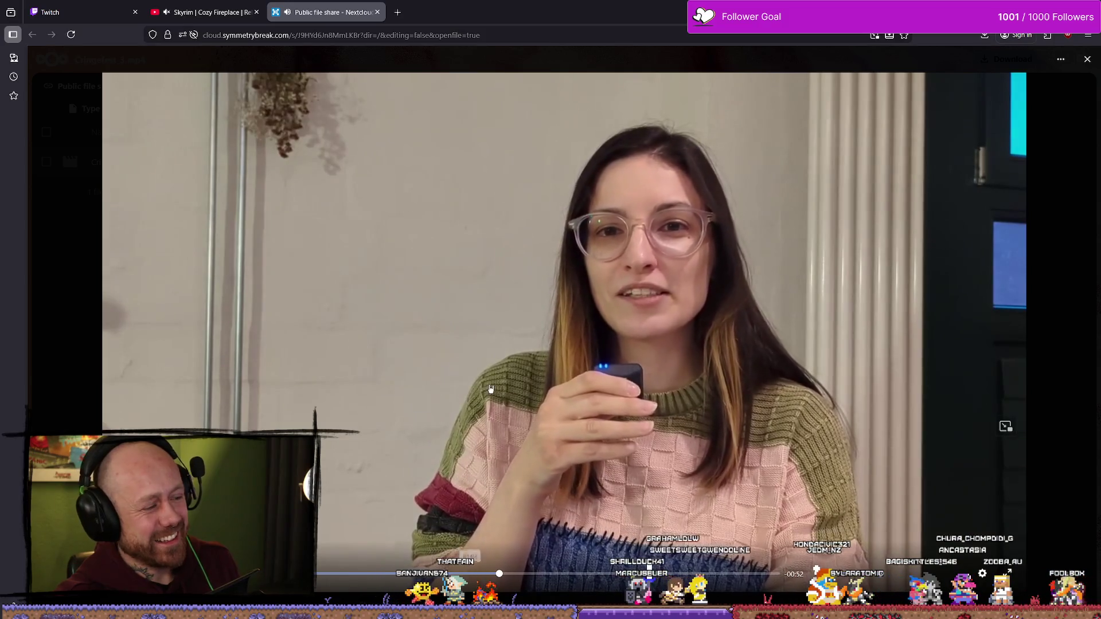
{"action": "left_click", "coordinate": [524, 414]}
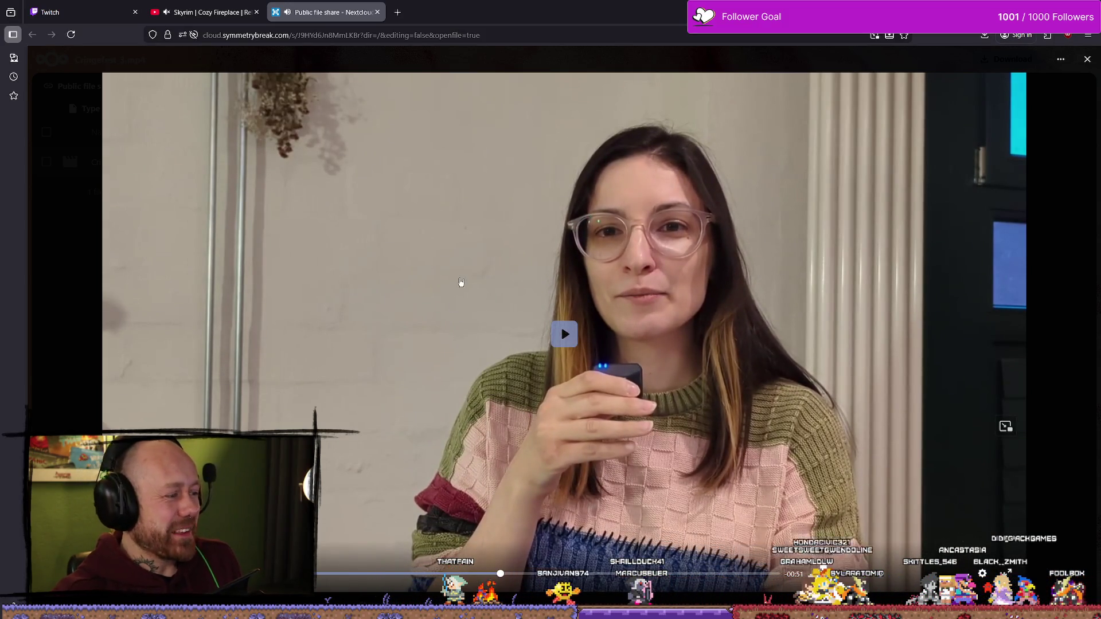
{"action": "left_click", "coordinate": [525, 233]}
{"action": "left_click", "coordinate": [454, 573]}
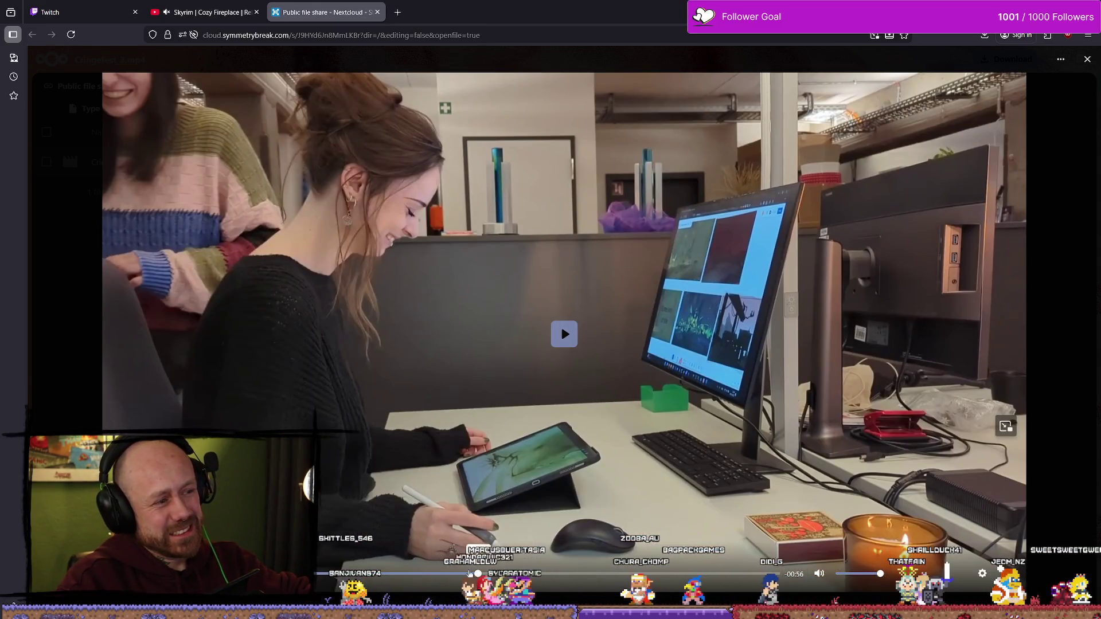
{"action": "left_click", "coordinate": [464, 573]}
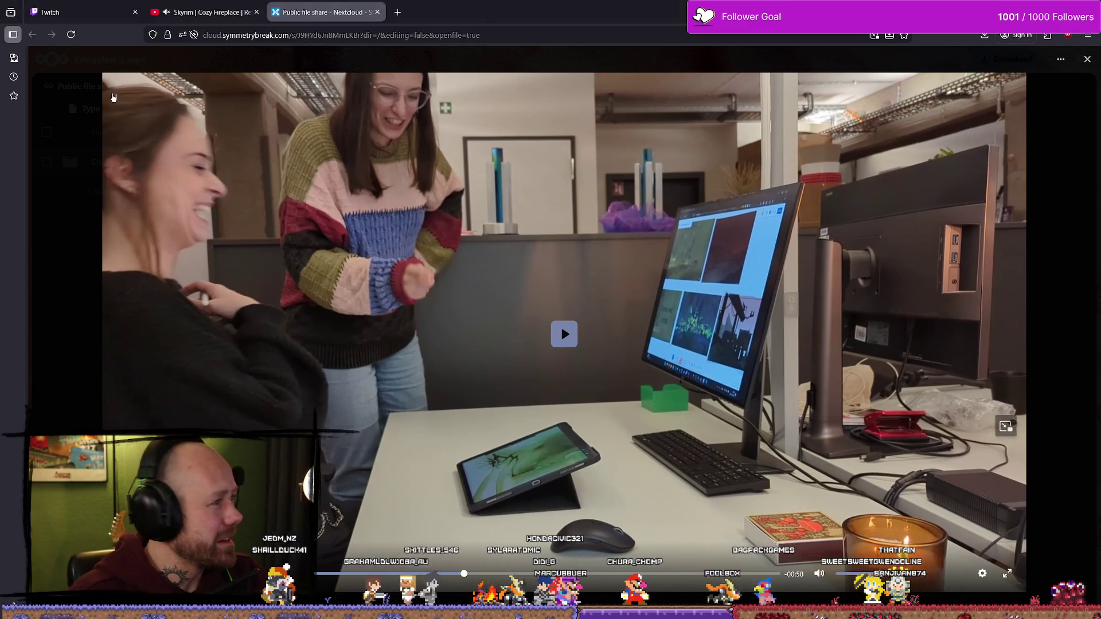
{"action": "key", "text": "super+shift+s"}
{"action": "mouse_move", "coordinate": [102, 70]}
{"action": "left_mouse_down"}
{"action": "mouse_move", "coordinate": [746, 523]}
{"action": "mouse_move", "coordinate": [1028, 602]}
{"action": "left_mouse_up"}
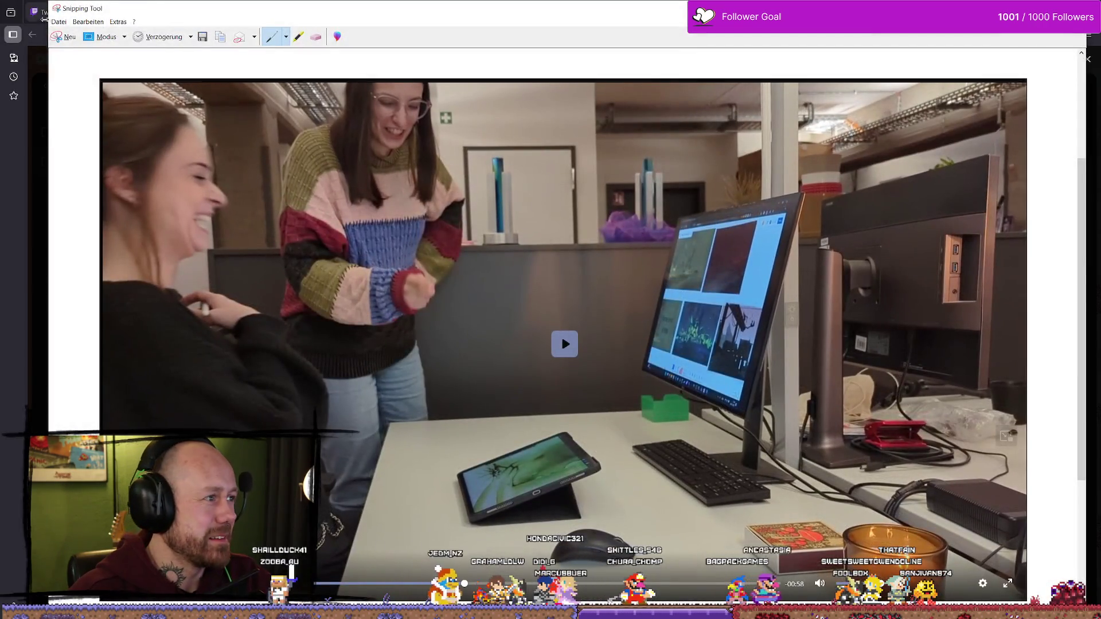
Save the snip as Unbenannt.PNG, overwriting the existing file, and open a new Firefox tab
{"action": "left_click", "coordinate": [59, 22]}
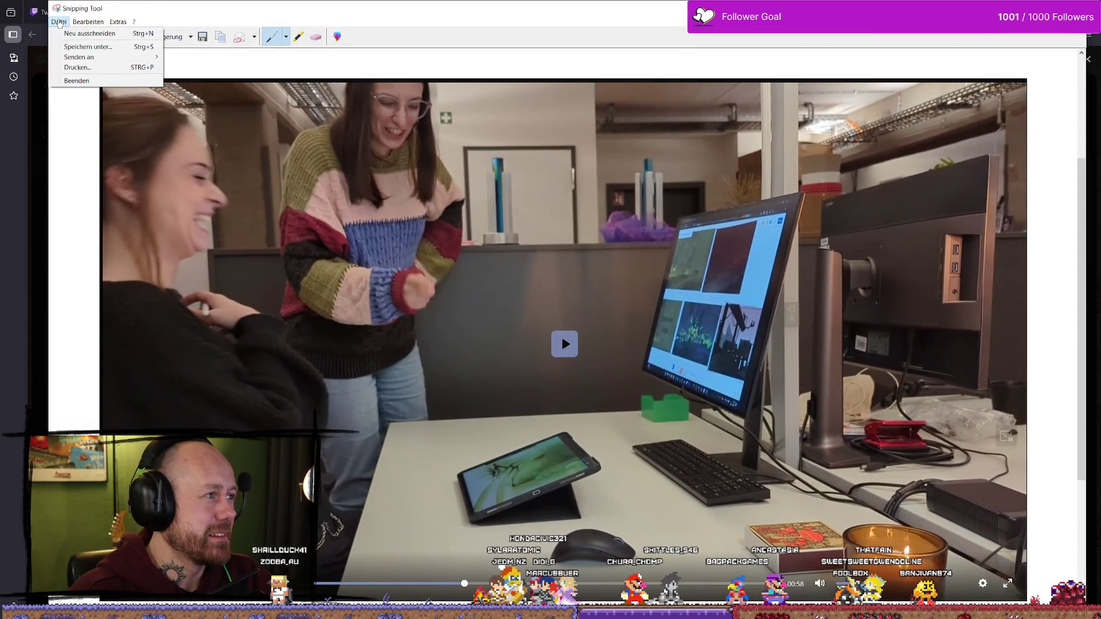
{"action": "left_click", "coordinate": [87, 47]}
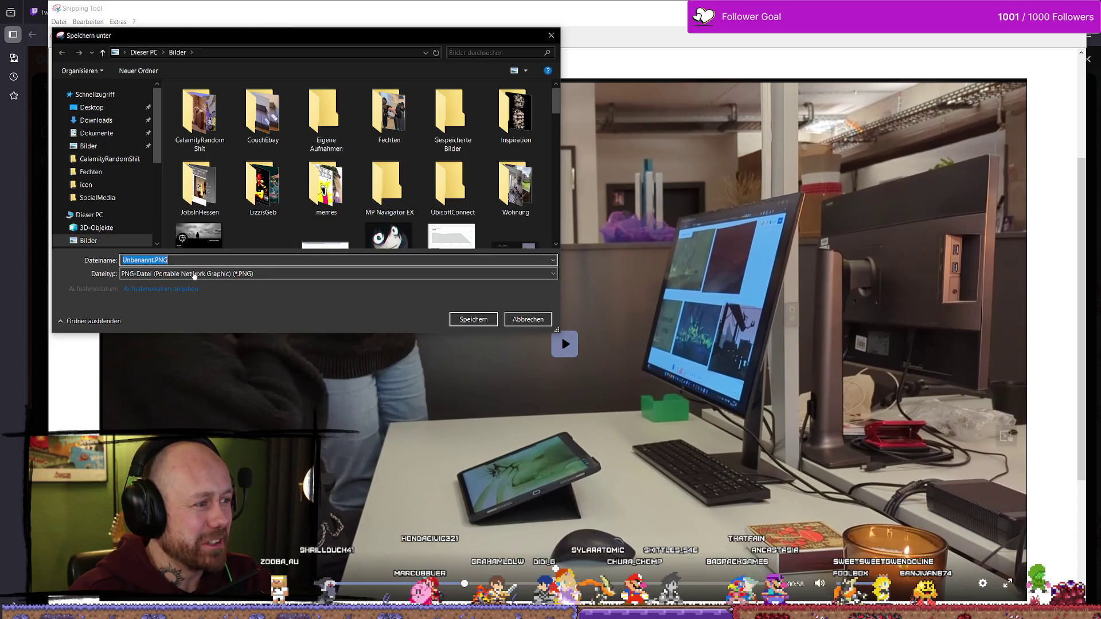
{"action": "left_click", "coordinate": [473, 318]}
{"action": "left_click", "coordinate": [573, 315]}
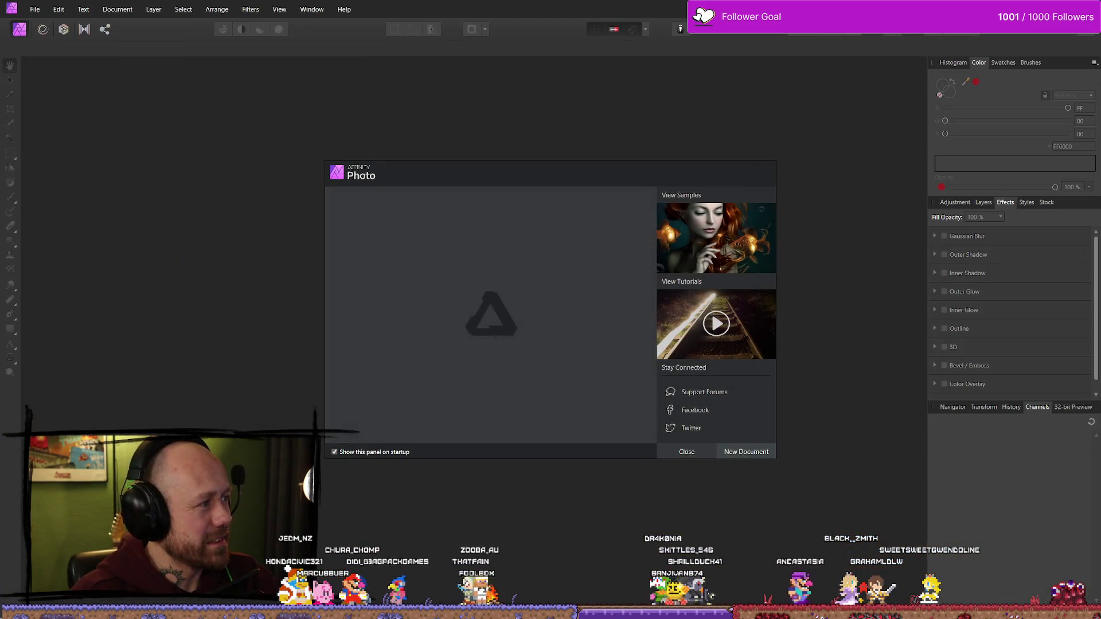
{"action": "key", "text": "alt+Tab"}
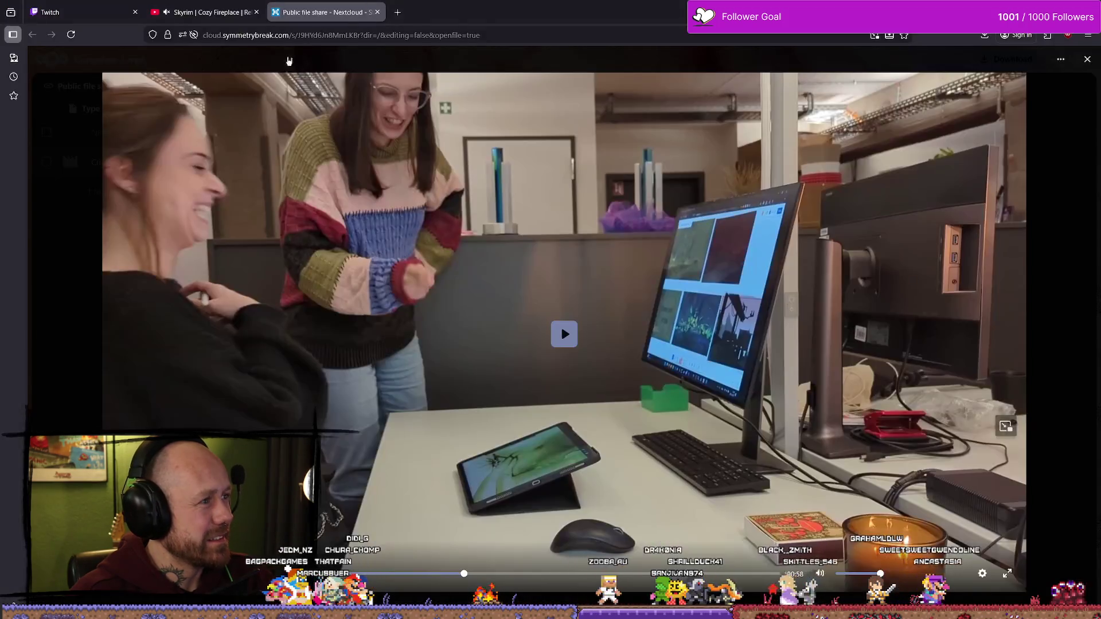
{"action": "left_click", "coordinate": [403, 13]}
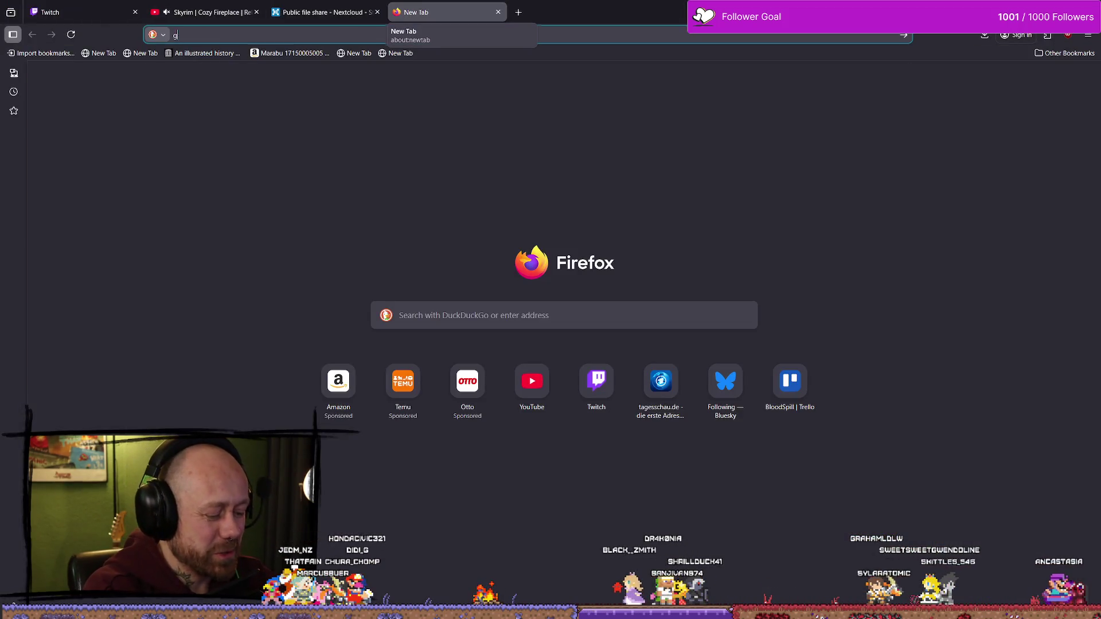
Load google.com and search for 'ceo suit'
{"action": "type", "text": "google.com"}
{"action": "key", "text": "Return"}
{"action": "left_click", "coordinate": [488, 252]}
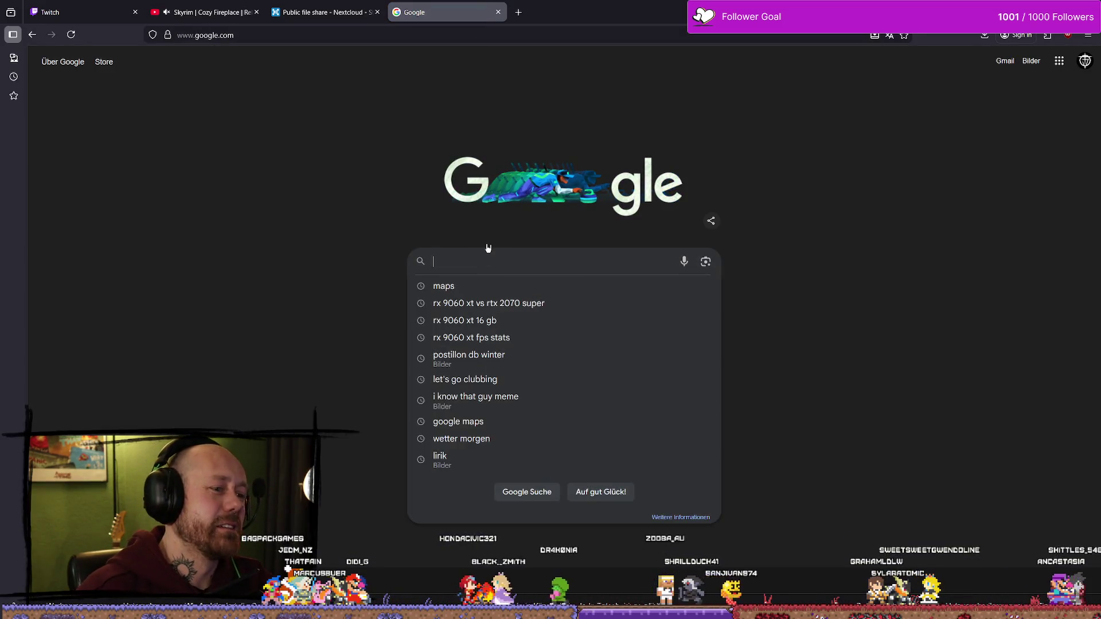
{"action": "type", "text": "ceo suit"}
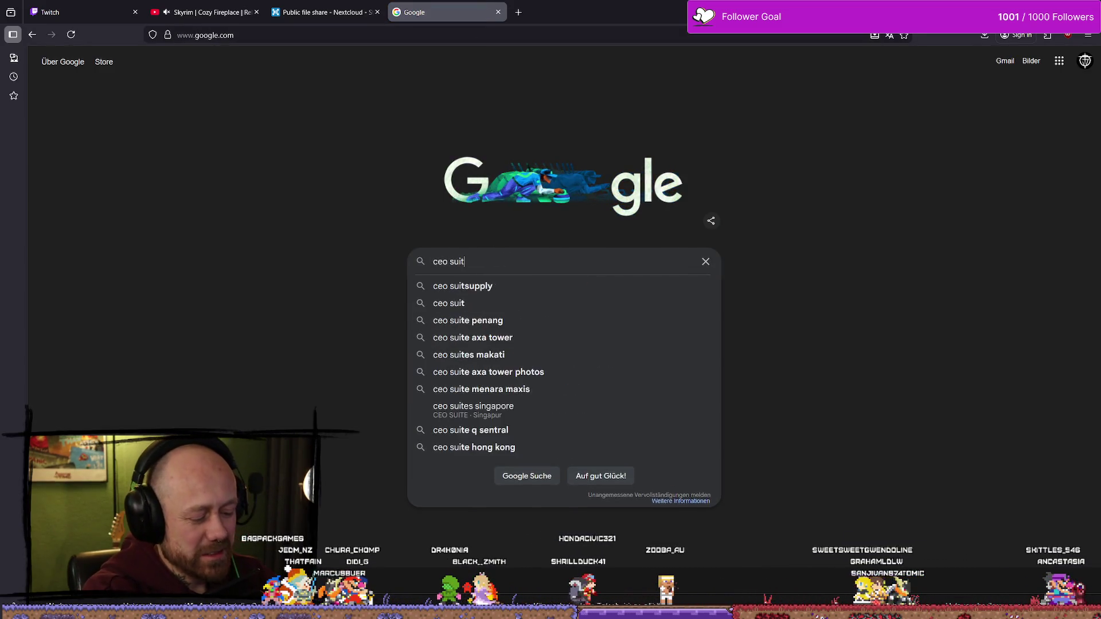
{"action": "key", "text": "Return"}
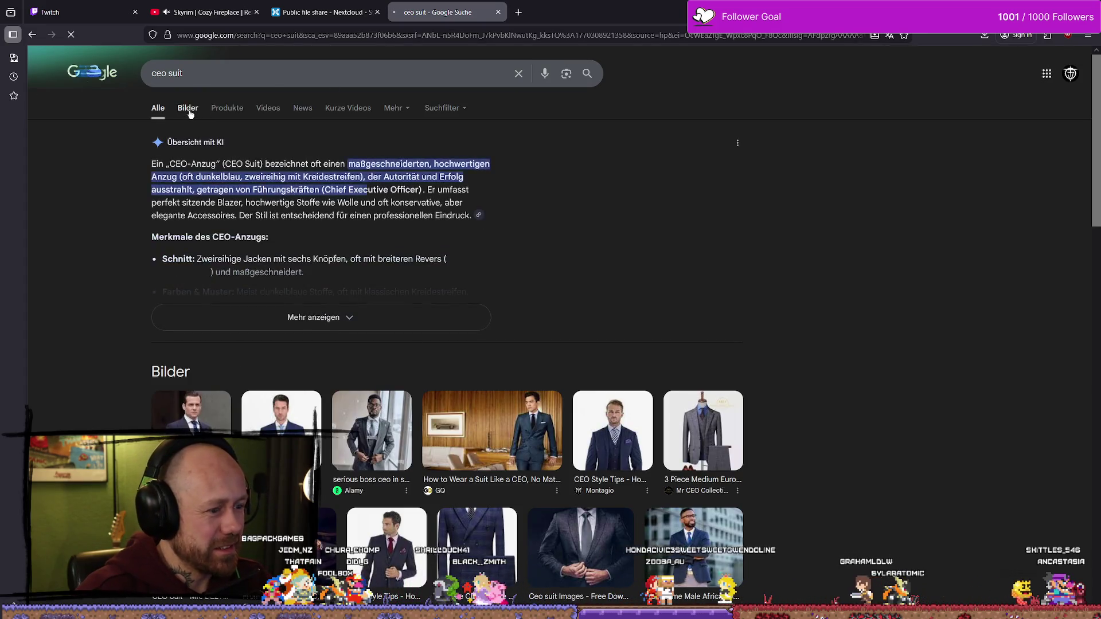
Show the Bilder results, preview the Fitting Room and GQ suit photos, then dismiss Affinity's welcome panel
{"action": "left_click", "coordinate": [187, 109]}
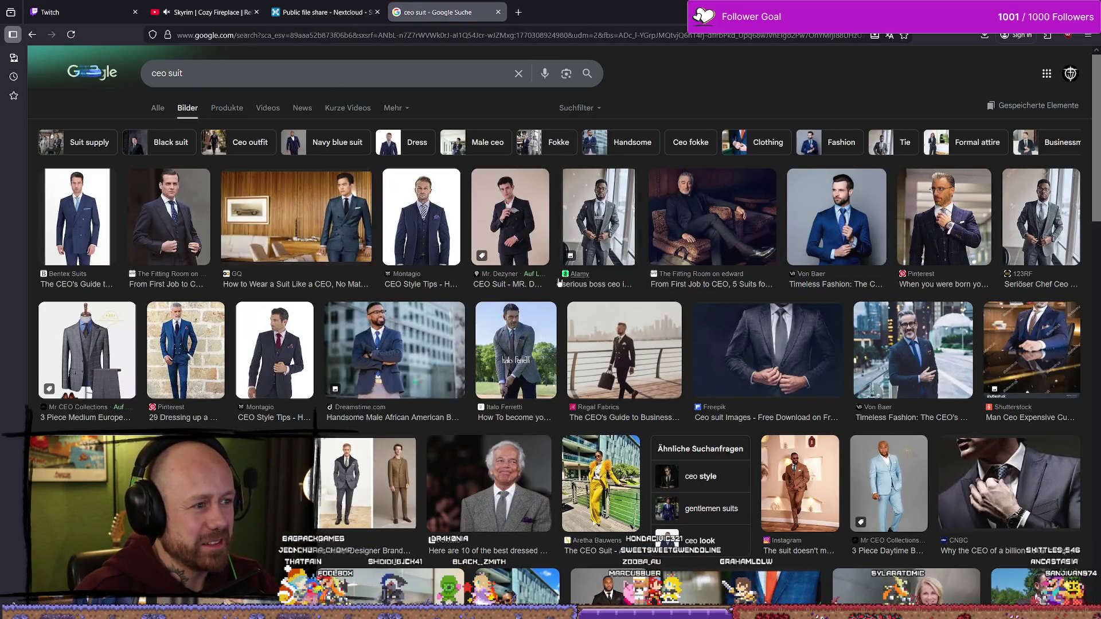
{"action": "left_click", "coordinate": [169, 218]}
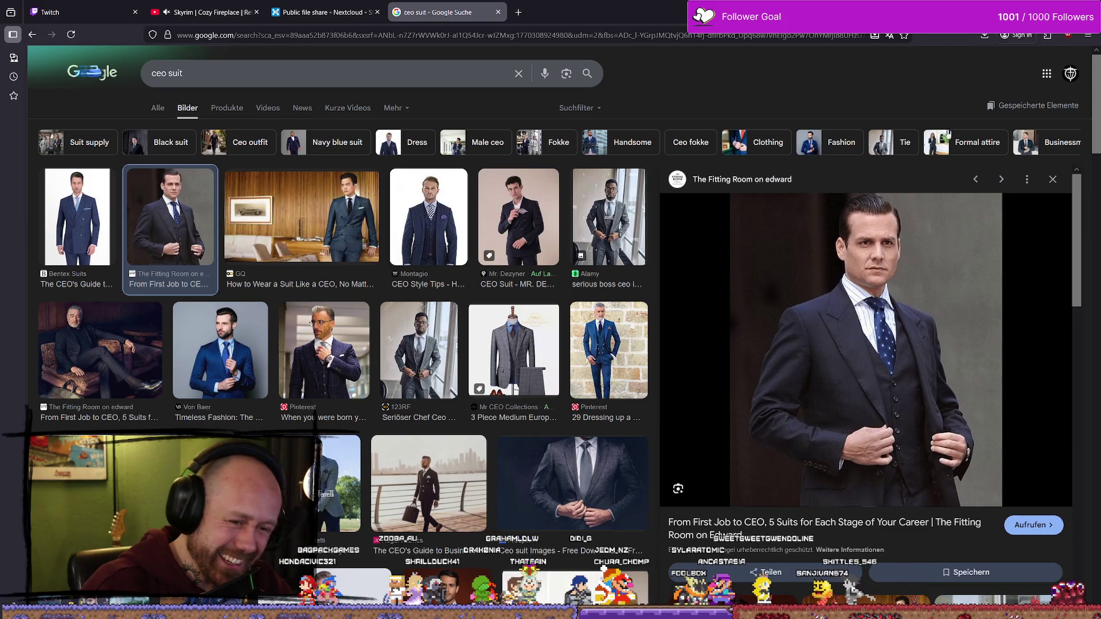
{"action": "left_click", "coordinate": [337, 240]}
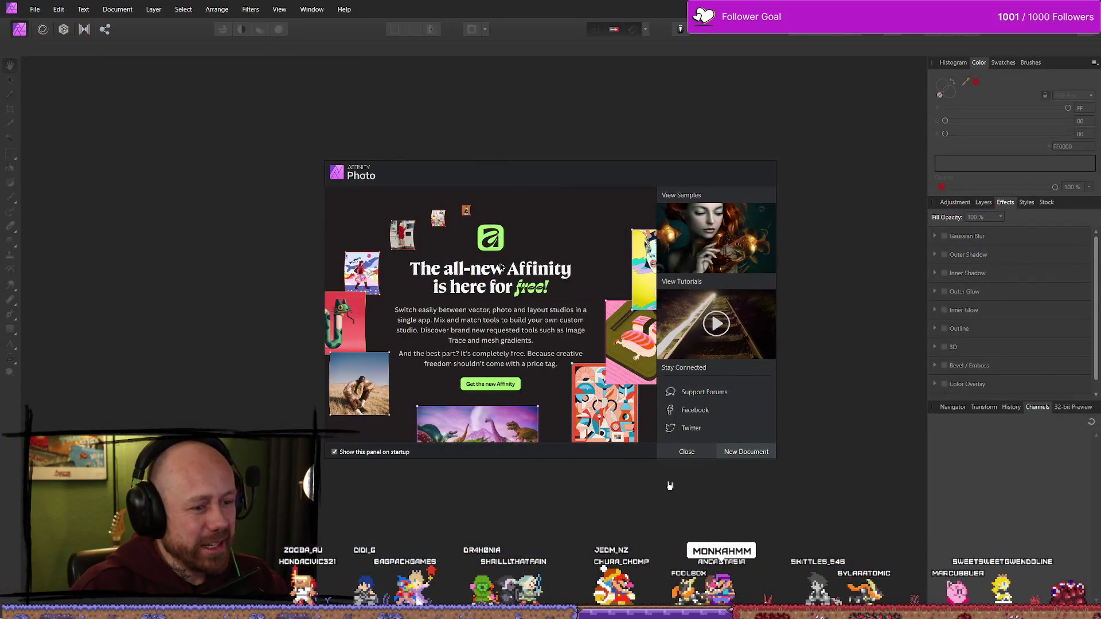
{"action": "left_click", "coordinate": [687, 451]}
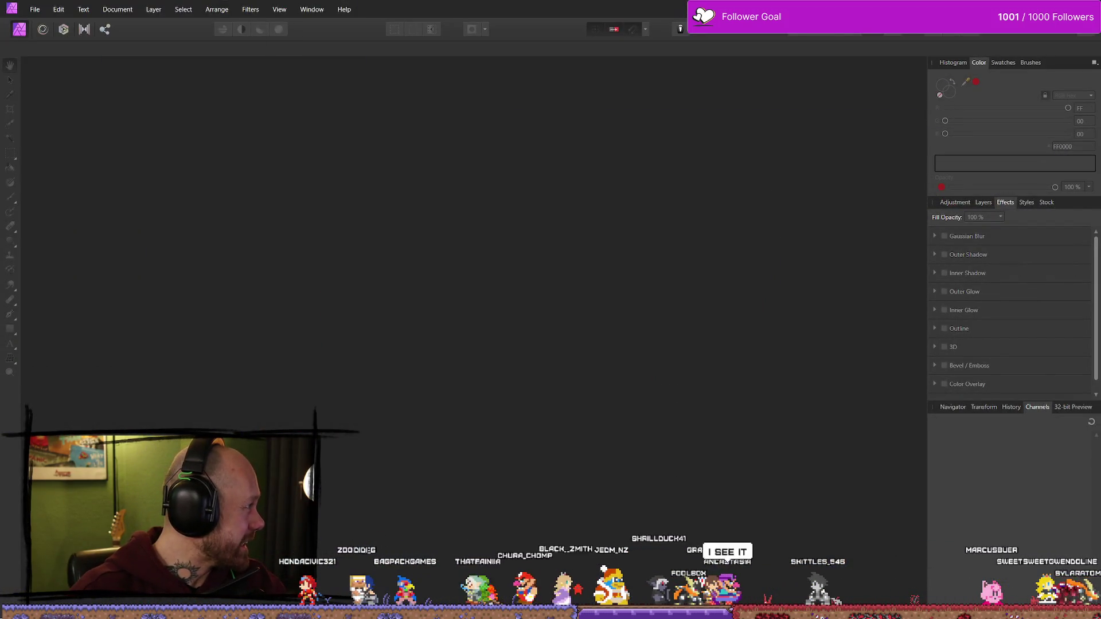
Return to Affinity Photo and take the Paint Brush with black as the colour
{"action": "key", "text": "alt+Tab"}
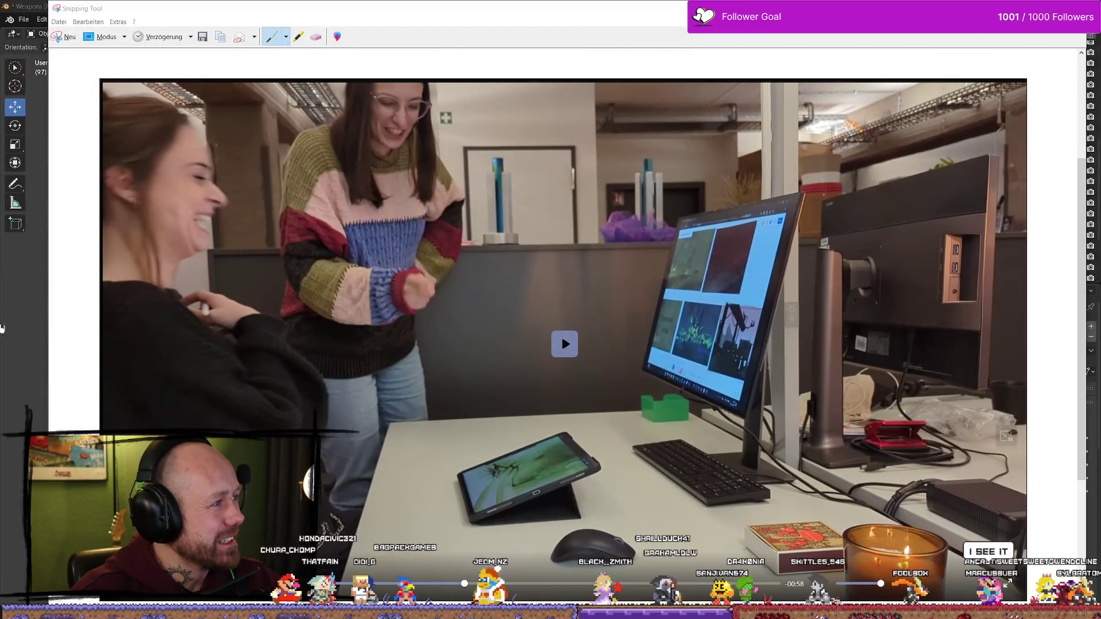
{"action": "key", "text": "alt+Tab"}
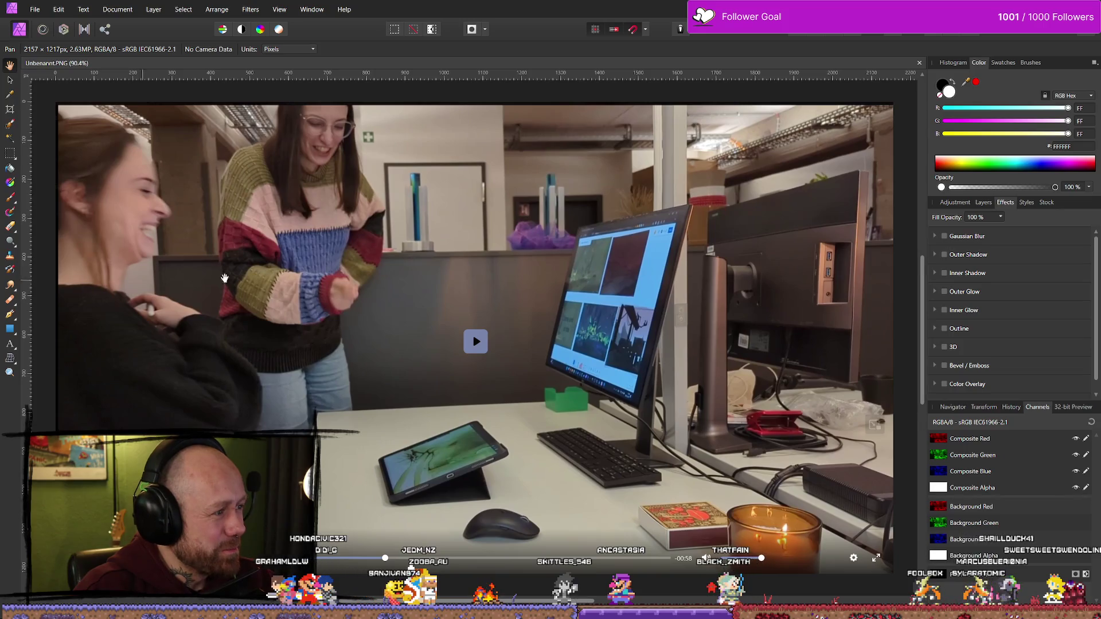
{"action": "left_click", "coordinate": [9, 197]}
{"action": "key", "text": "x"}
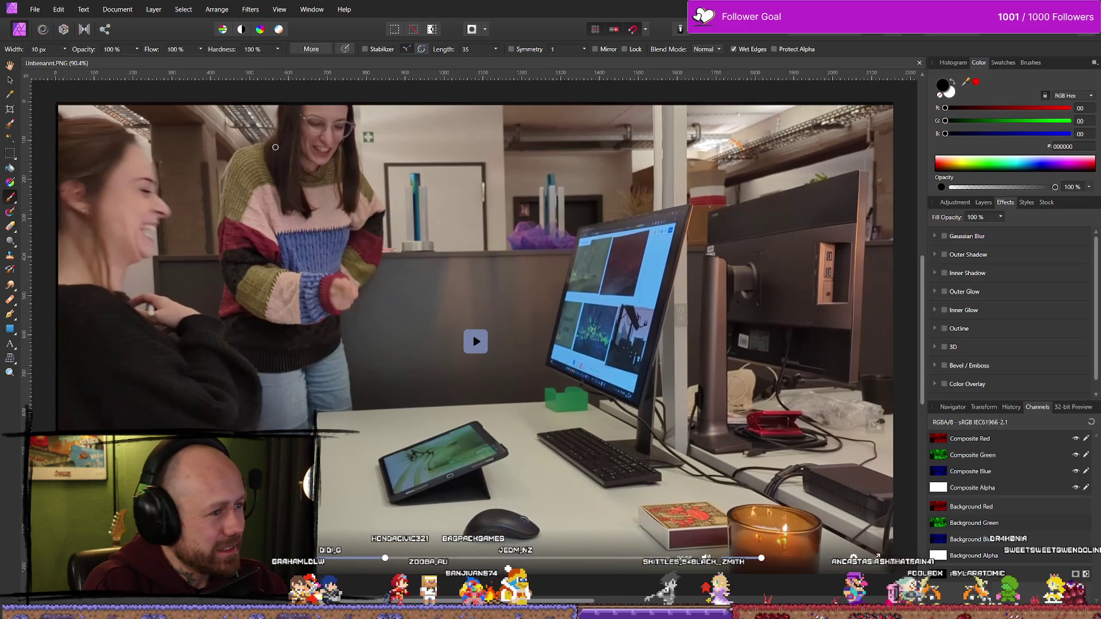
Draw black strokes beside the woman's head, fist, sleeve and sweater side, with an X at the neckline
{"action": "mouse_move", "coordinate": [275, 148]}
{"action": "left_mouse_down"}
{"action": "mouse_move", "coordinate": [246, 150]}
{"action": "mouse_move", "coordinate": [227, 217]}
{"action": "mouse_move", "coordinate": [229, 166]}
{"action": "mouse_move", "coordinate": [224, 243]}
{"action": "mouse_move", "coordinate": [223, 211]}
{"action": "left_mouse_up"}
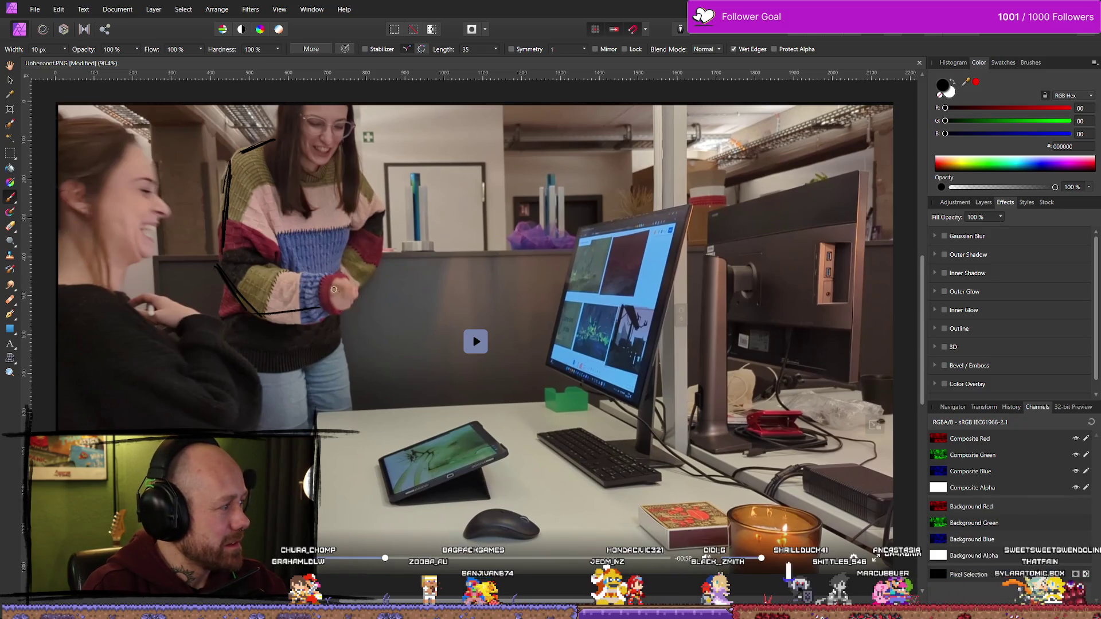
{"action": "left_click_drag", "start_coordinate": [334, 275], "coordinate": [333, 305]}
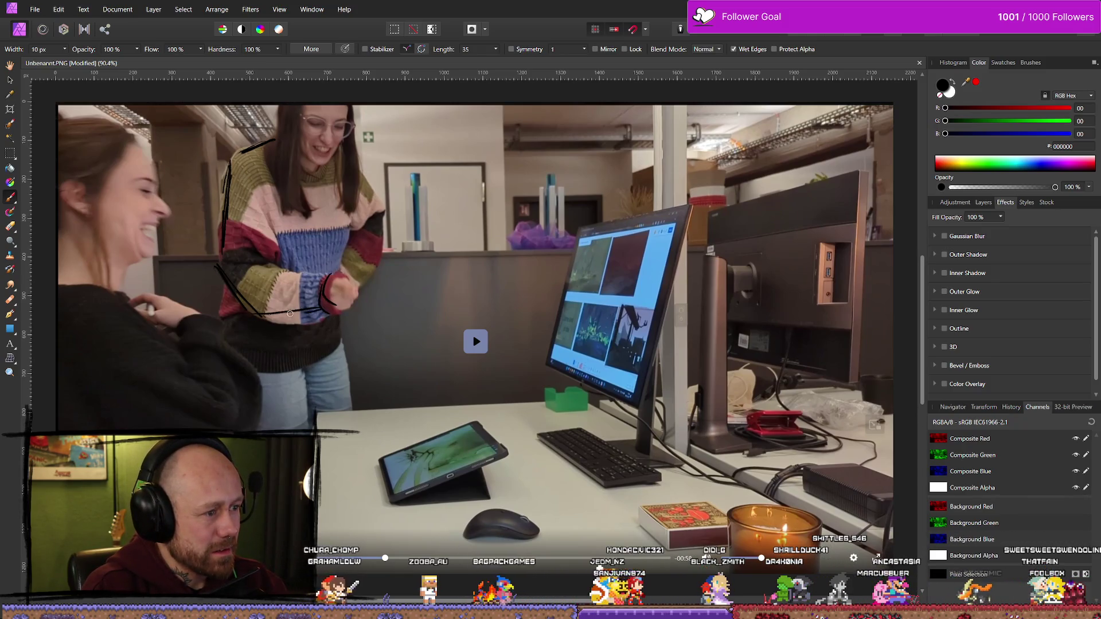
{"action": "left_click_drag", "start_coordinate": [273, 269], "coordinate": [327, 277]}
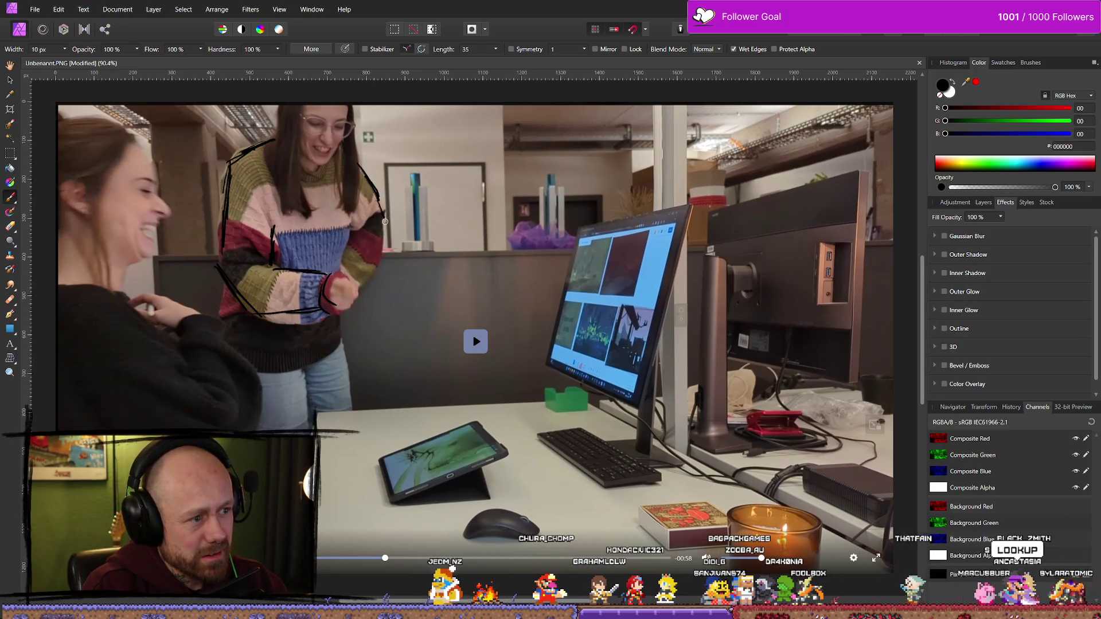
{"action": "left_click_drag", "start_coordinate": [386, 219], "coordinate": [371, 280]}
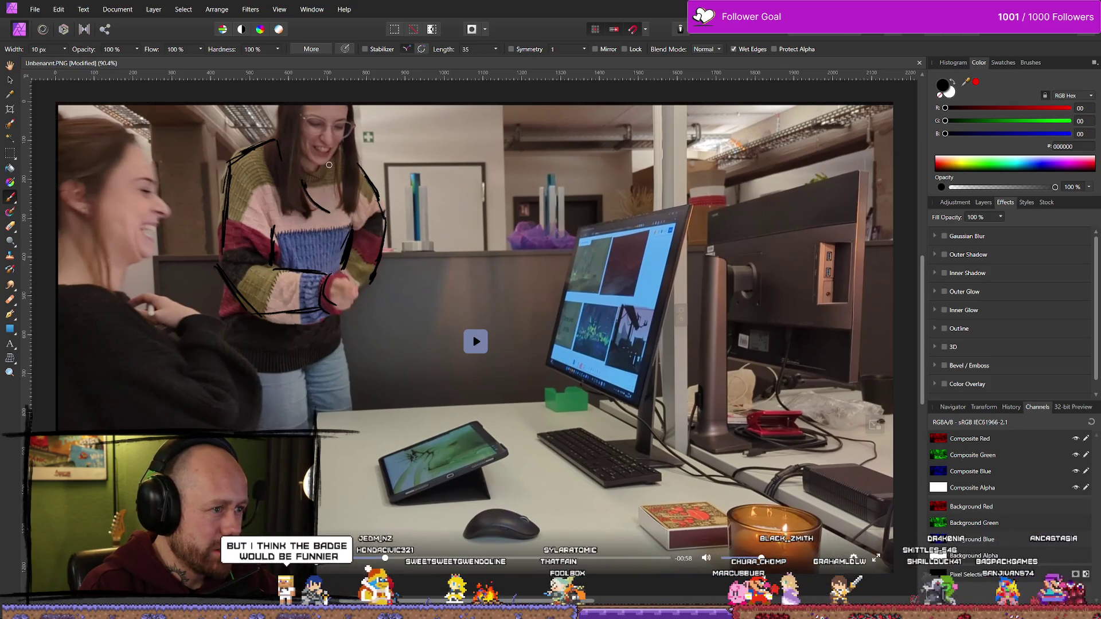
{"action": "left_click_drag", "start_coordinate": [331, 165], "coordinate": [321, 193]}
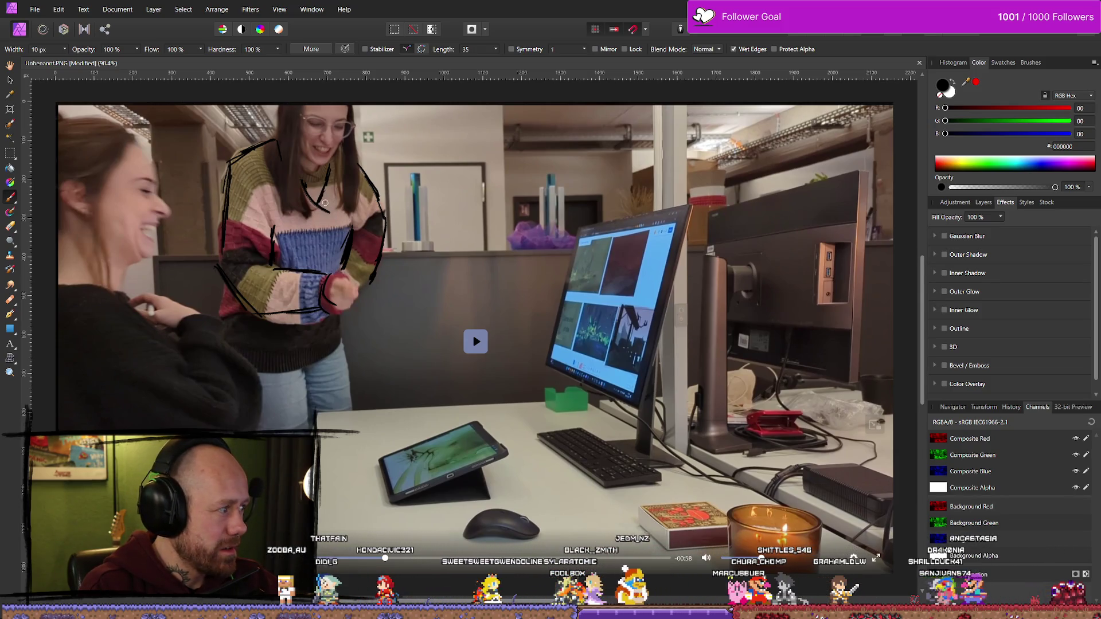
{"action": "mouse_move", "coordinate": [324, 171]}
{"action": "left_mouse_down"}
{"action": "mouse_move", "coordinate": [301, 226]}
{"action": "mouse_move", "coordinate": [319, 248]}
{"action": "left_mouse_up"}
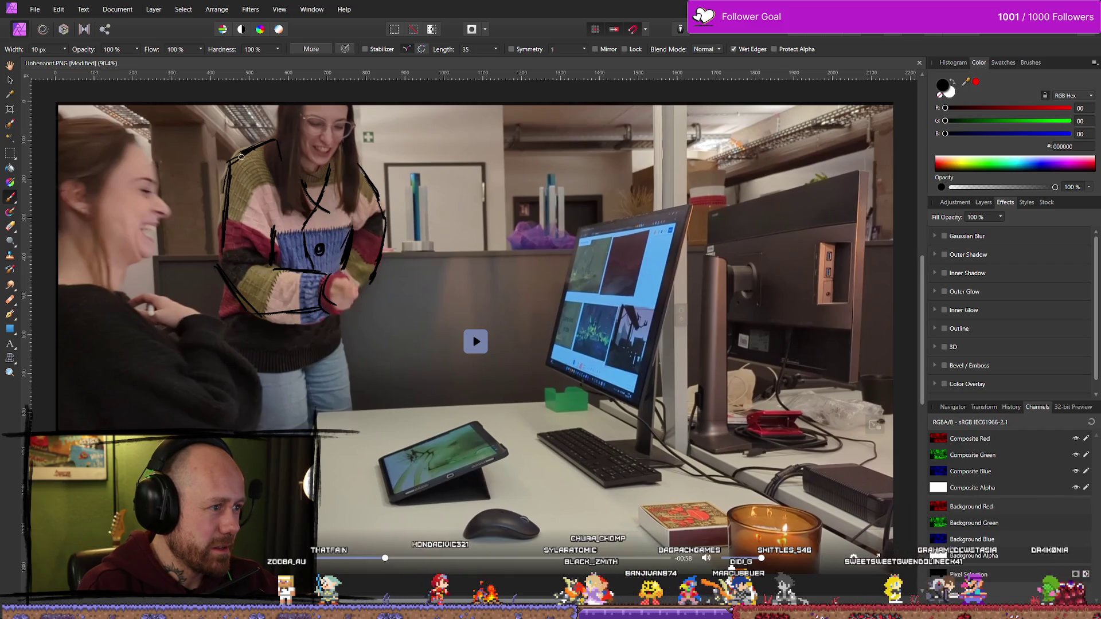
{"action": "key", "text": "e"}
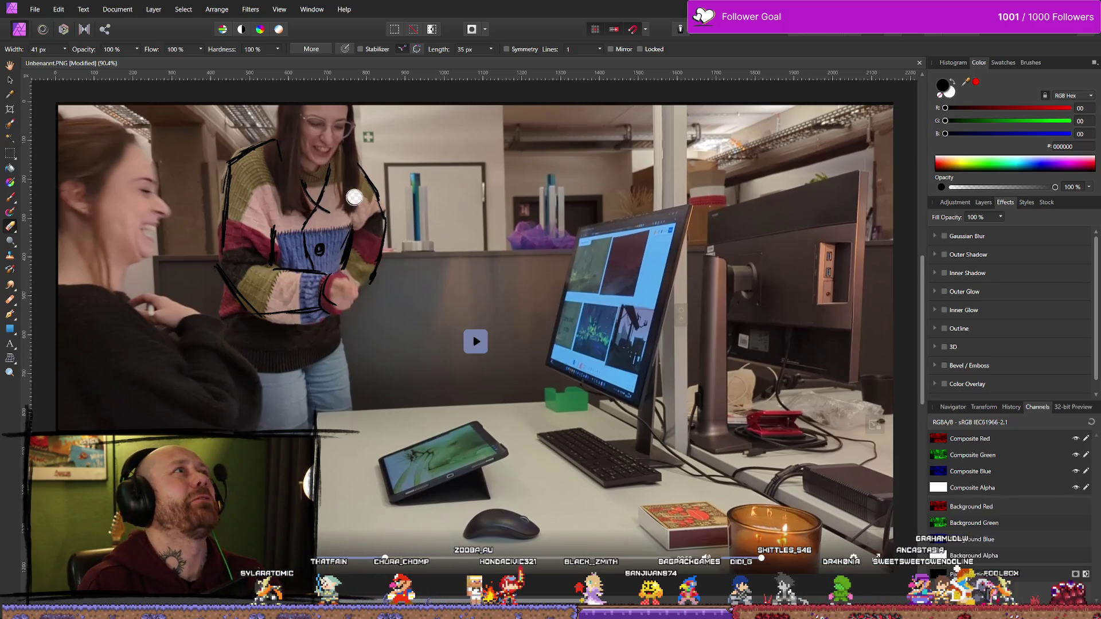
{"action": "left_click", "coordinate": [983, 202]}
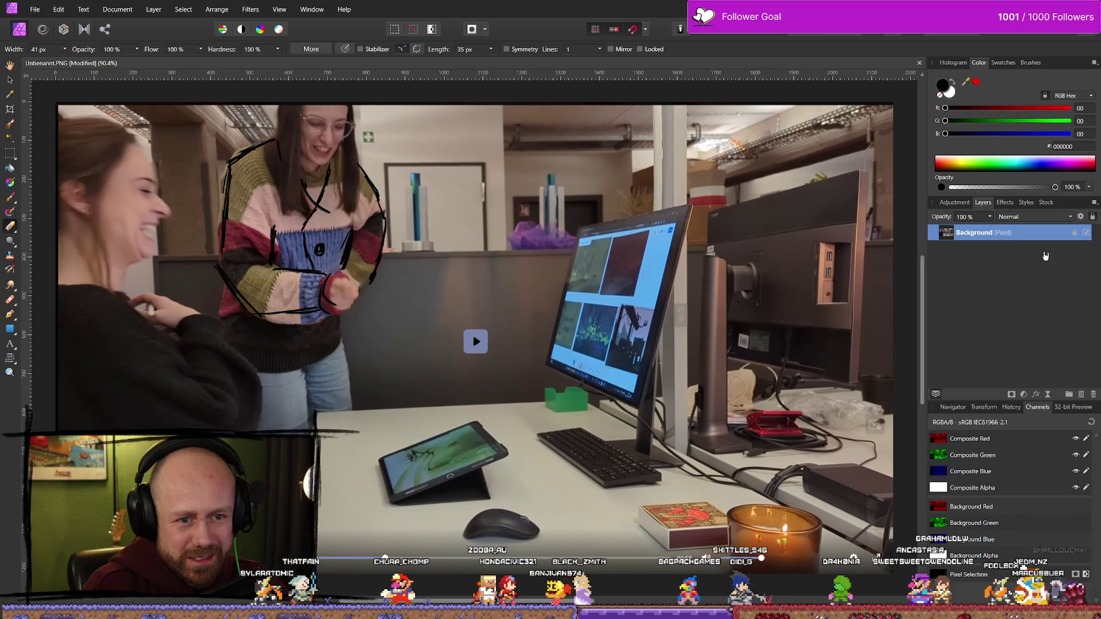
On a new pixel layer, hatch black strokes over the sweater, its centre, left sleeve and shoulder
{"action": "key", "text": "ctrl+shift+n"}
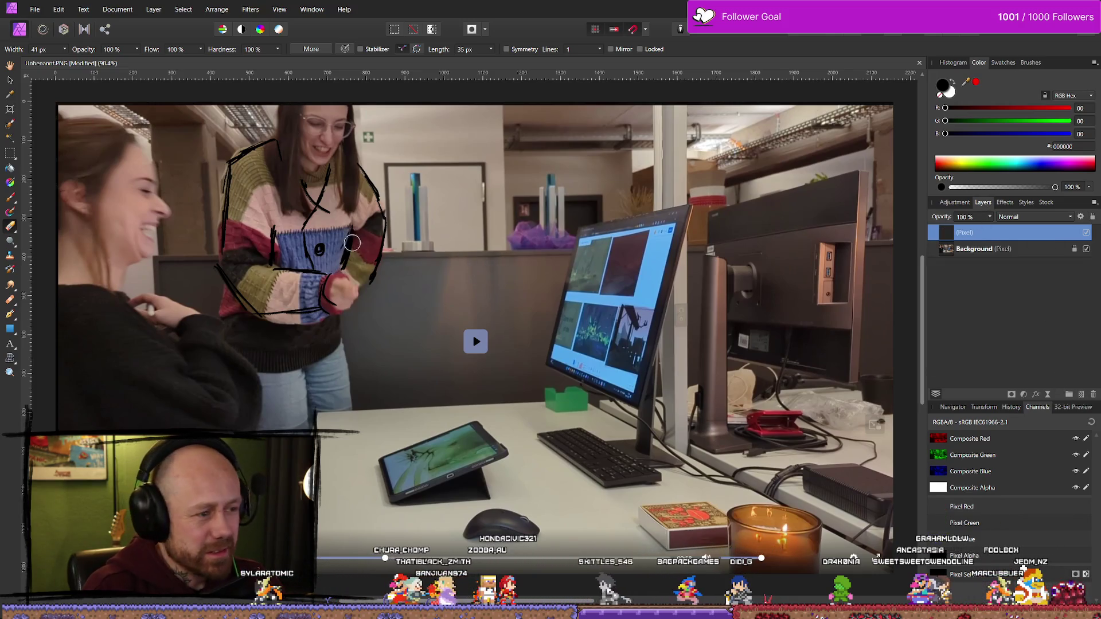
{"action": "key", "text": "b"}
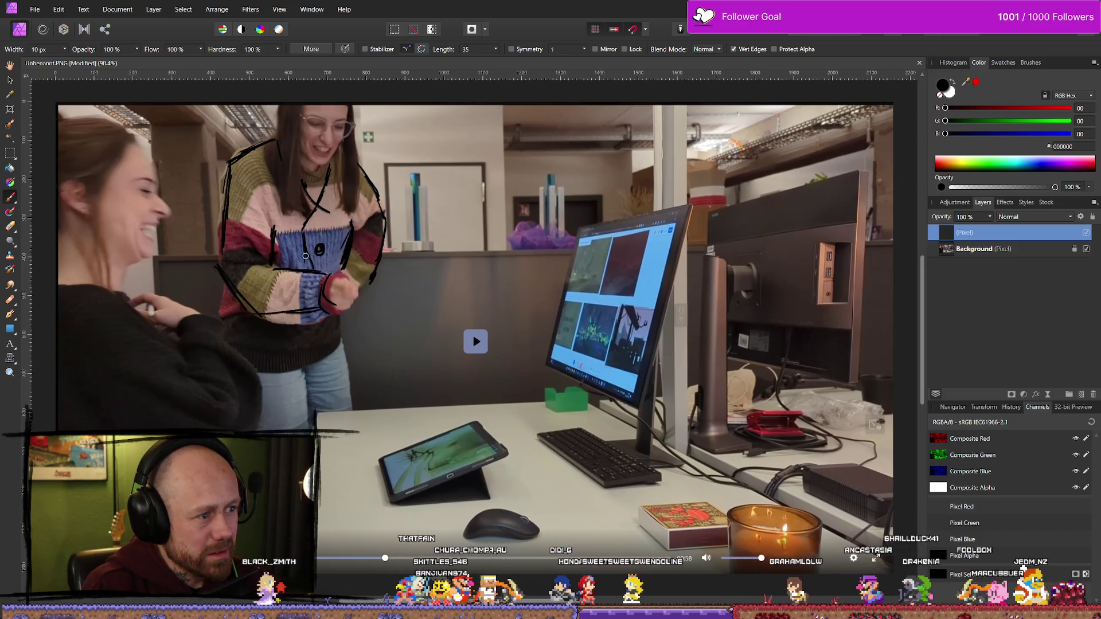
{"action": "mouse_move", "coordinate": [223, 313]}
{"action": "left_mouse_down"}
{"action": "mouse_move", "coordinate": [296, 370]}
{"action": "mouse_move", "coordinate": [315, 354]}
{"action": "left_mouse_up"}
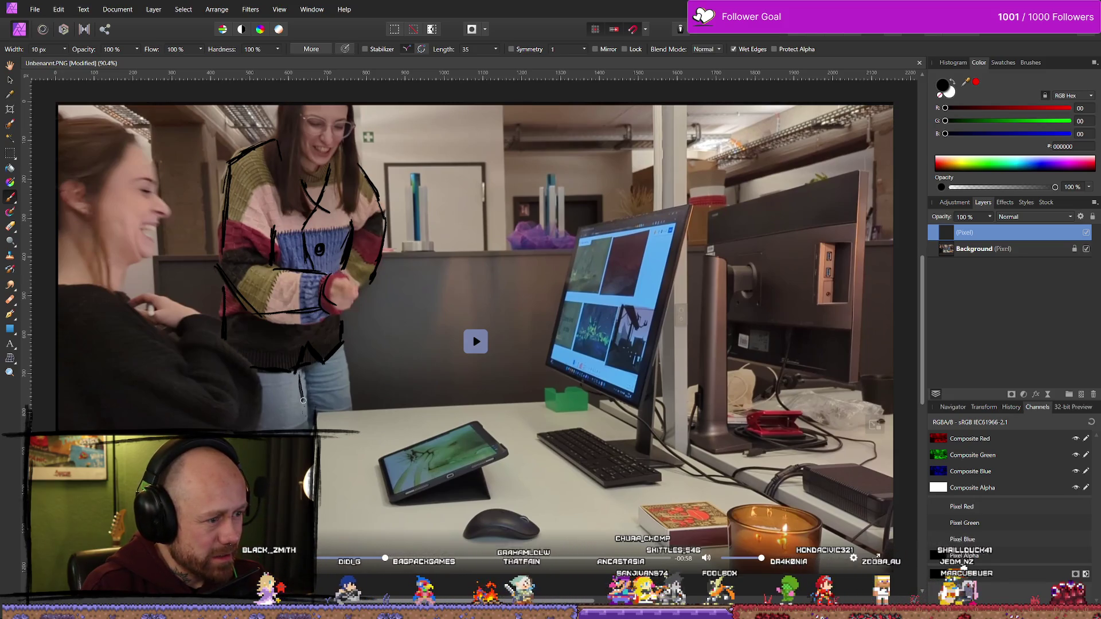
{"action": "left_click_drag", "start_coordinate": [342, 372], "coordinate": [344, 404]}
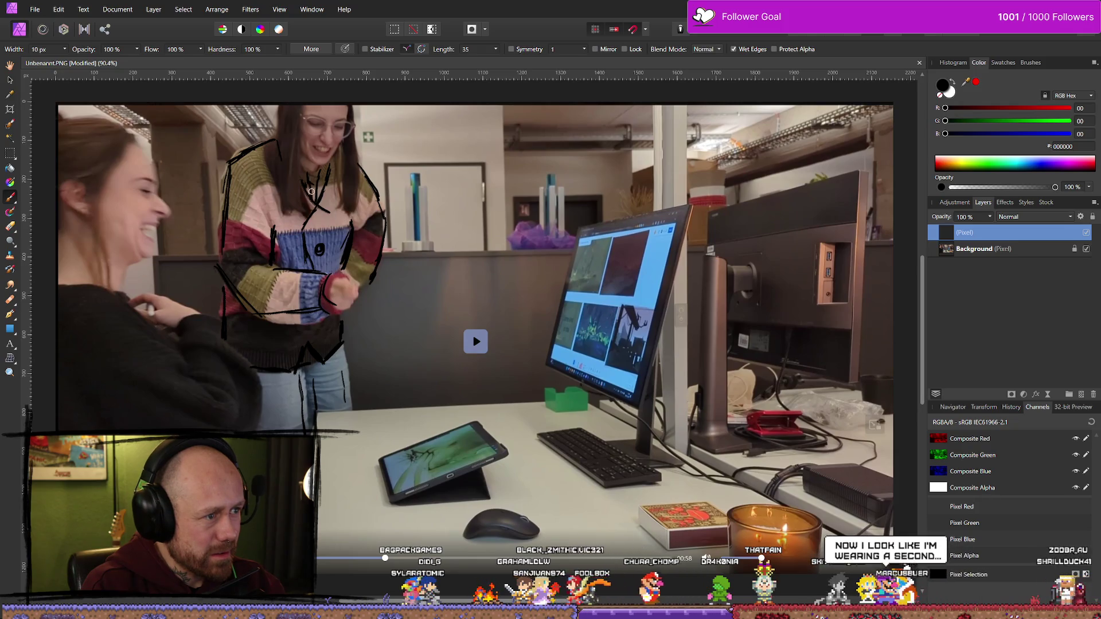
{"action": "left_click_drag", "start_coordinate": [311, 191], "coordinate": [306, 216]}
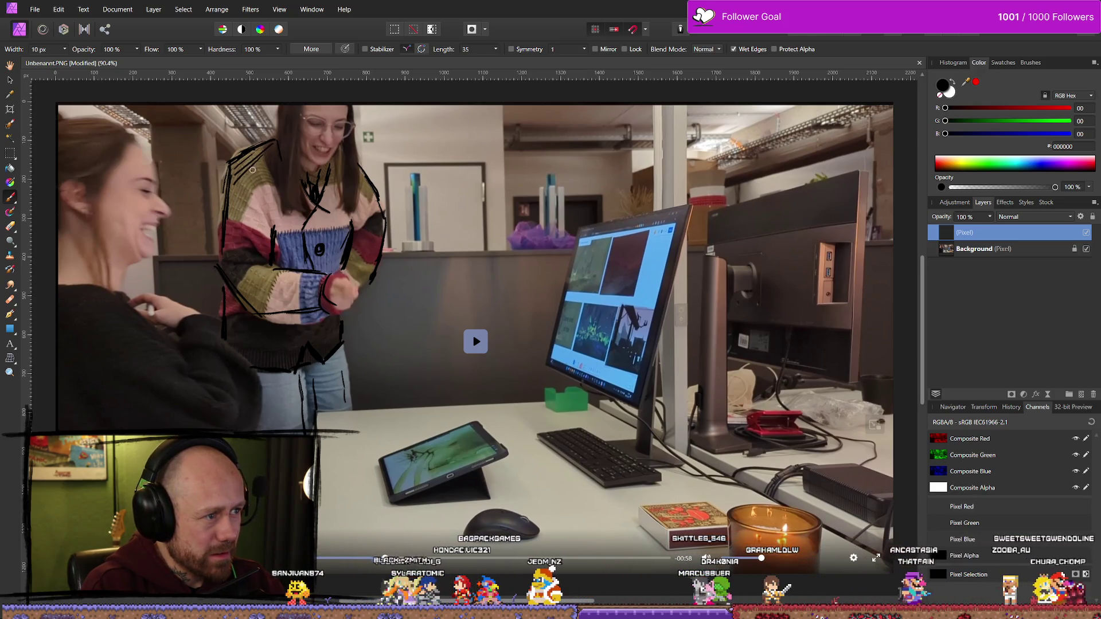
{"action": "mouse_move", "coordinate": [252, 170]}
{"action": "left_mouse_down"}
{"action": "mouse_move", "coordinate": [238, 184]}
{"action": "mouse_move", "coordinate": [229, 250]}
{"action": "mouse_move", "coordinate": [246, 287]}
{"action": "mouse_move", "coordinate": [265, 281]}
{"action": "mouse_move", "coordinate": [288, 316]}
{"action": "left_mouse_up"}
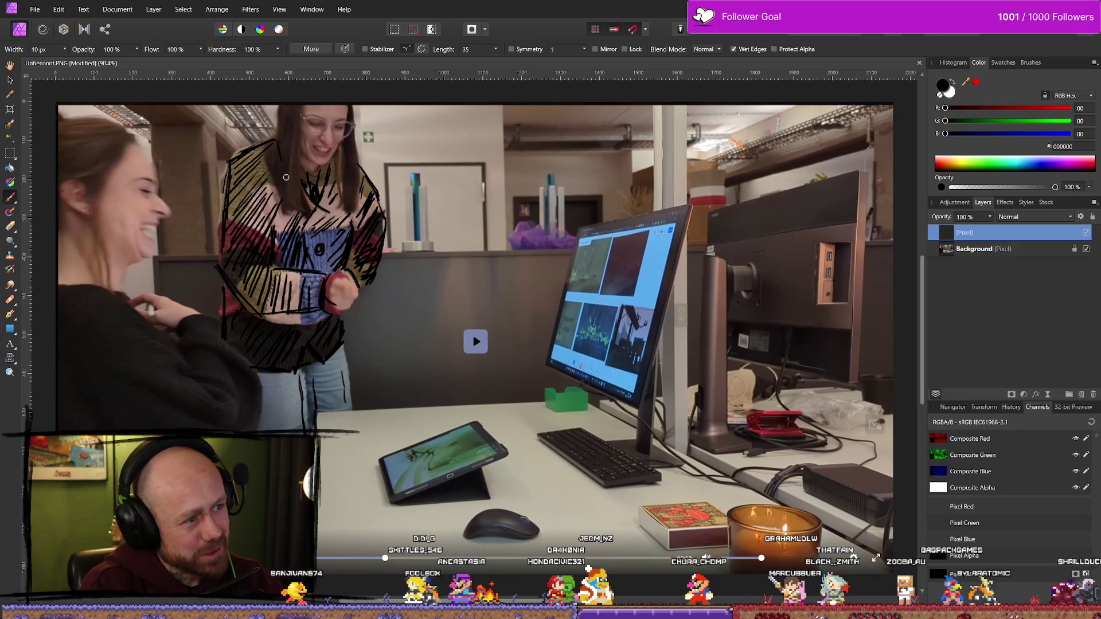
Paint white marks and a joining line around the sweater collar
{"action": "left_click", "coordinate": [954, 98]}
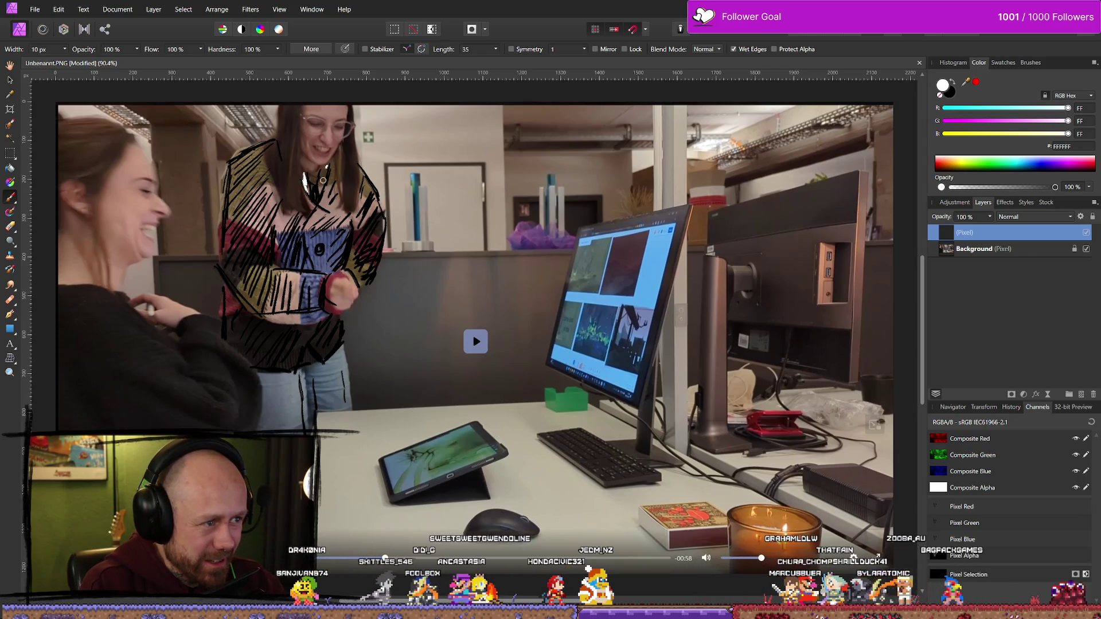
{"action": "left_click_drag", "start_coordinate": [309, 185], "coordinate": [321, 176]}
{"action": "left_click_drag", "start_coordinate": [280, 141], "coordinate": [280, 147]}
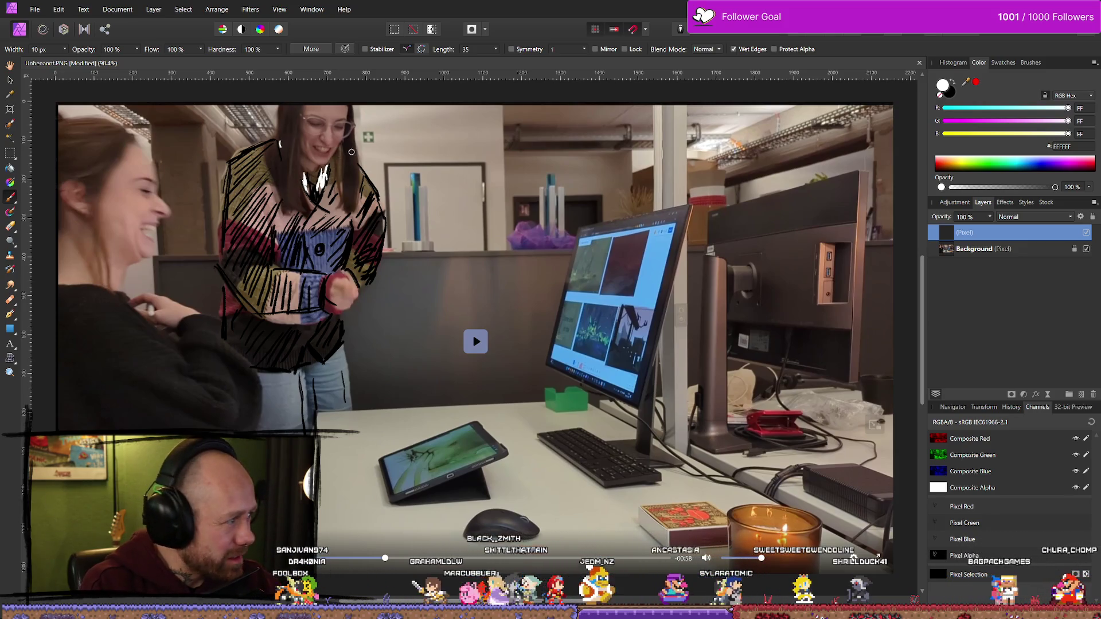
{"action": "left_click_drag", "start_coordinate": [332, 164], "coordinate": [301, 167]}
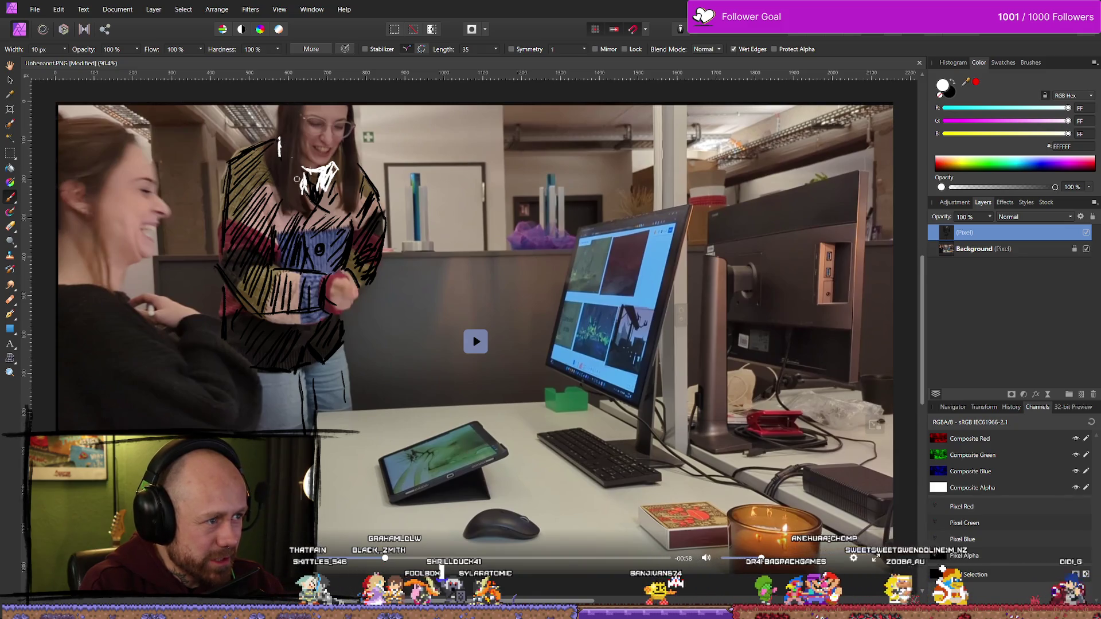
Go back to the black brush and hatch strokes over the right arm
{"action": "key", "text": "e"}
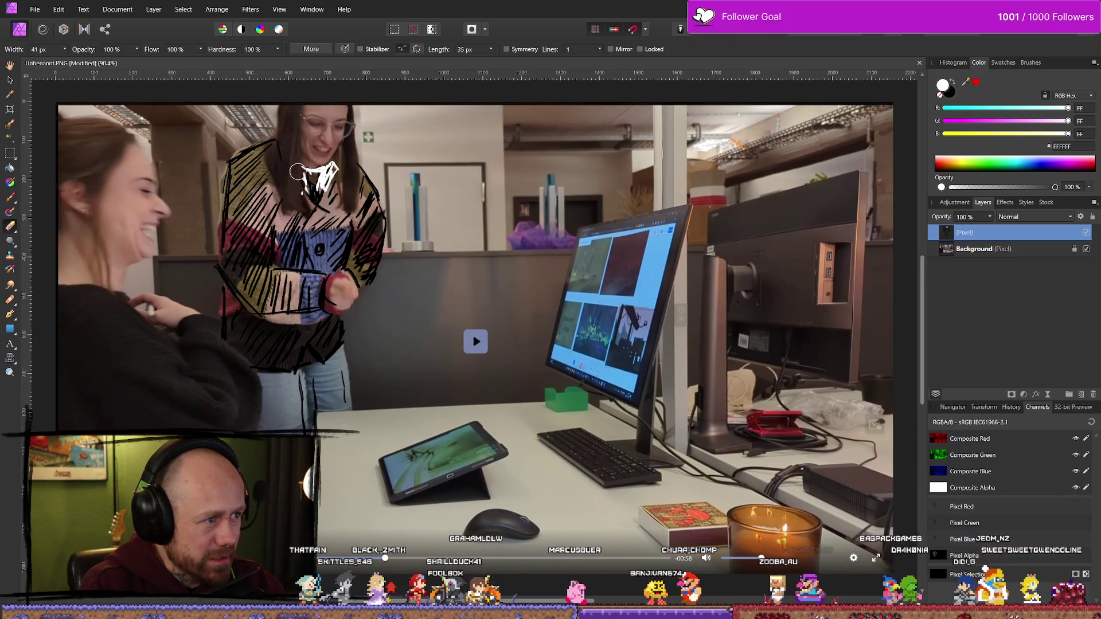
{"action": "key", "text": "b"}
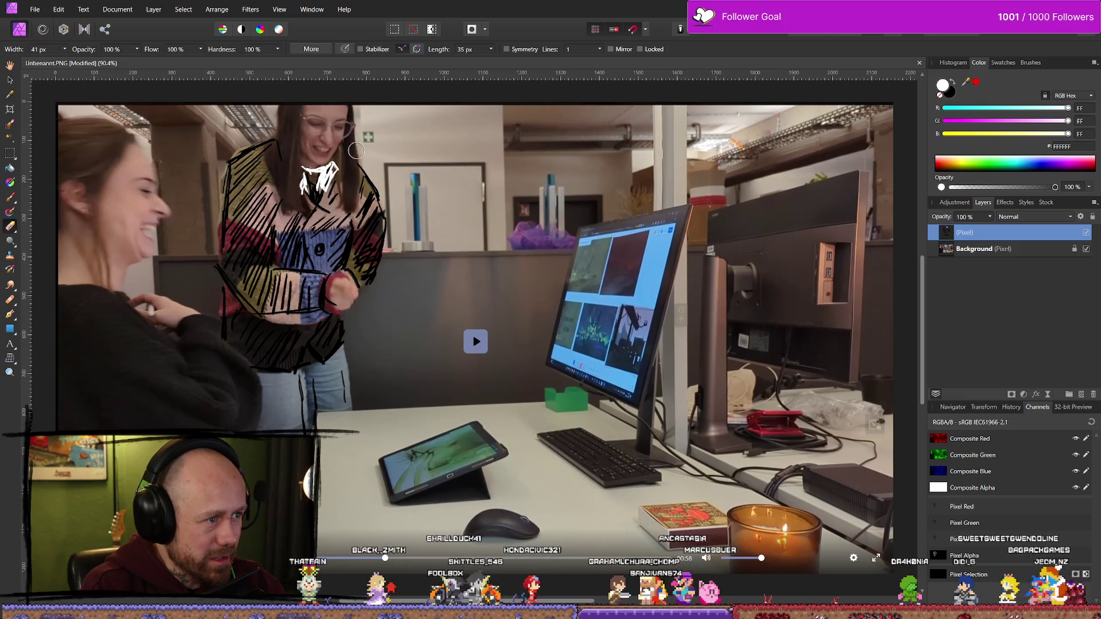
{"action": "key", "text": "x"}
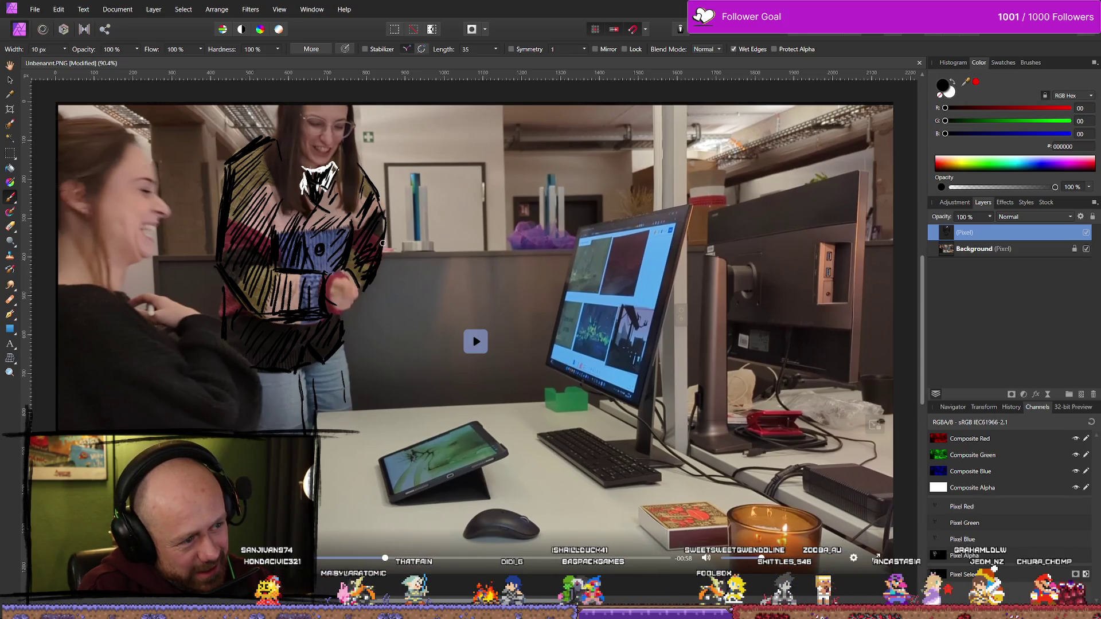
{"action": "left_click_drag", "start_coordinate": [385, 242], "coordinate": [351, 293]}
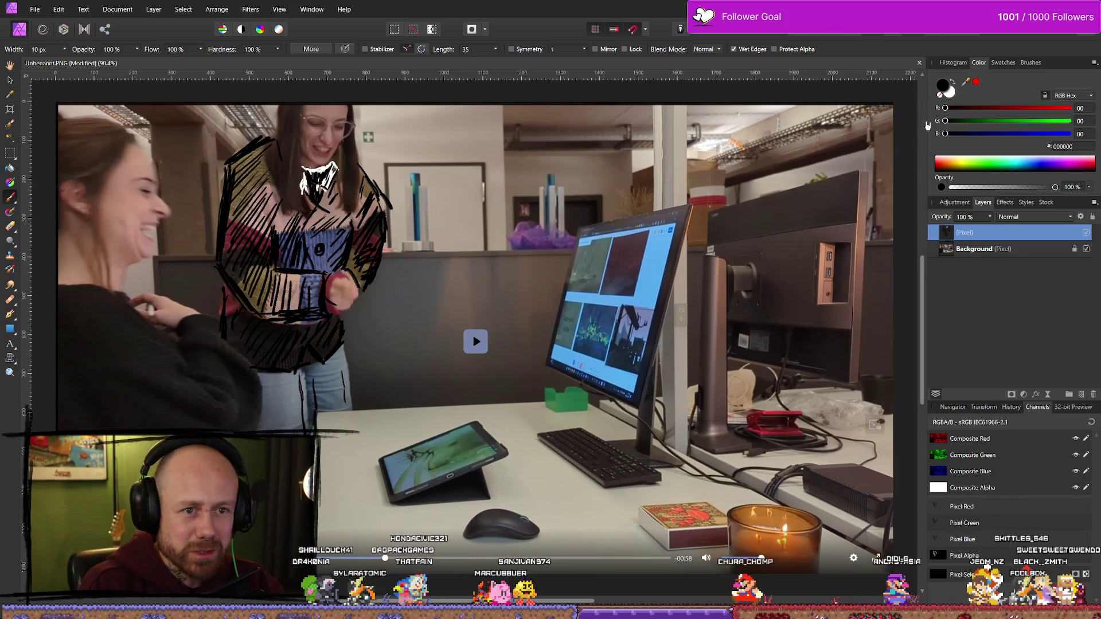
Set the painting colour to dark navy 262435 in the Color Chooser
{"action": "double_click", "coordinate": [945, 87]}
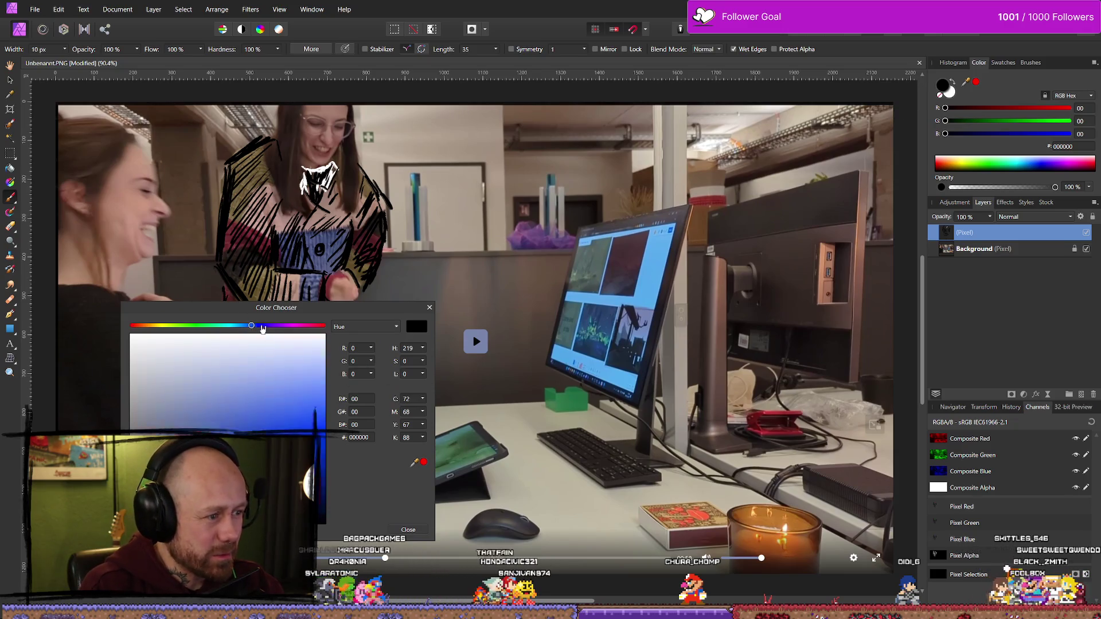
{"action": "left_click", "coordinate": [262, 327]}
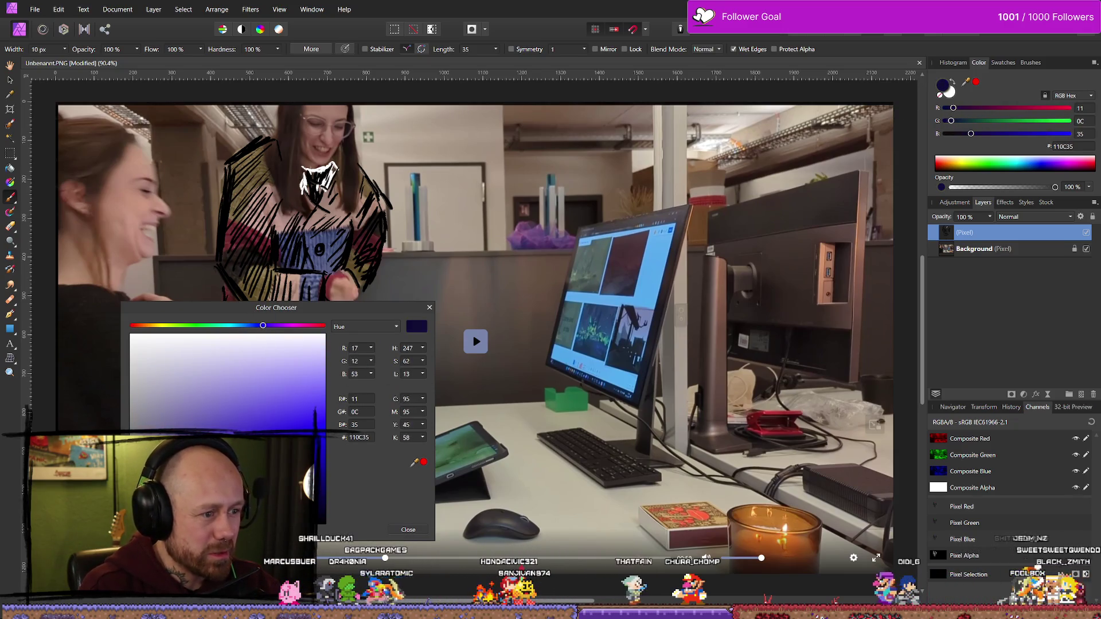
{"action": "left_click_drag", "start_coordinate": [280, 484], "coordinate": [223, 476]}
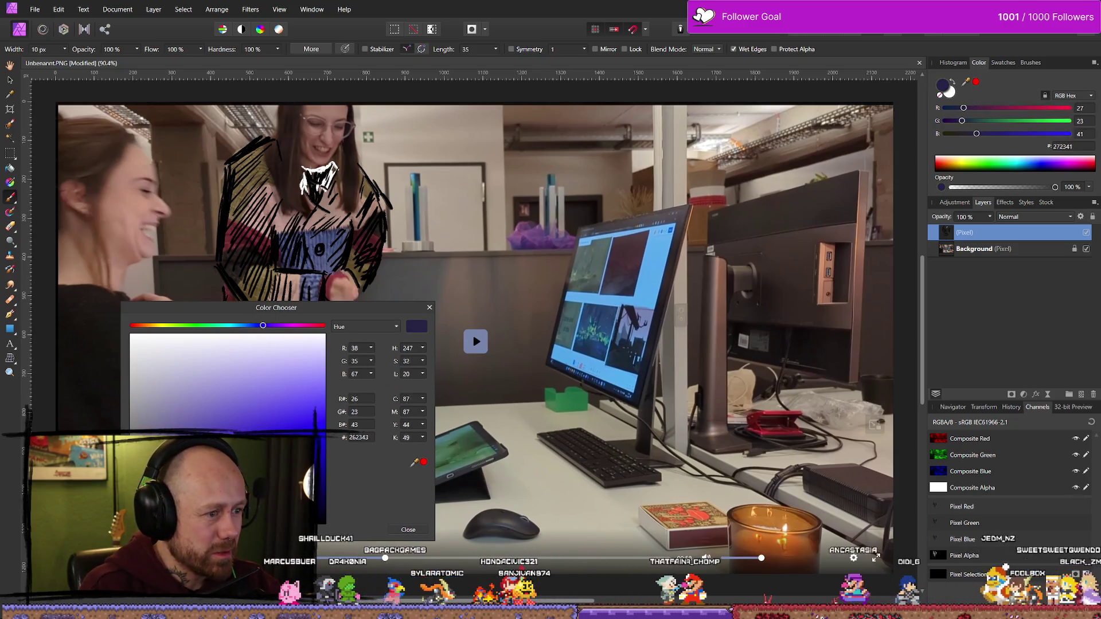
{"action": "left_click", "coordinate": [409, 530]}
Erase the black strokes on the sweater's left side and return to the brush
{"action": "key", "text": "e"}
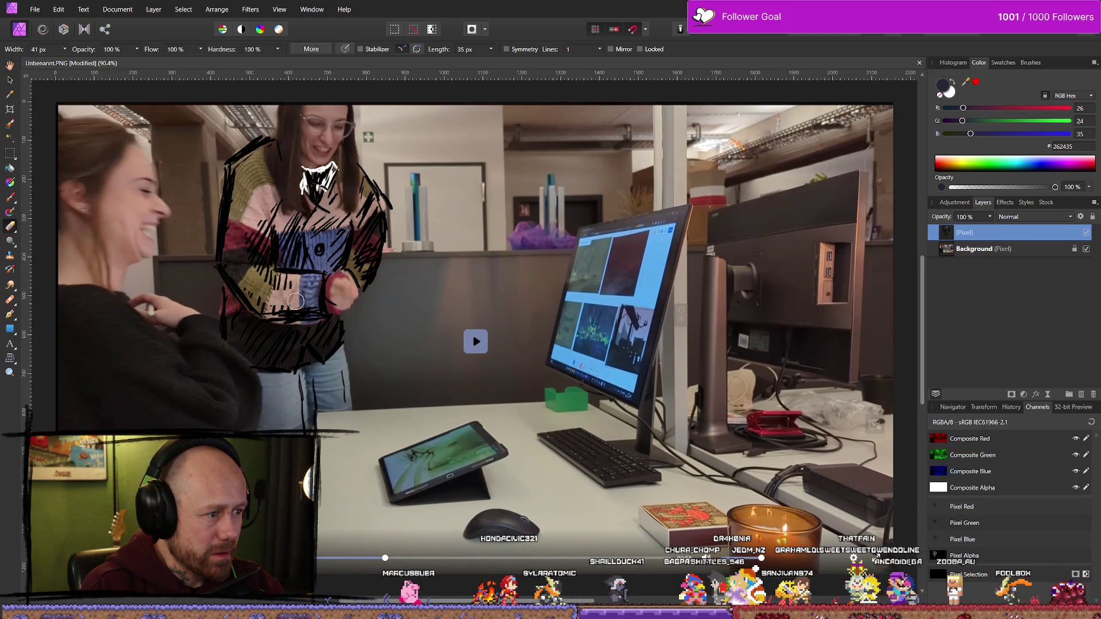
{"action": "left_click_drag", "start_coordinate": [257, 299], "coordinate": [258, 222]}
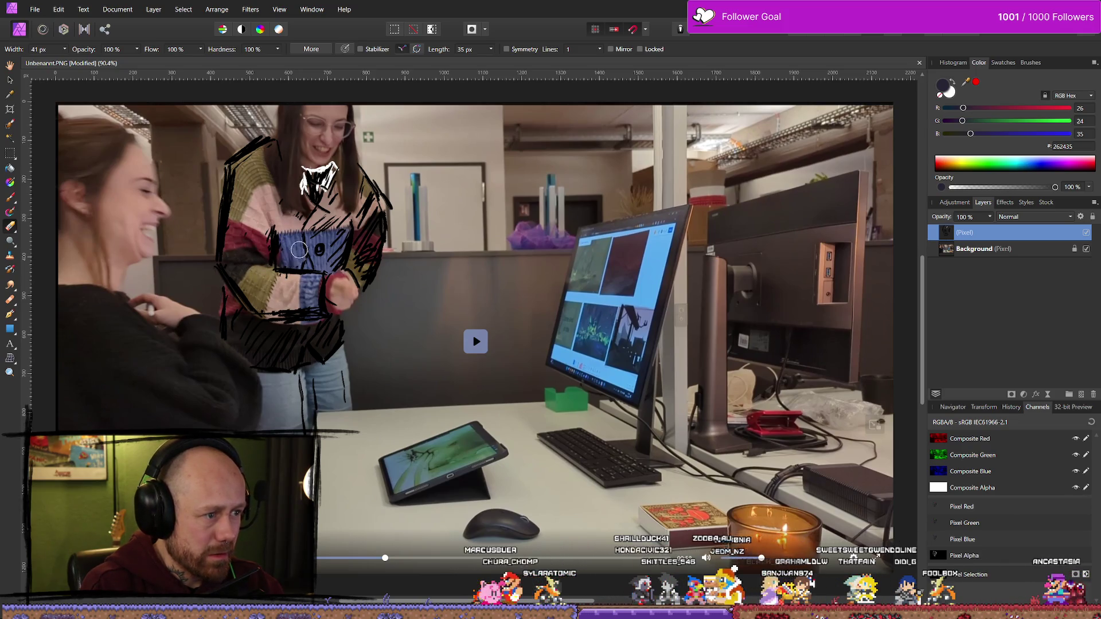
{"action": "key", "text": "b"}
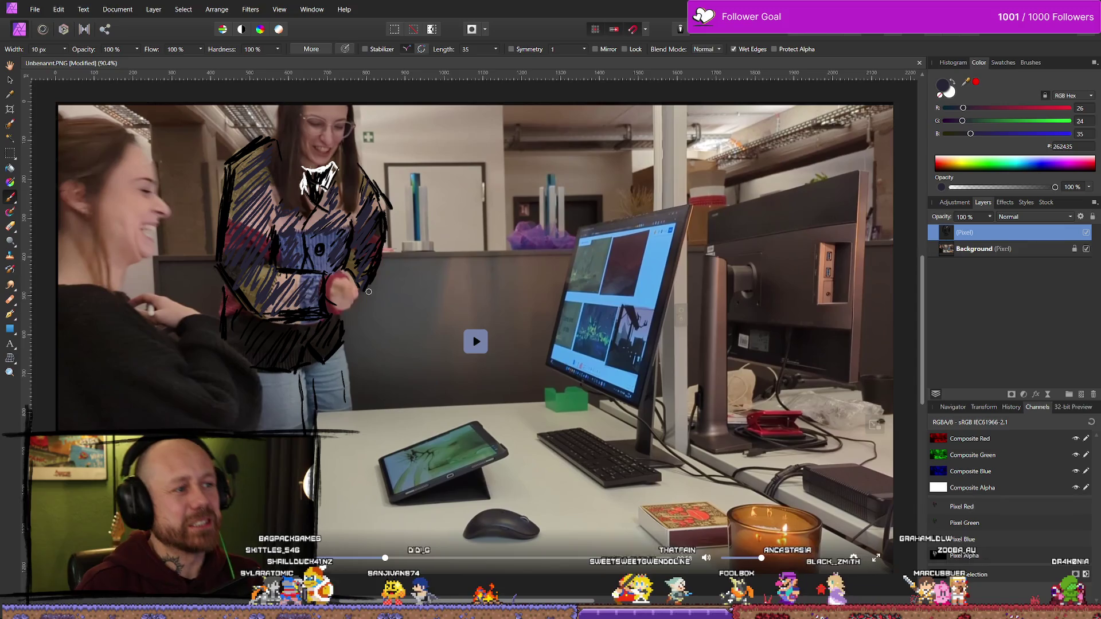
{"action": "scroll", "coordinate": [512, 344], "scroll_direction": "down", "scroll_amount": 5, "text": "ctrl"}
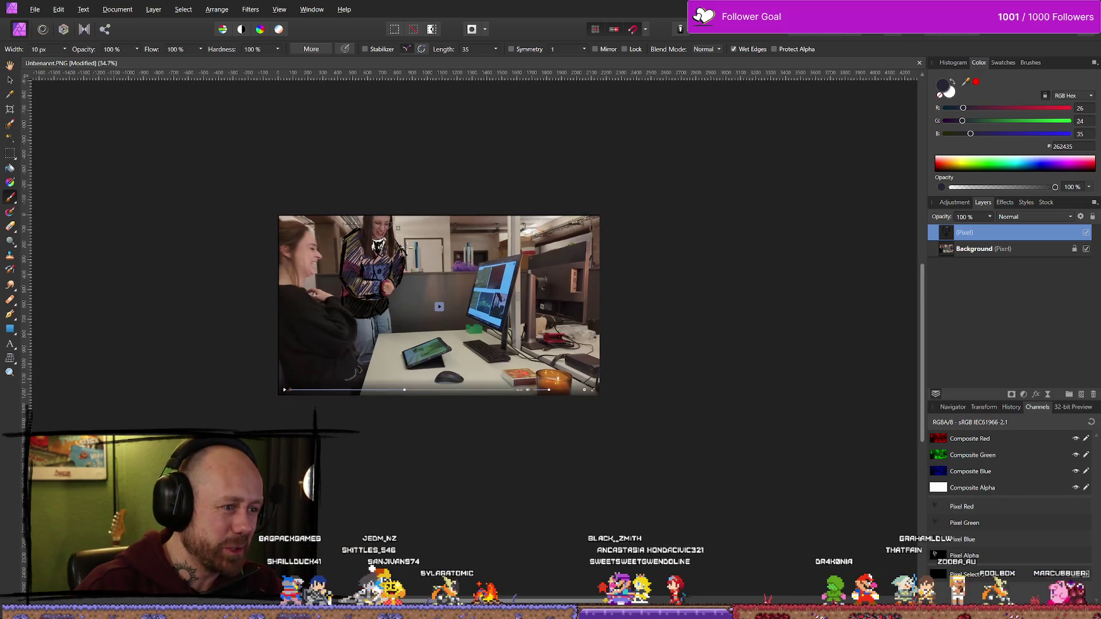
Zoom out to see the whole image and paste the copied suit picture as a new layer
{"action": "scroll", "coordinate": [398, 238], "scroll_direction": "up", "scroll_amount": 4, "text": "ctrl"}
{"action": "scroll", "coordinate": [398, 239], "scroll_direction": "up", "scroll_amount": 3, "text": "ctrl"}
{"action": "scroll", "coordinate": [570, 195], "scroll_direction": "down", "scroll_amount": 1}
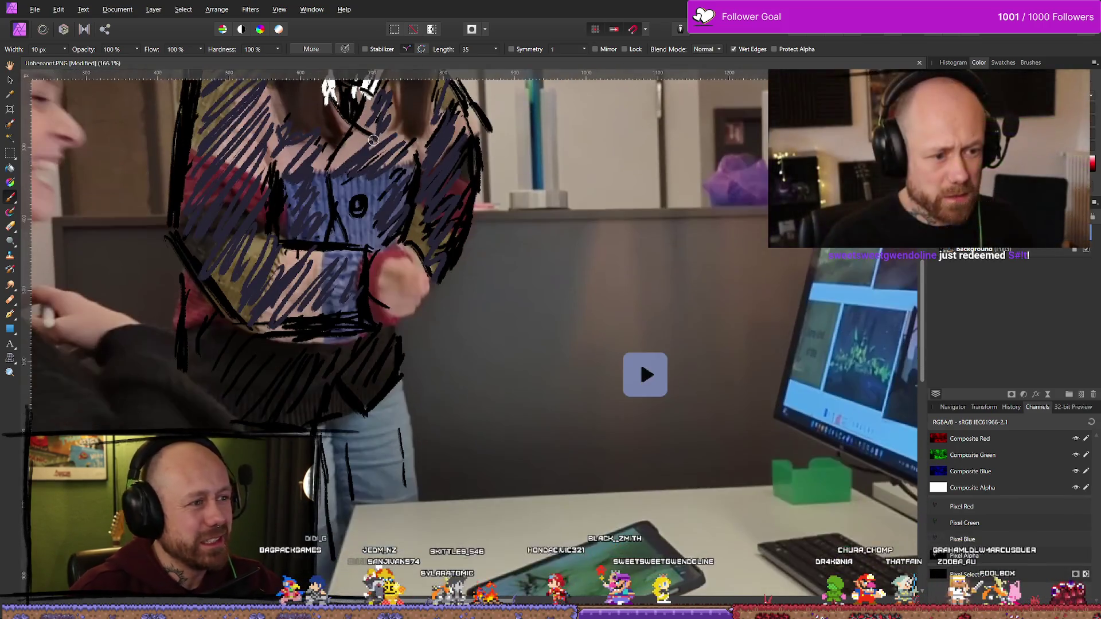
{"action": "scroll", "coordinate": [570, 195], "scroll_direction": "down", "scroll_amount": 7, "text": "ctrl"}
{"action": "scroll", "coordinate": [506, 238], "scroll_direction": "up", "scroll_amount": 3, "text": "ctrl"}
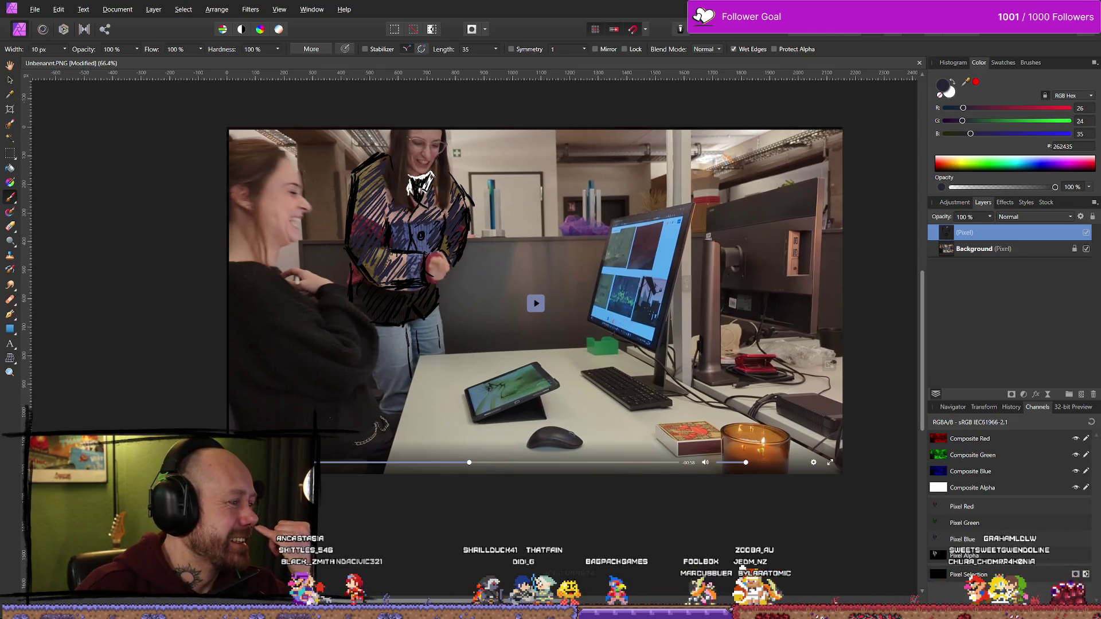
{"action": "scroll", "coordinate": [328, 322], "scroll_direction": "up", "scroll_amount": 1}
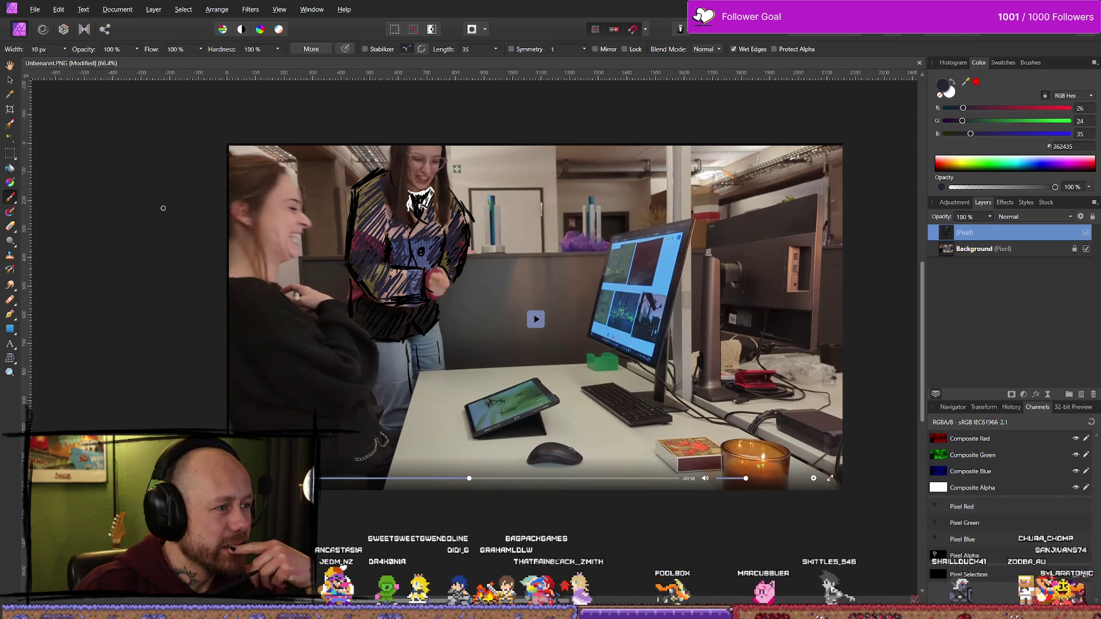
{"action": "key", "text": "ctrl+v"}
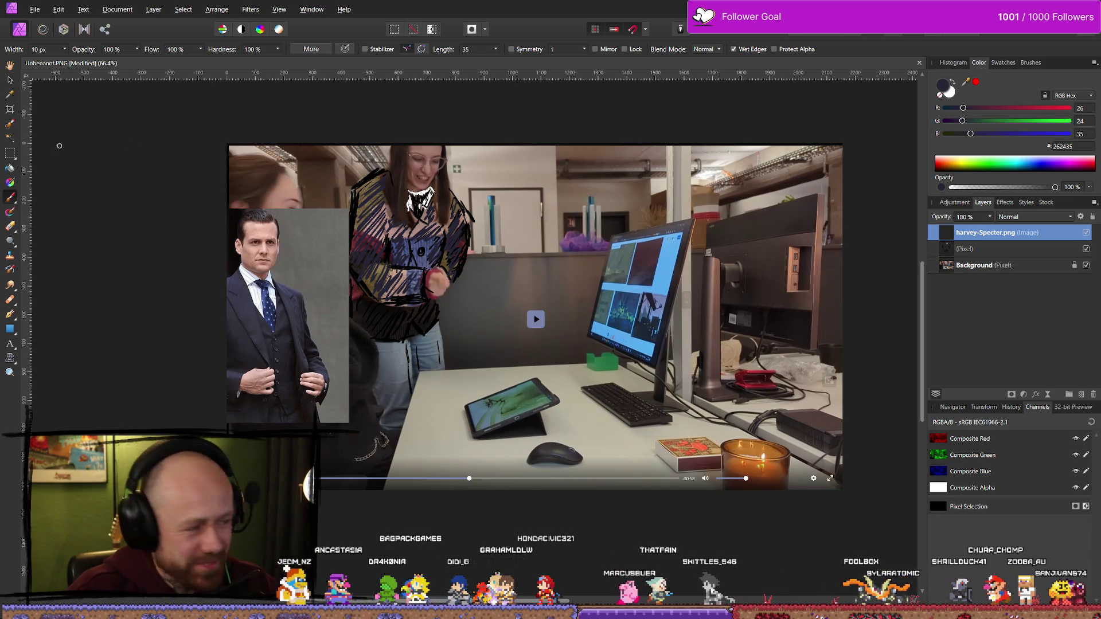
Move the suit picture over the woman, try a 4% flood selection of its grey background, then deselect
{"action": "key", "text": "v"}
{"action": "mouse_move", "coordinate": [324, 301]}
{"action": "left_mouse_down"}
{"action": "mouse_move", "coordinate": [472, 252]}
{"action": "mouse_move", "coordinate": [484, 261]}
{"action": "mouse_move", "coordinate": [482, 247]}
{"action": "mouse_move", "coordinate": [501, 275]}
{"action": "left_mouse_up"}
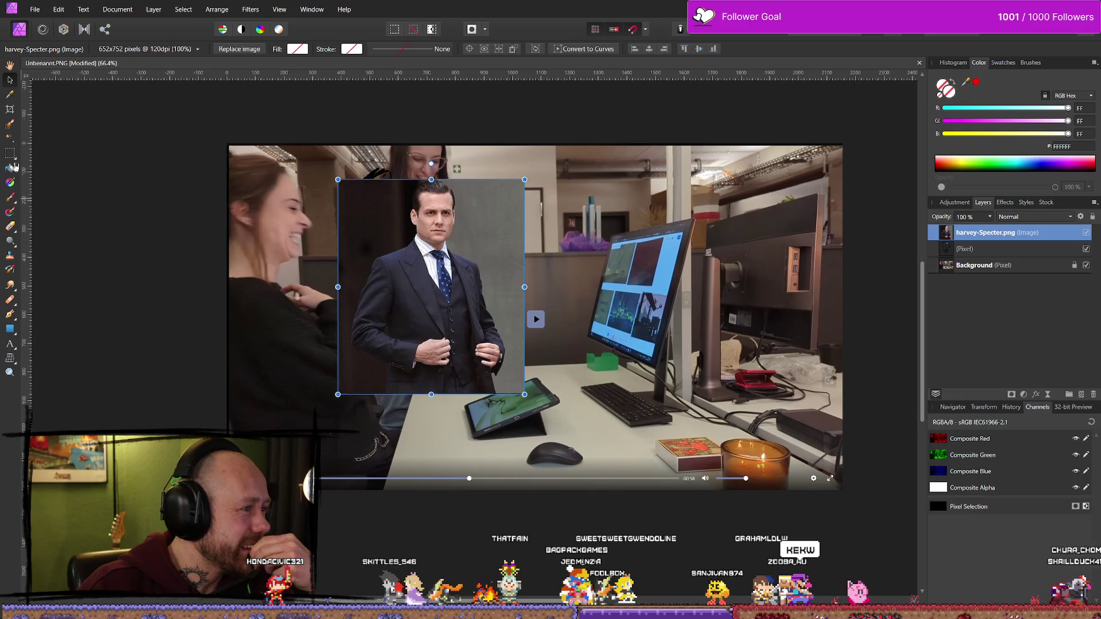
{"action": "left_click", "coordinate": [9, 138]}
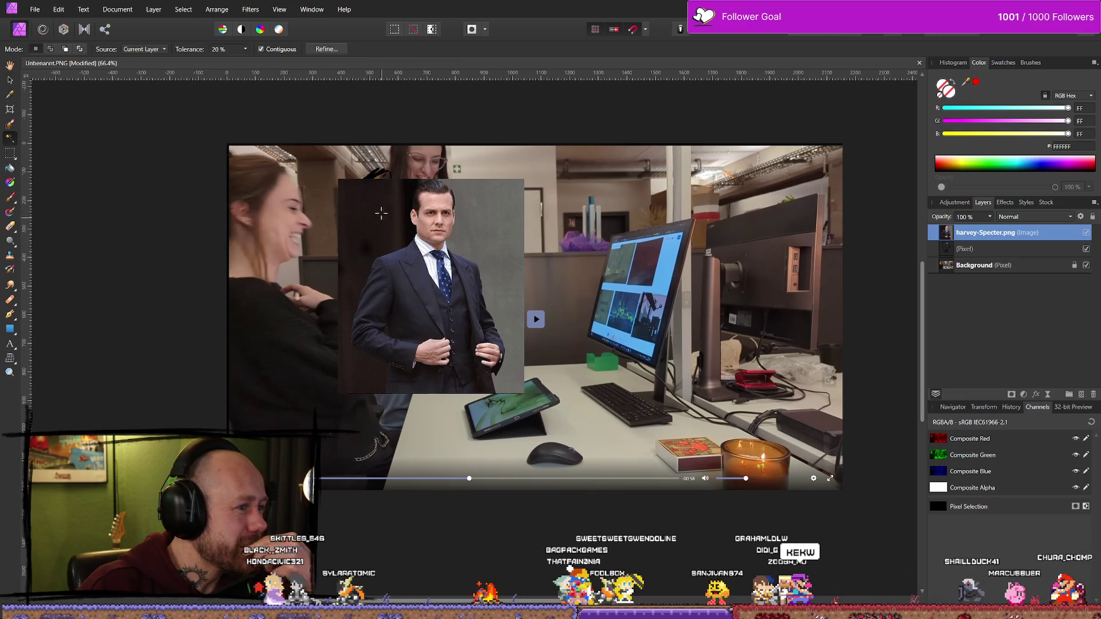
{"action": "left_click", "coordinate": [367, 232]}
{"action": "left_click_drag", "start_coordinate": [367, 232], "coordinate": [360, 232]}
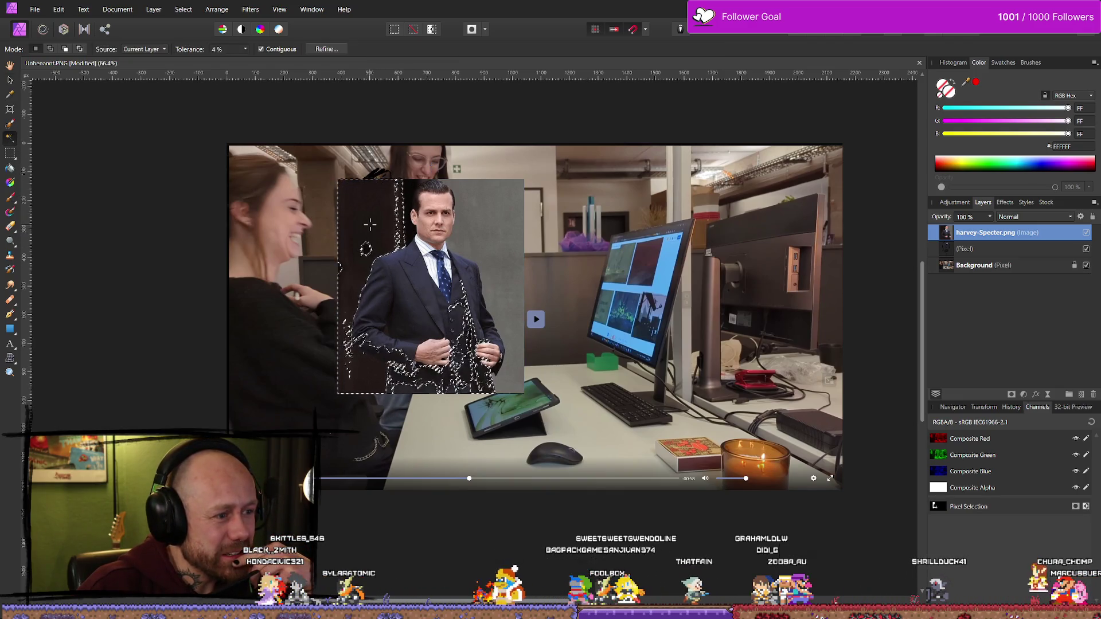
{"action": "key", "text": "w"}
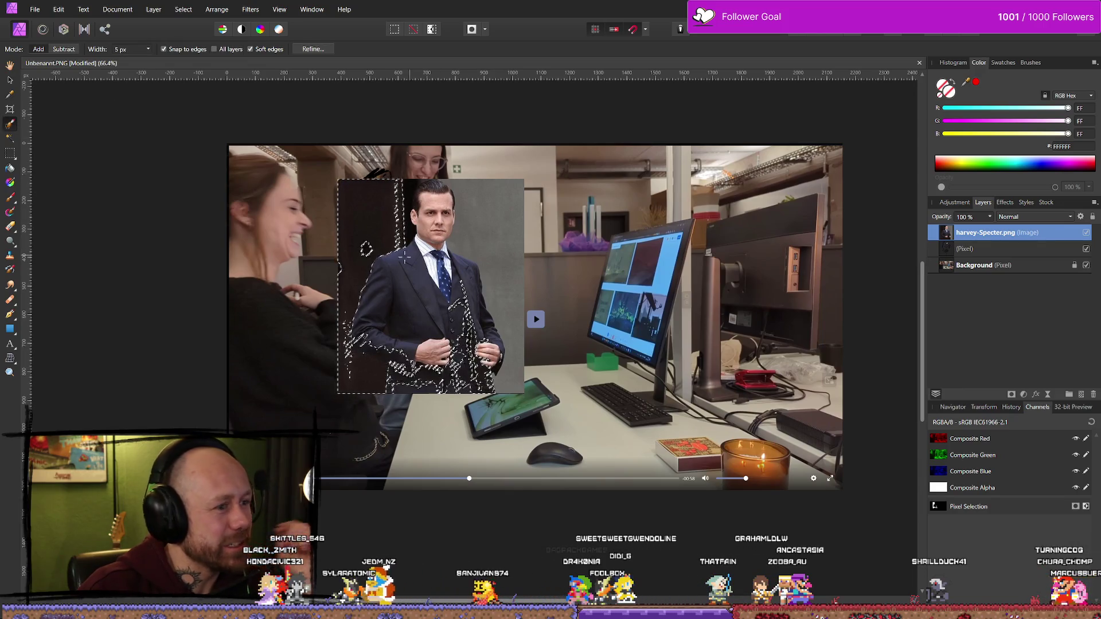
{"action": "key", "text": "ctrl+d"}
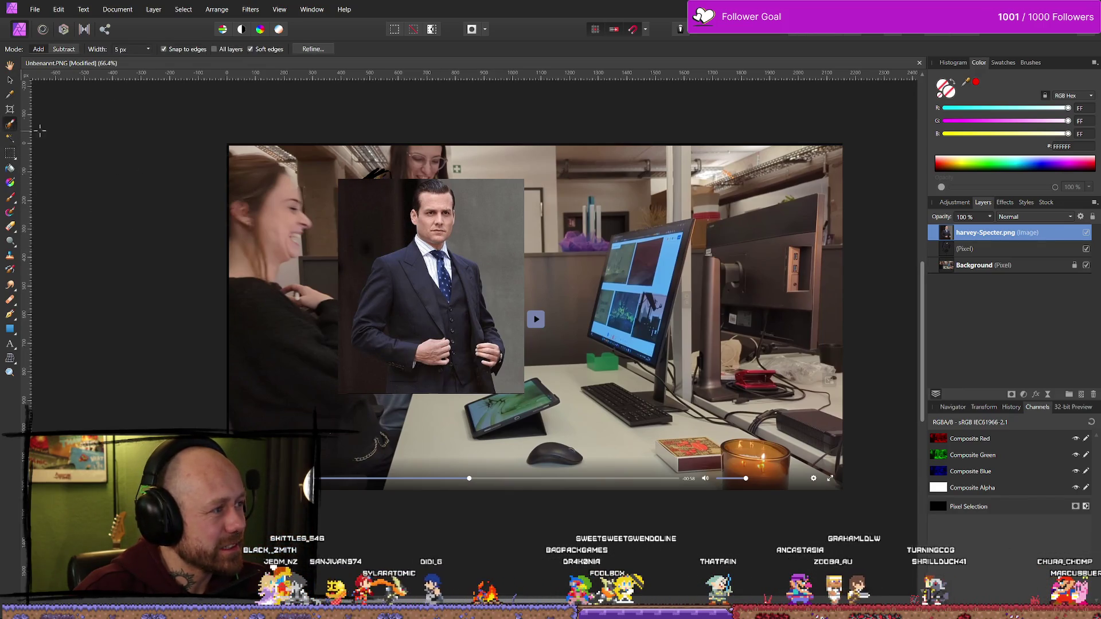